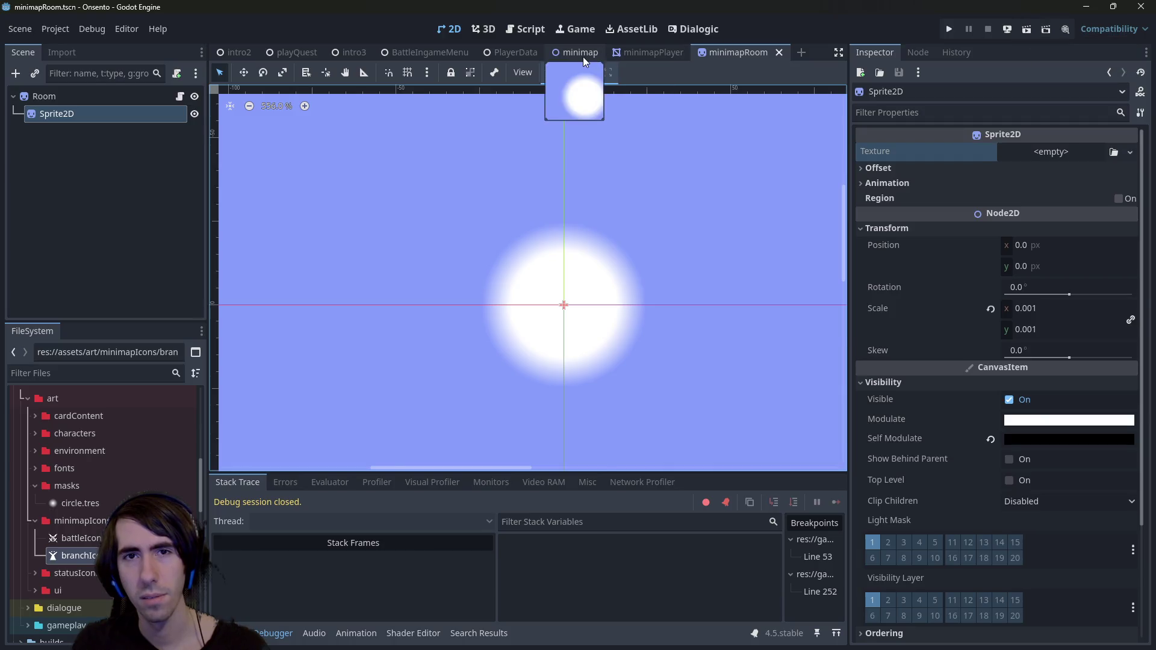
- Launch the minimap scene, close the game, and launch it again
left_click(1026, 29)
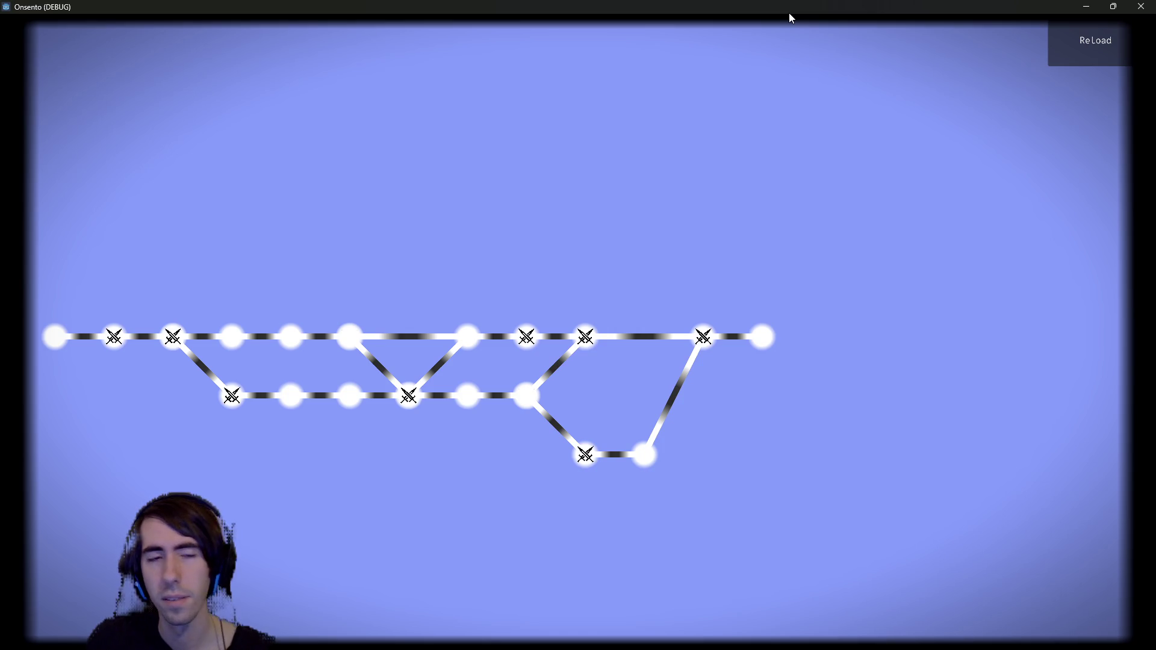
left_click(1141, 6)
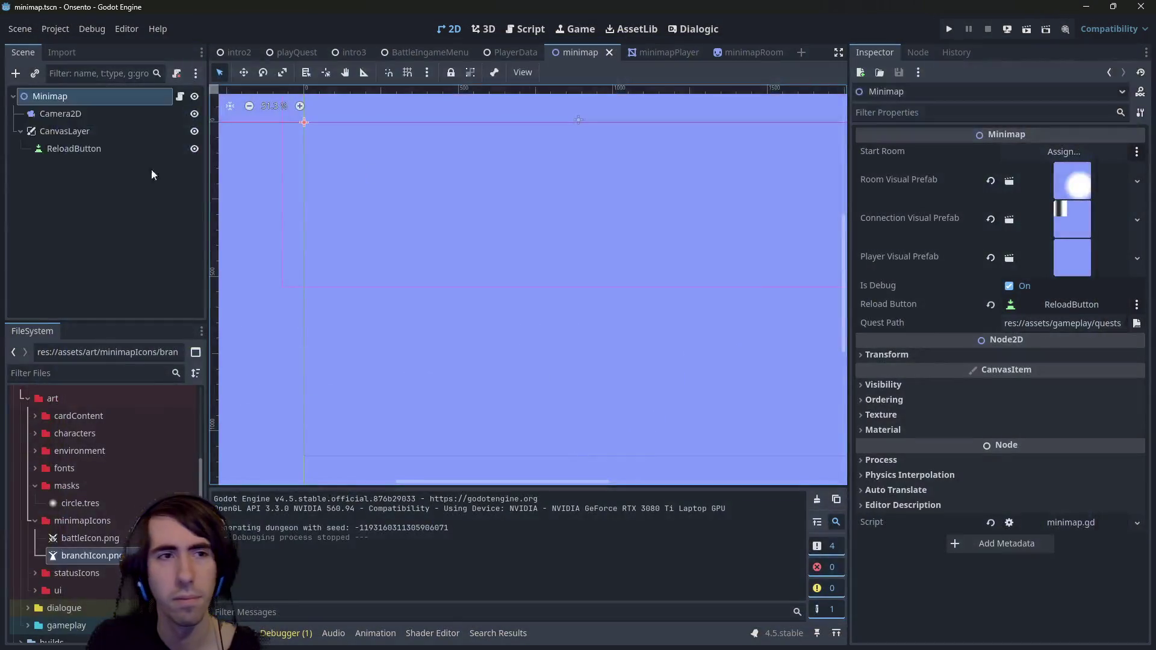
left_click(1028, 29)
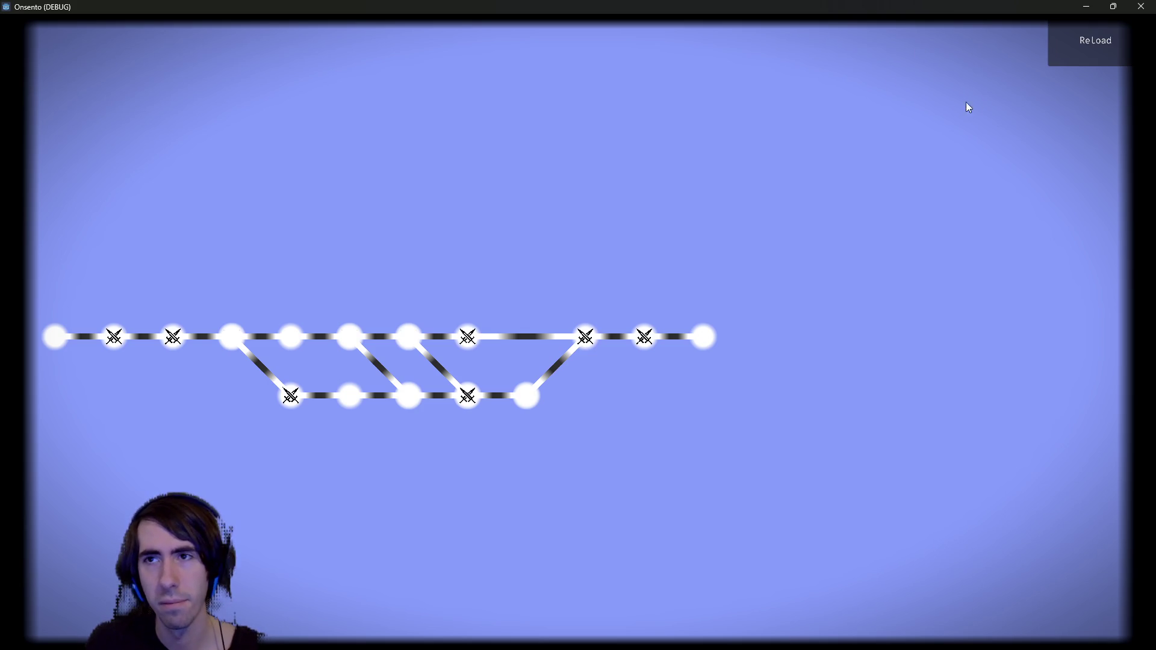
- Regenerate the dungeon graph eleven times with ReLoad to compare layouts, then close the game
left_click(1082, 41)
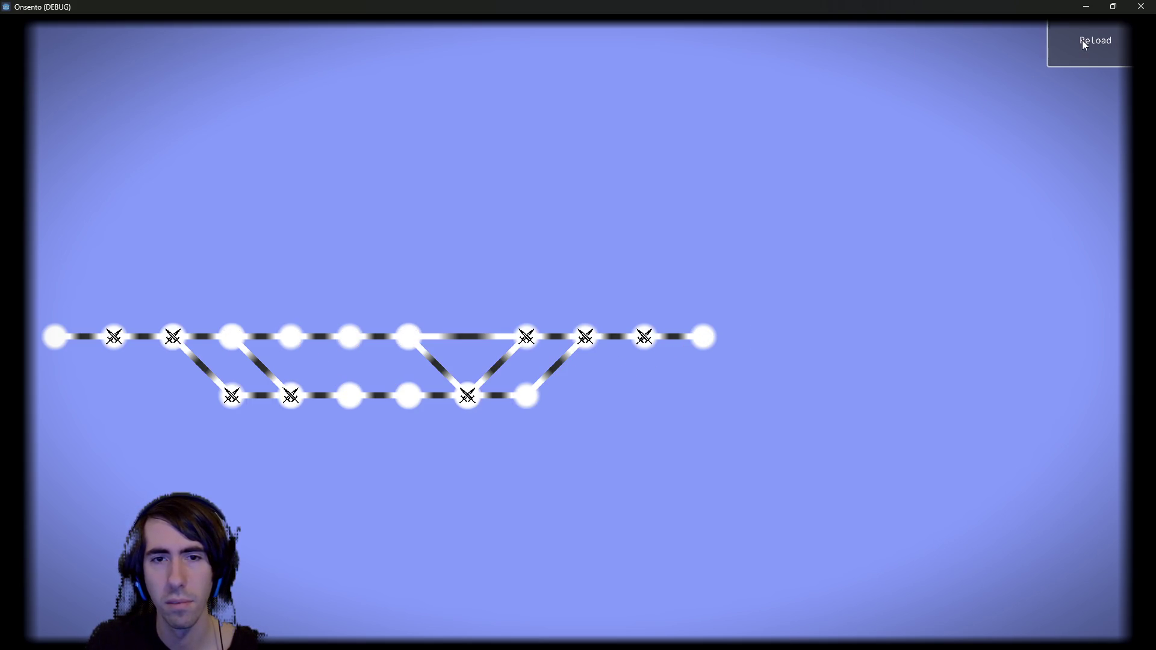
left_click(1081, 40)
left_click(1082, 40)
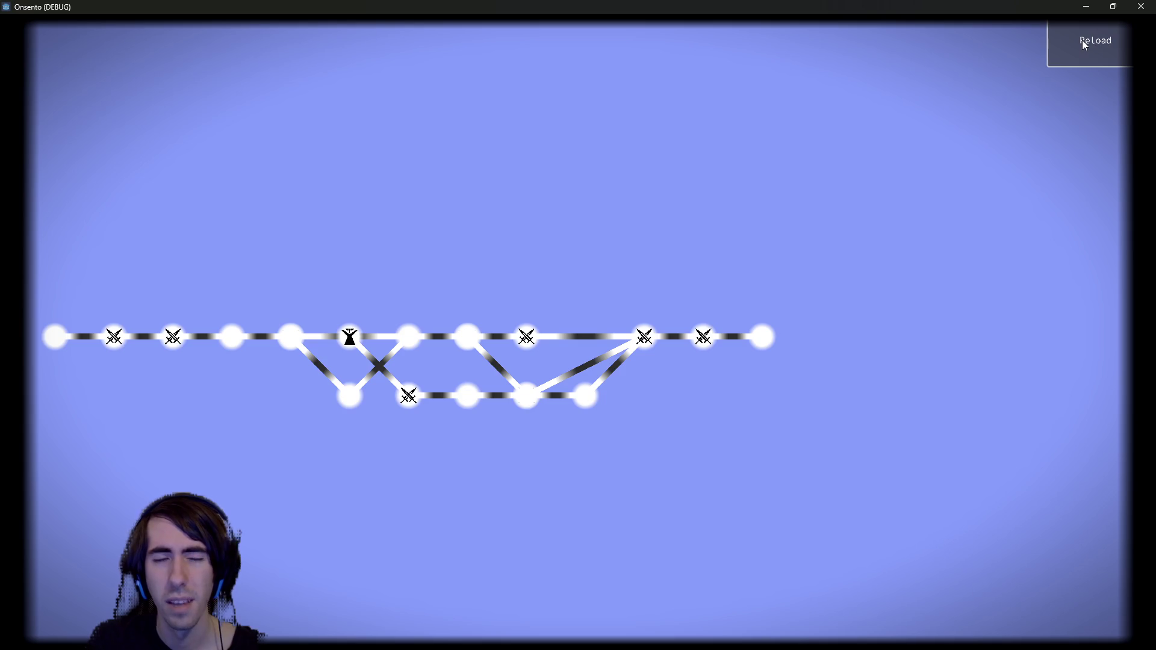
left_click(1081, 41)
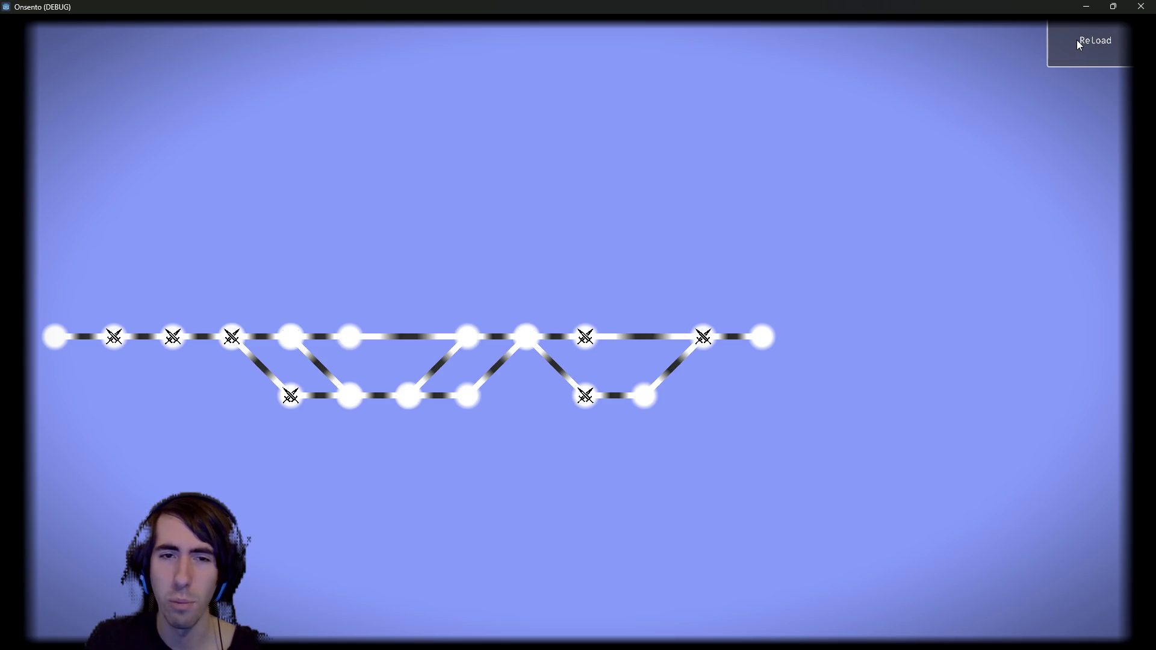
left_click(1076, 40)
left_click(1070, 42)
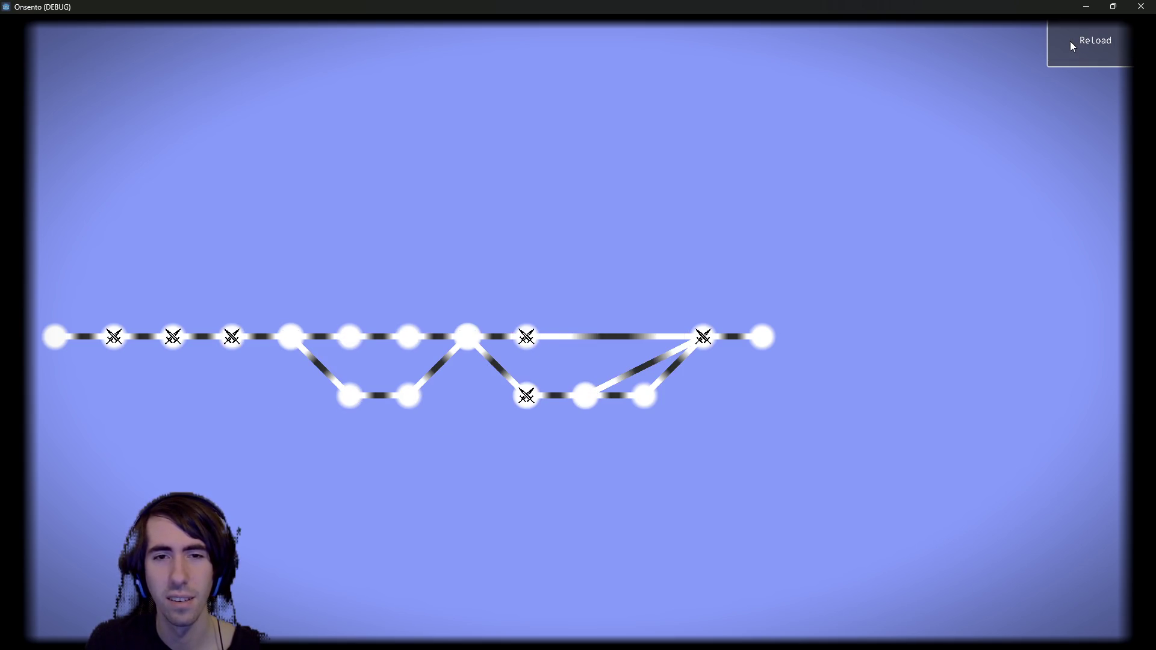
left_click(1071, 42)
left_click(1071, 42)
left_click(1071, 41)
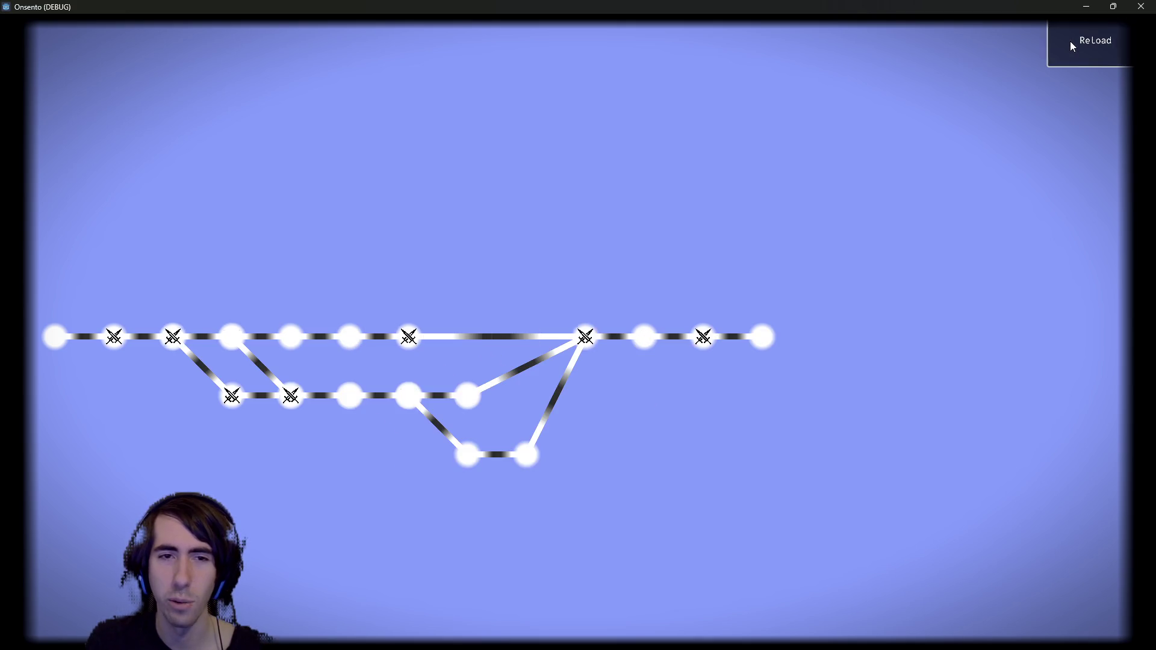
left_click(1070, 40)
left_click(1070, 41)
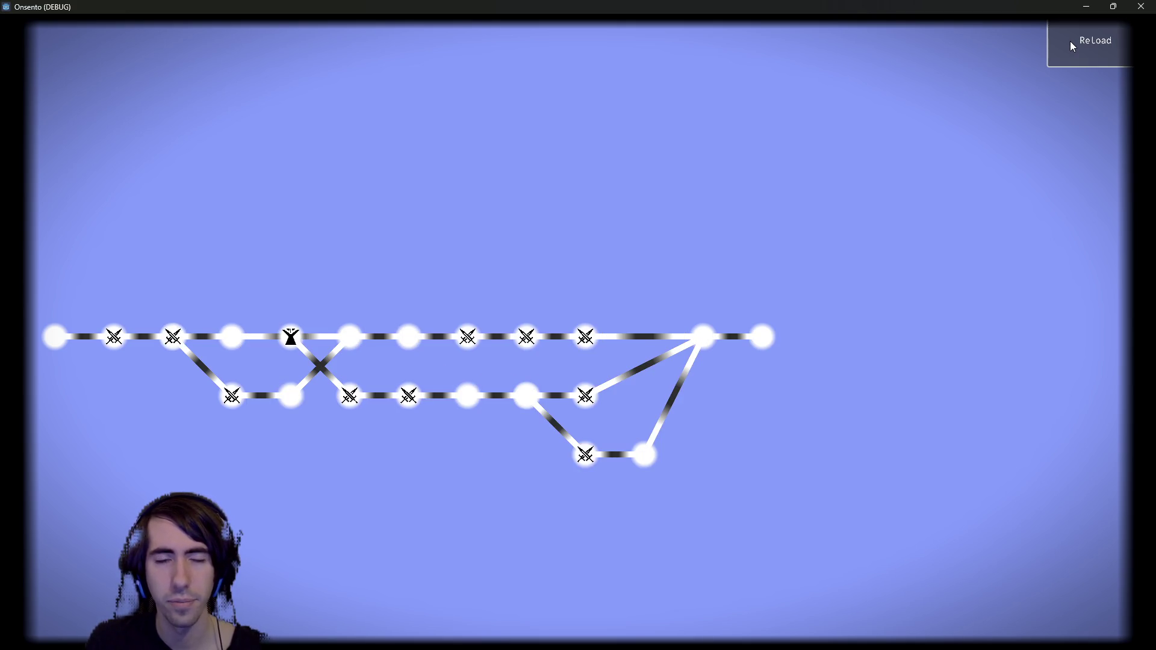
left_click(1141, 6)
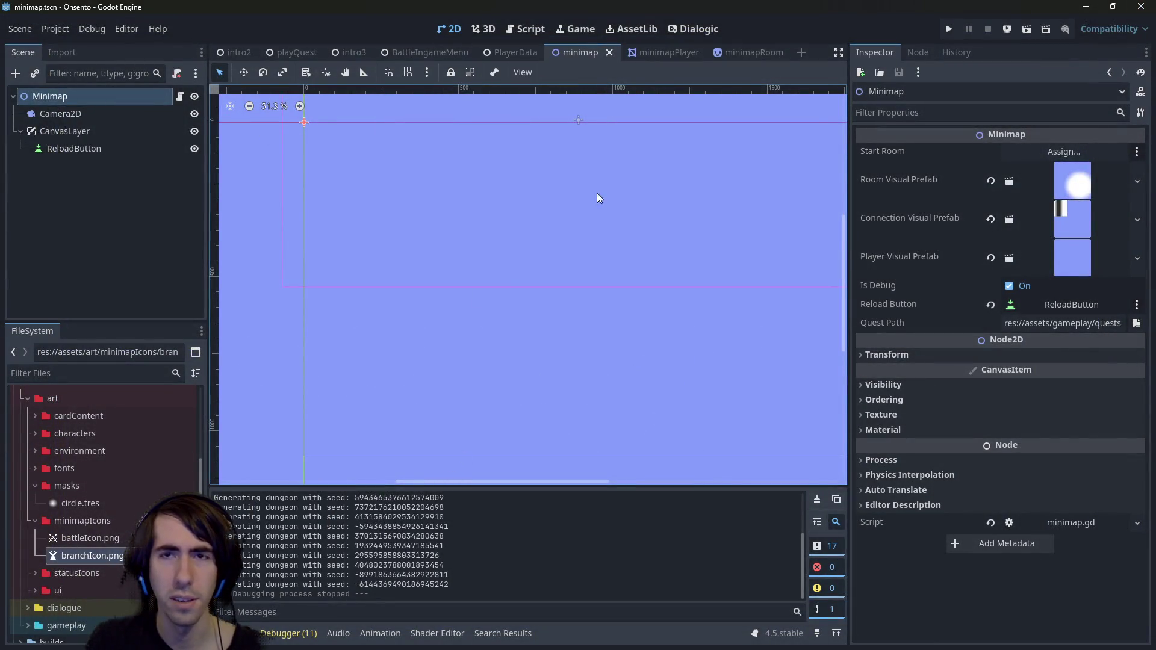
- Open the Room node's minimapRoom.gd script from the minimapRoom scene
left_click(751, 53)
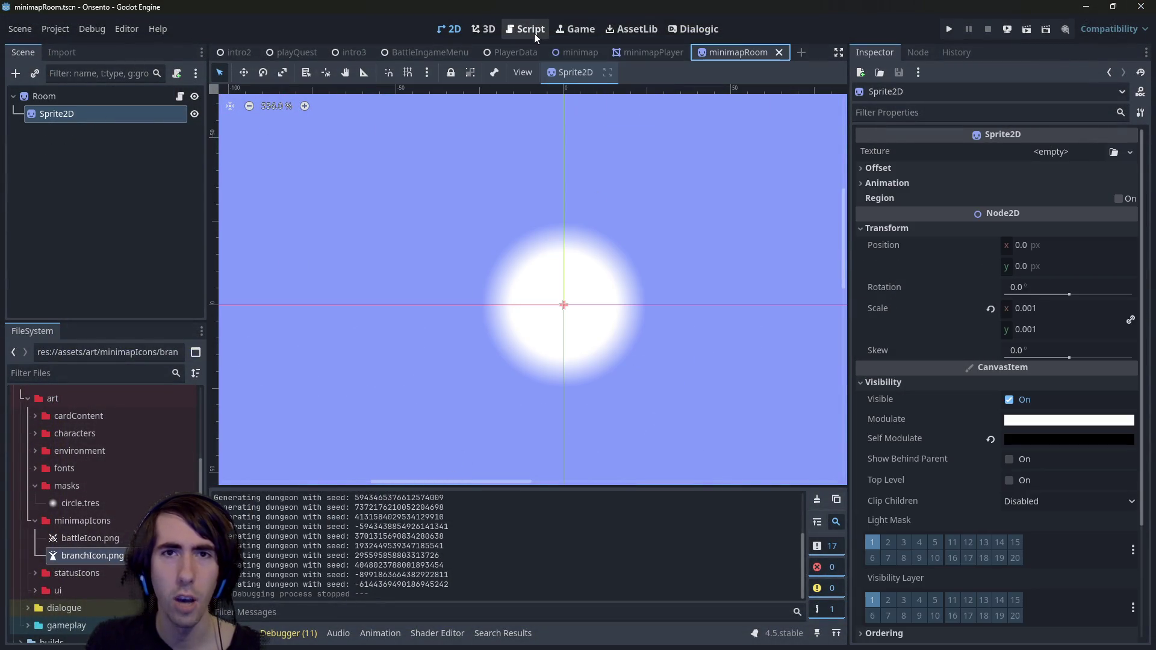
left_click(532, 33)
scroll(578, 268, "up", 8)
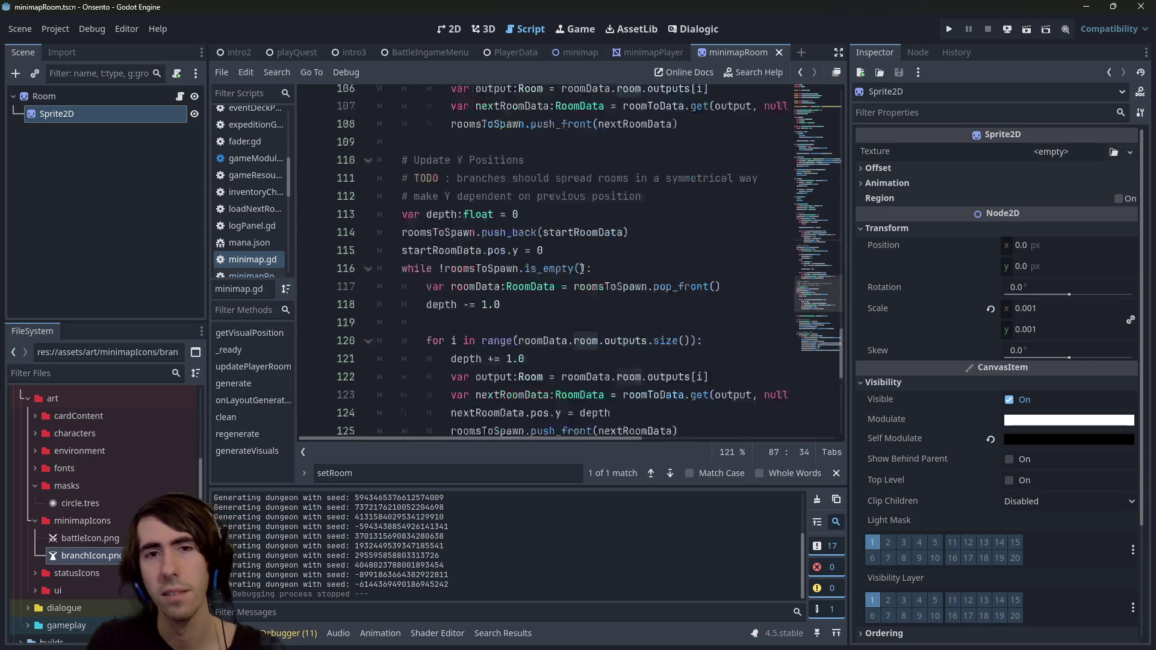
left_click(48, 97)
left_click(180, 97)
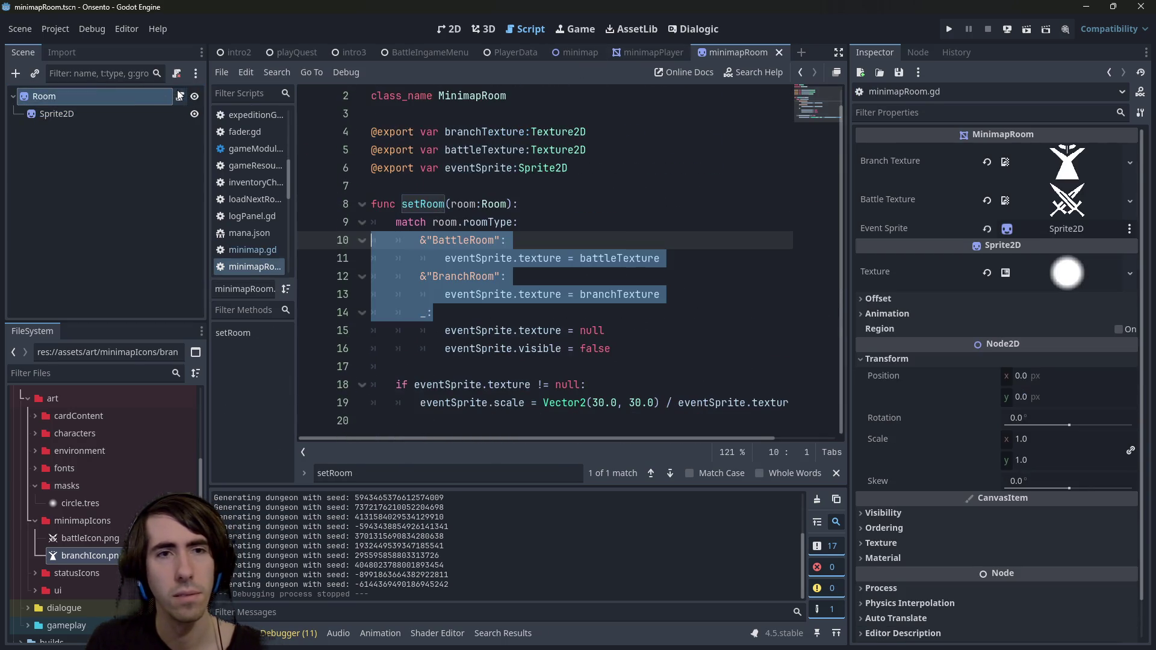
- Add a temporary print() line under setRoom, undo it, and return to the minimap scene
left_click(544, 201)
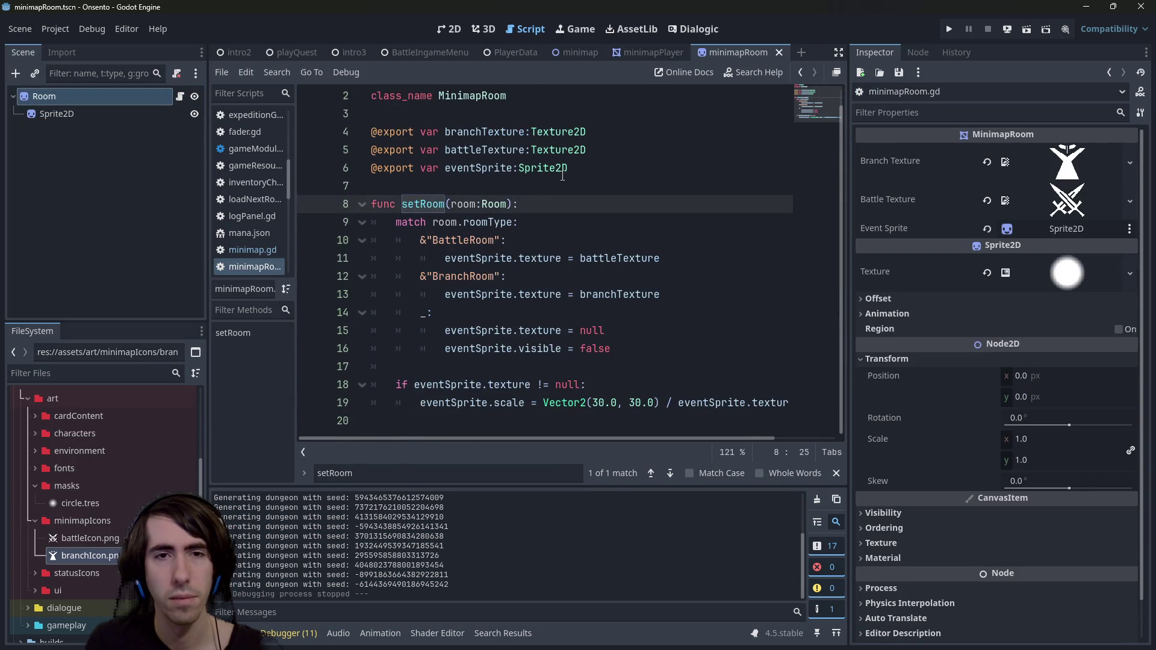
mouse_move(550, 137)
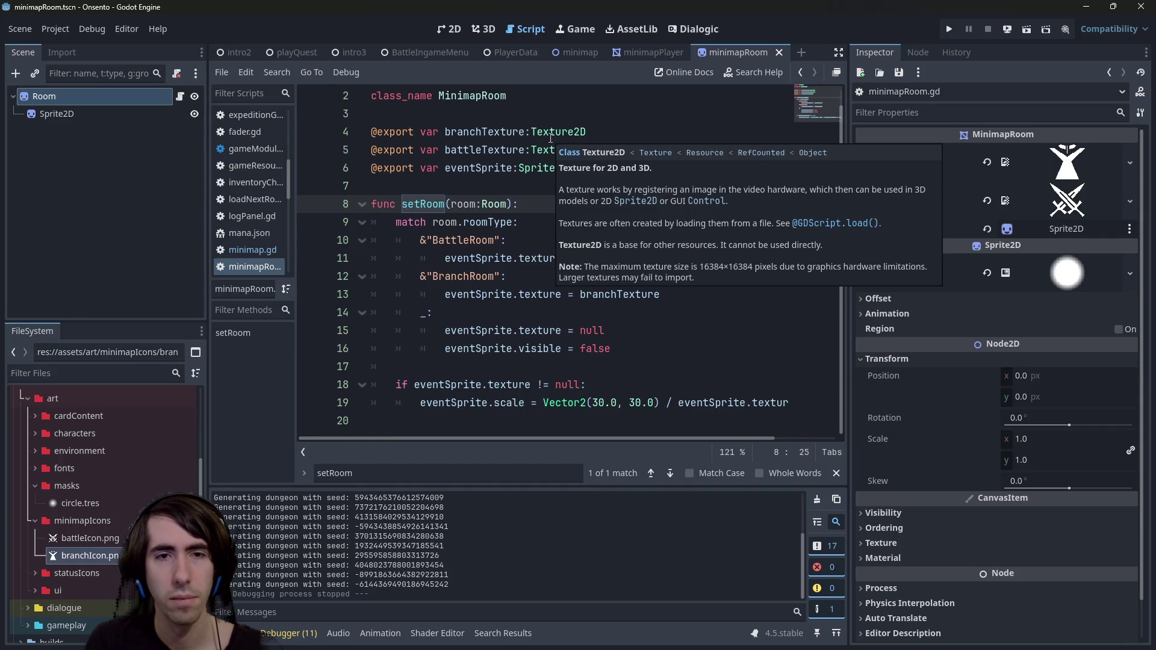
key("Return")
type("print()")
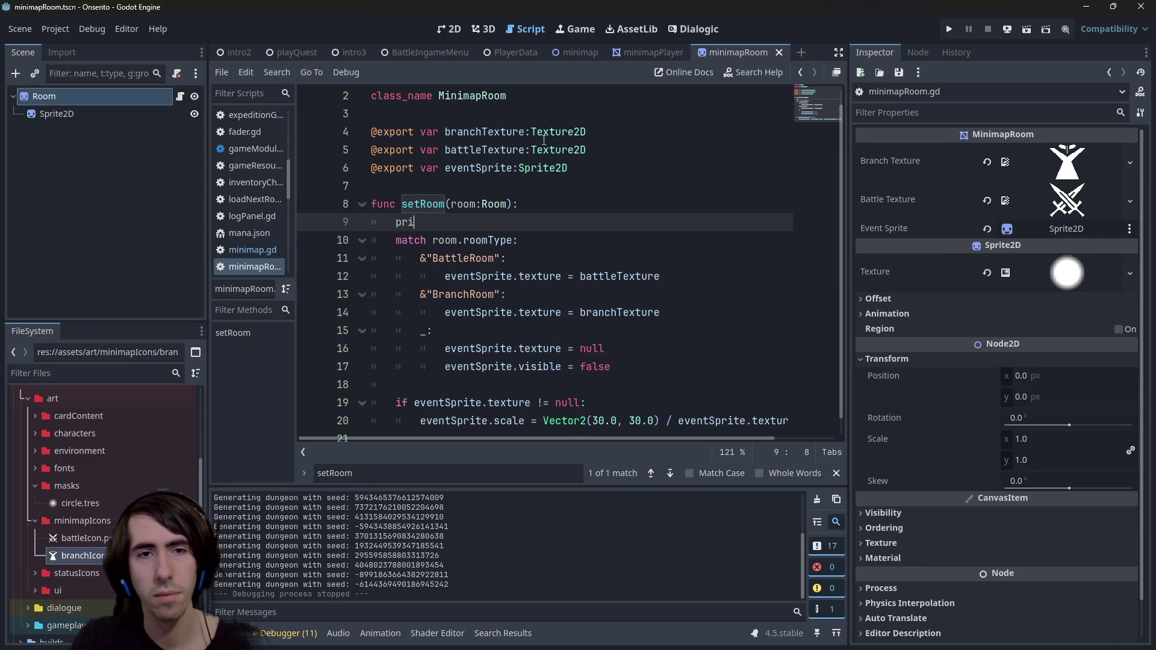
key("Down")
key("ctrl+shift+Right")
key("ctrl+shift+Right")
key("ctrl+z")
key("ctrl+z")
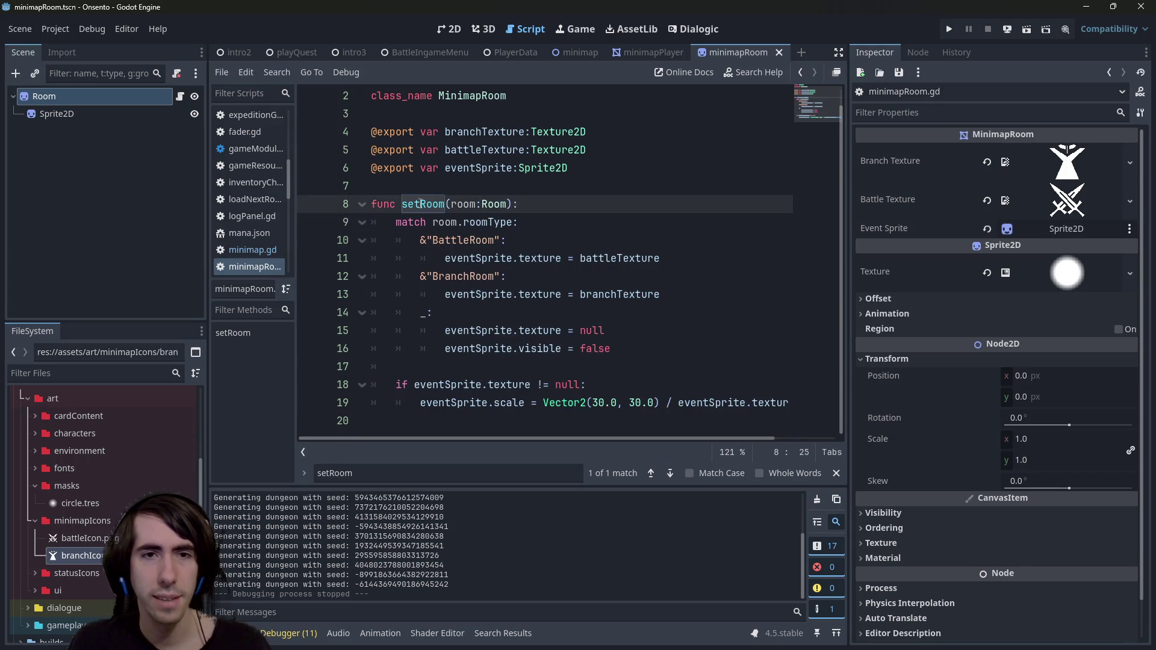
left_click(569, 51)
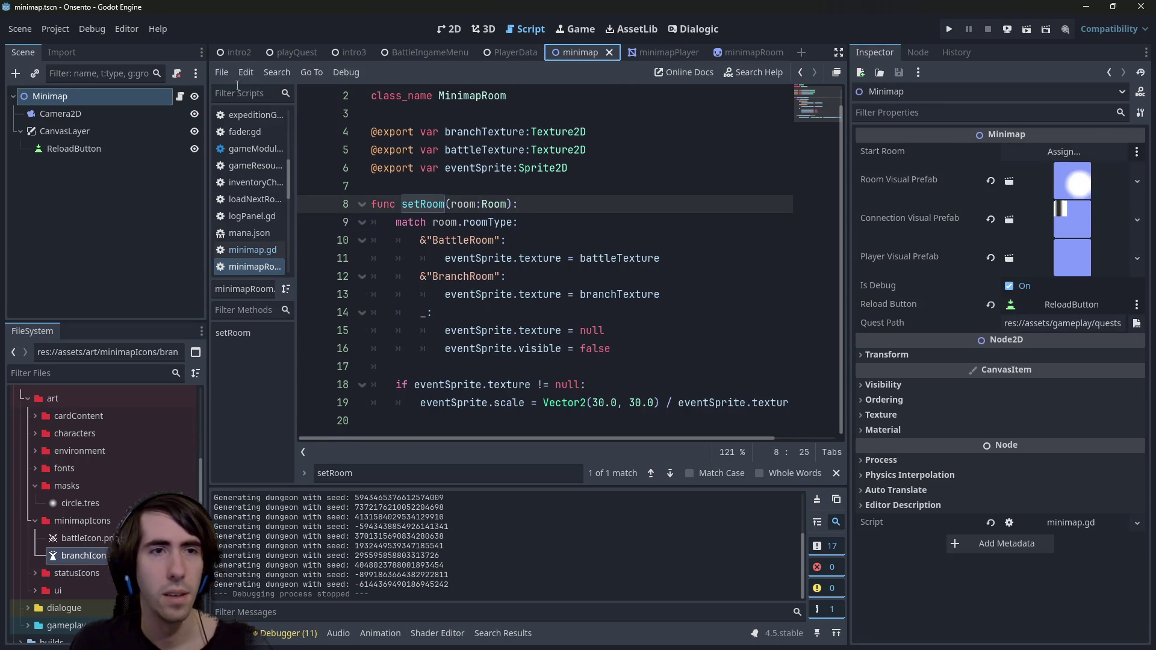
- Set a breakpoint on line 132 of minimap.gd and run the scene under the debugger
left_click(179, 96)
scroll(461, 228, "down", 12)
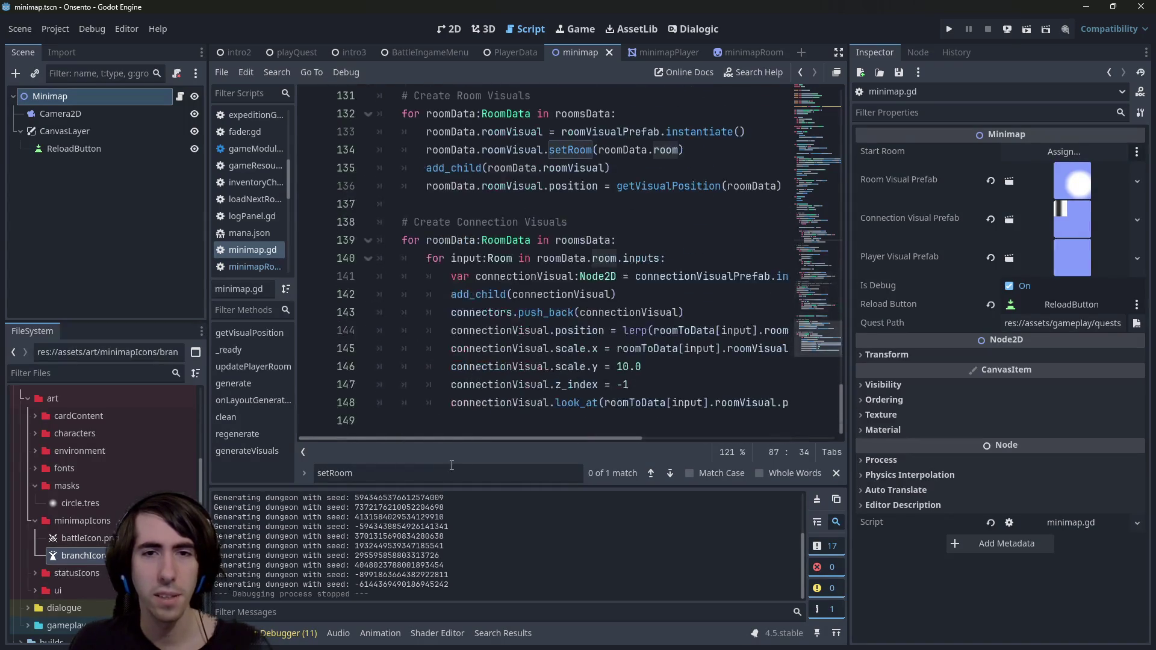
scroll(482, 294, "up", 3)
left_click(309, 276)
left_click(1026, 29)
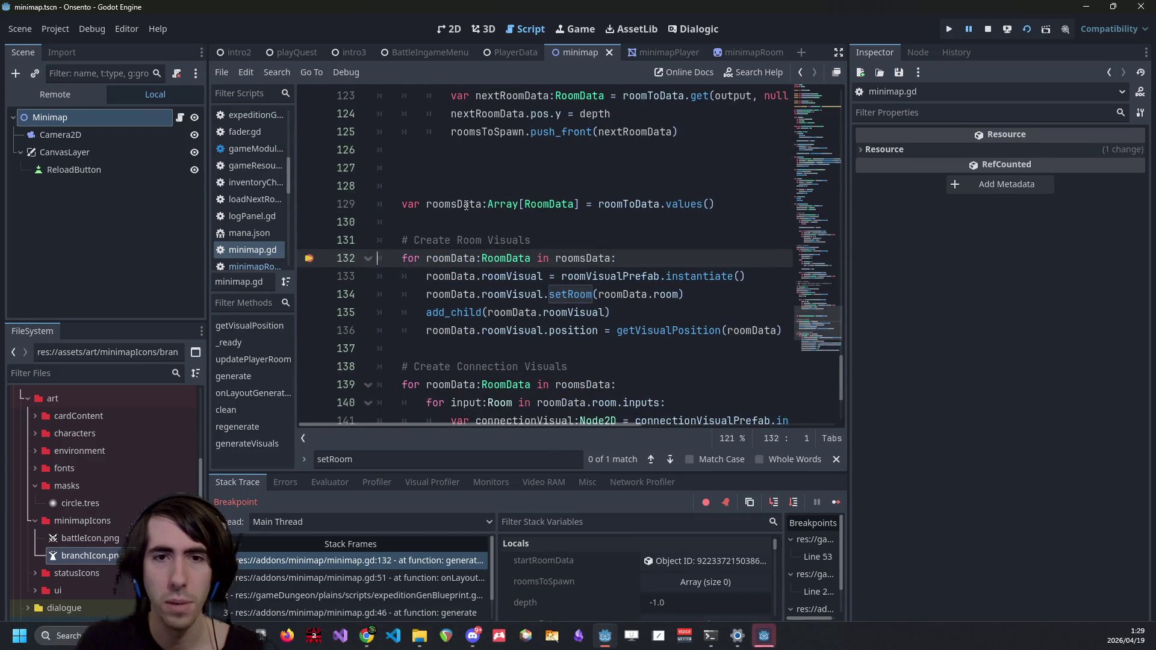
- Expand roomsData in Stack Variables to confirm its 22 rooms, then resume the game
mouse_move(469, 204)
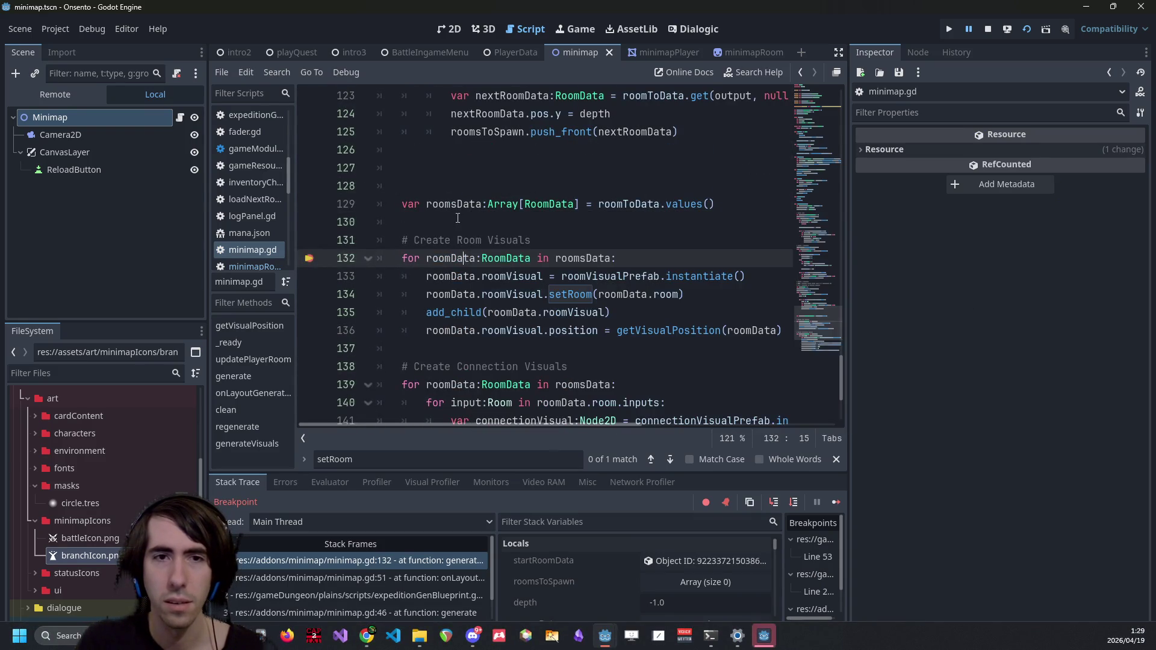
double_click(453, 204)
scroll(700, 560, "down", 1)
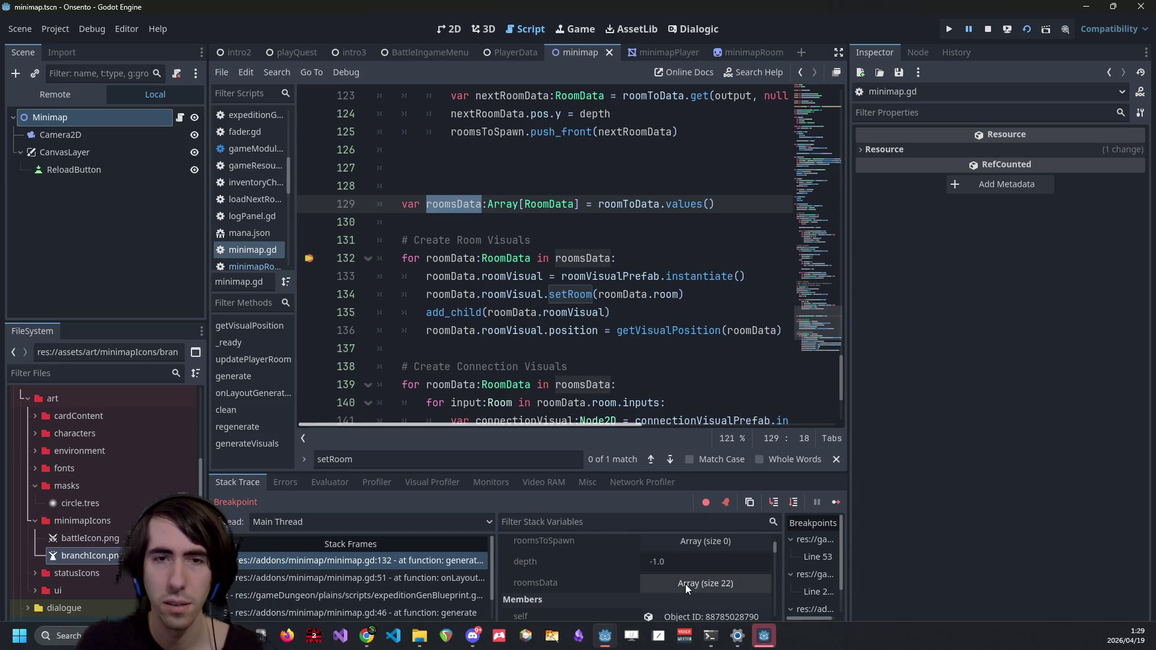
left_click(685, 584)
scroll(685, 584, "down", 5)
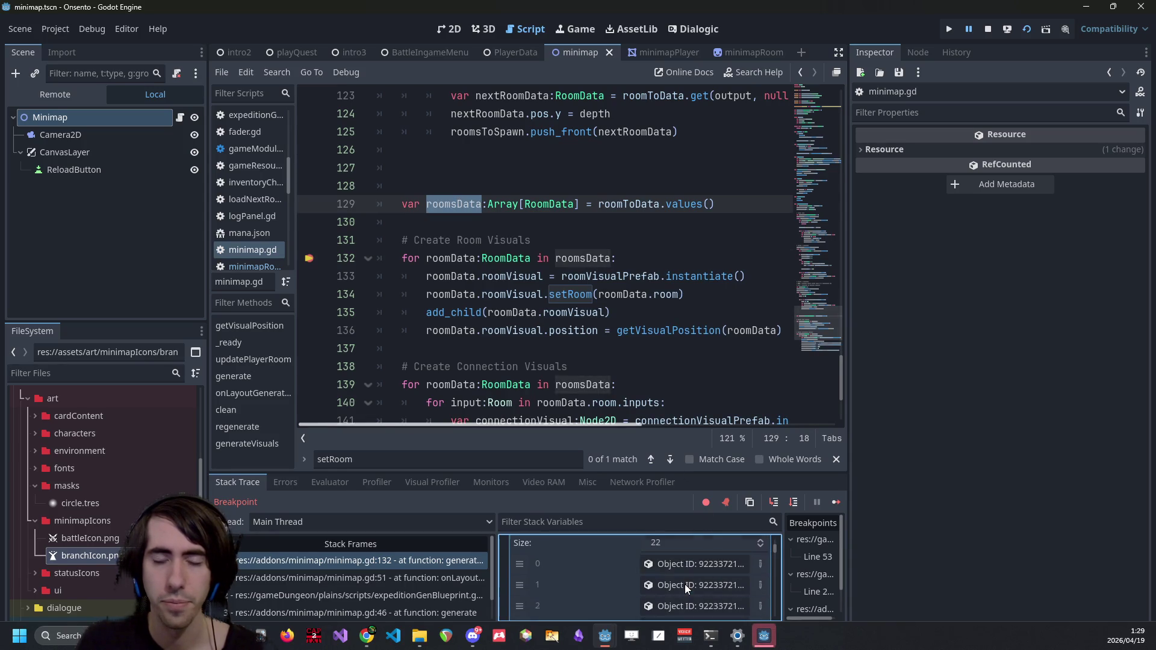
scroll(681, 580, "up", 2)
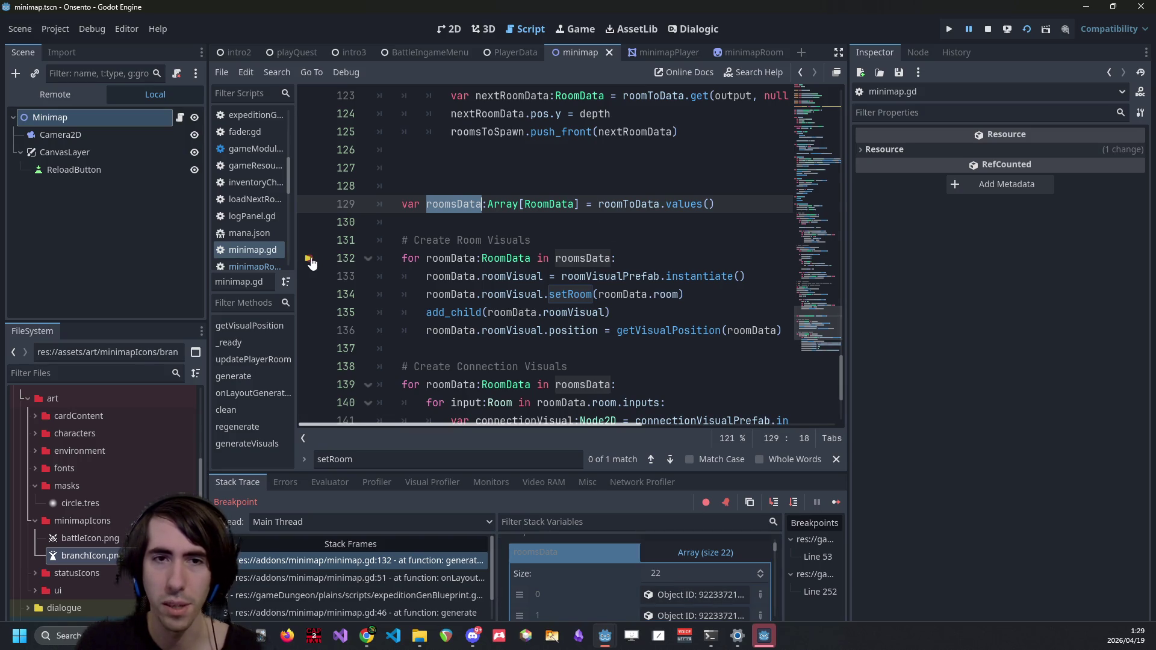
left_click(836, 502)
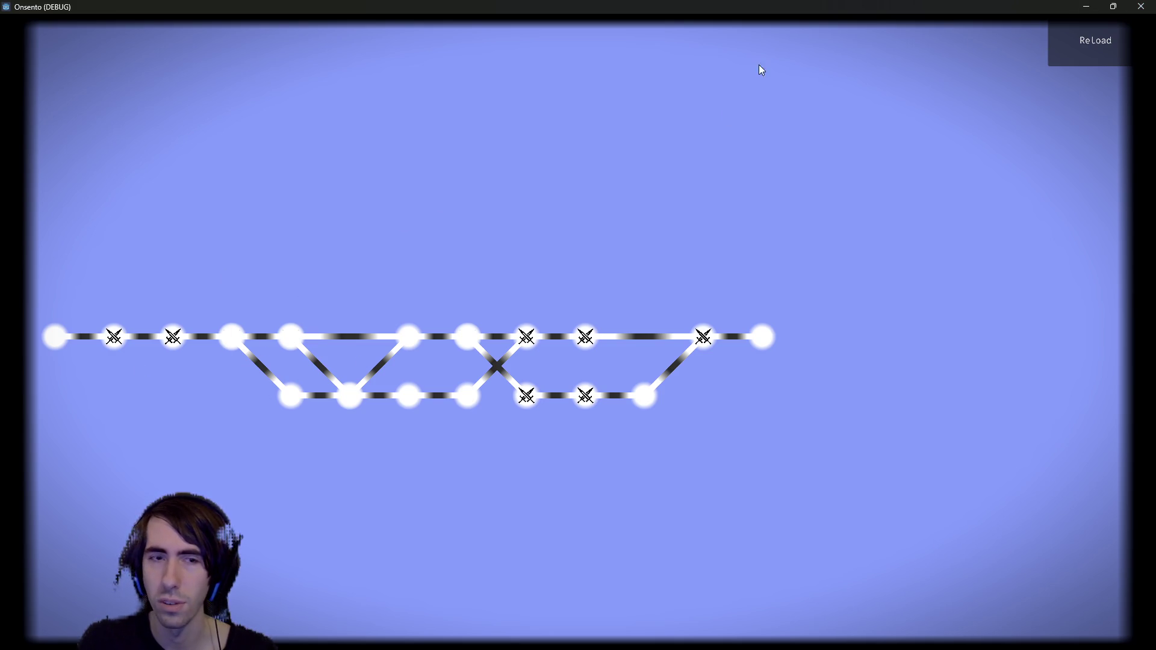
- Close the game and search minimap.gd for 'roomToData['
left_click(1140, 6)
scroll(471, 325, "down", 2)
scroll(471, 325, "up", 3)
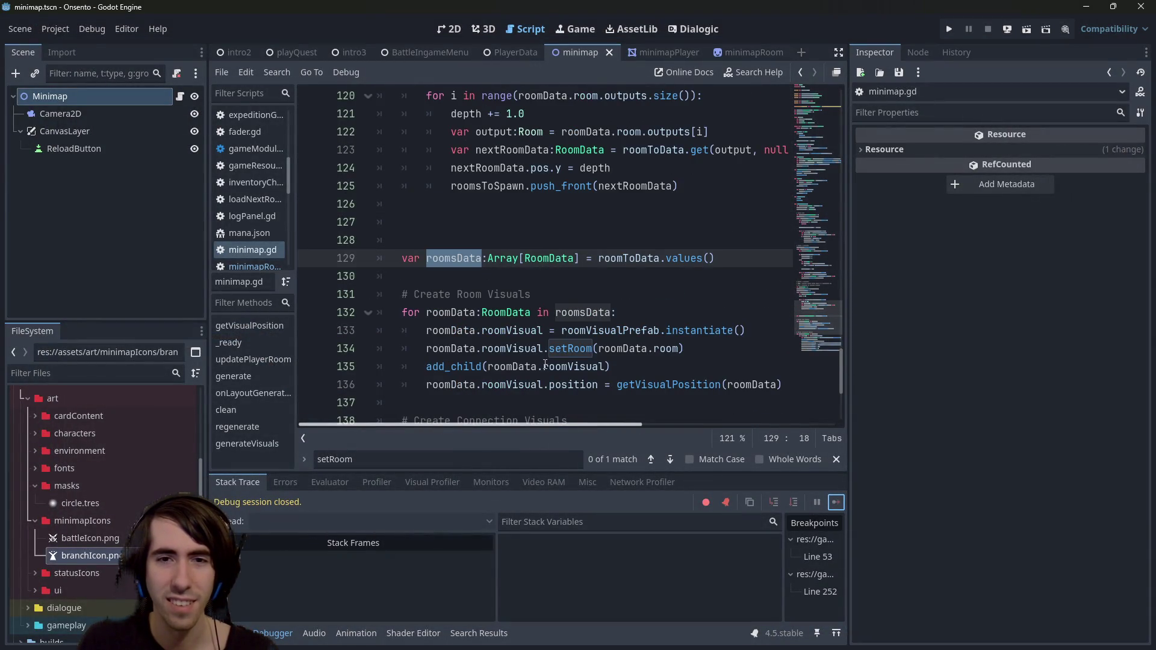
double_click(628, 258)
key("ctrl+f")
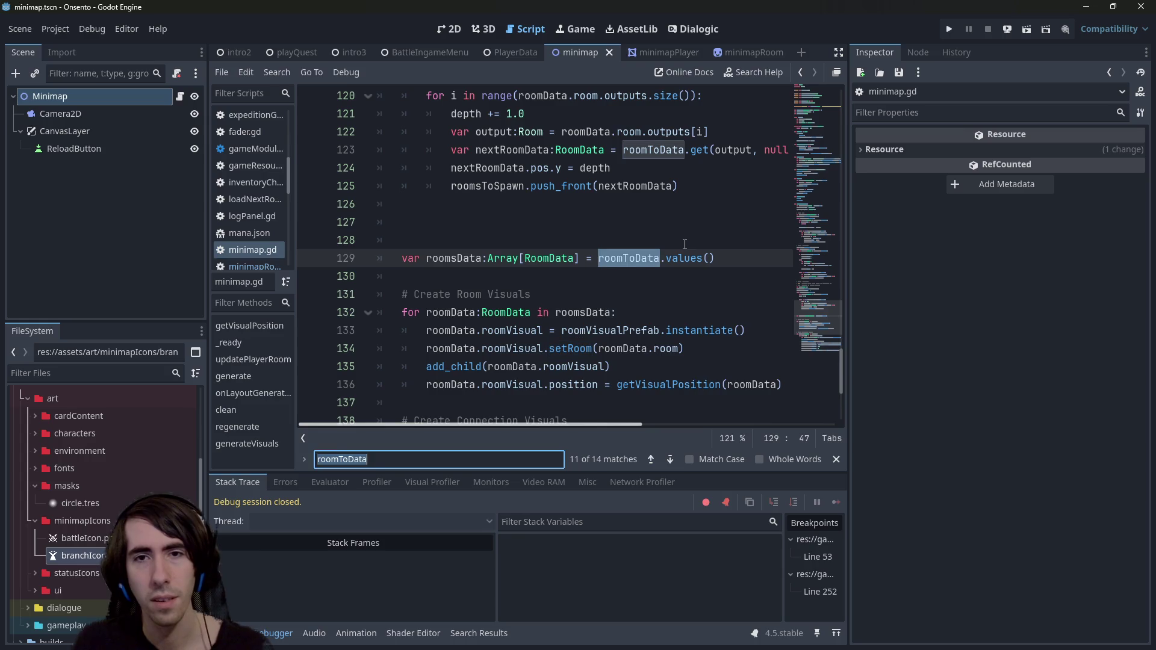
type("[")
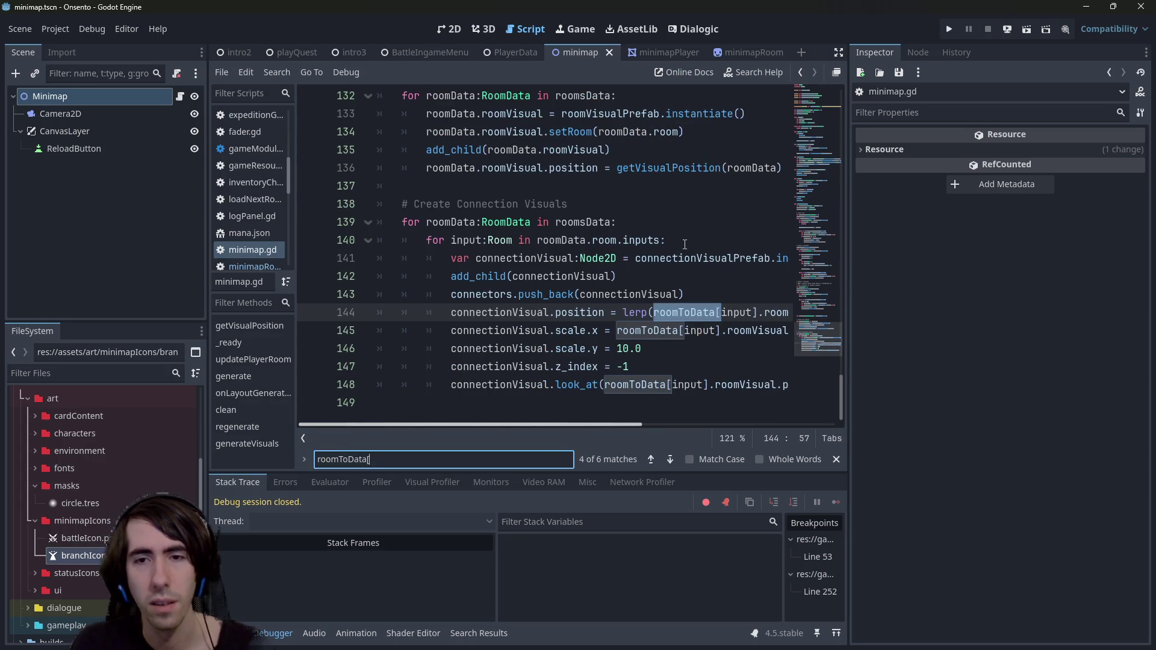
- Widen the script editor and step through the matches back to the assignment on line 80
left_click_drag(846, 257, 903, 253)
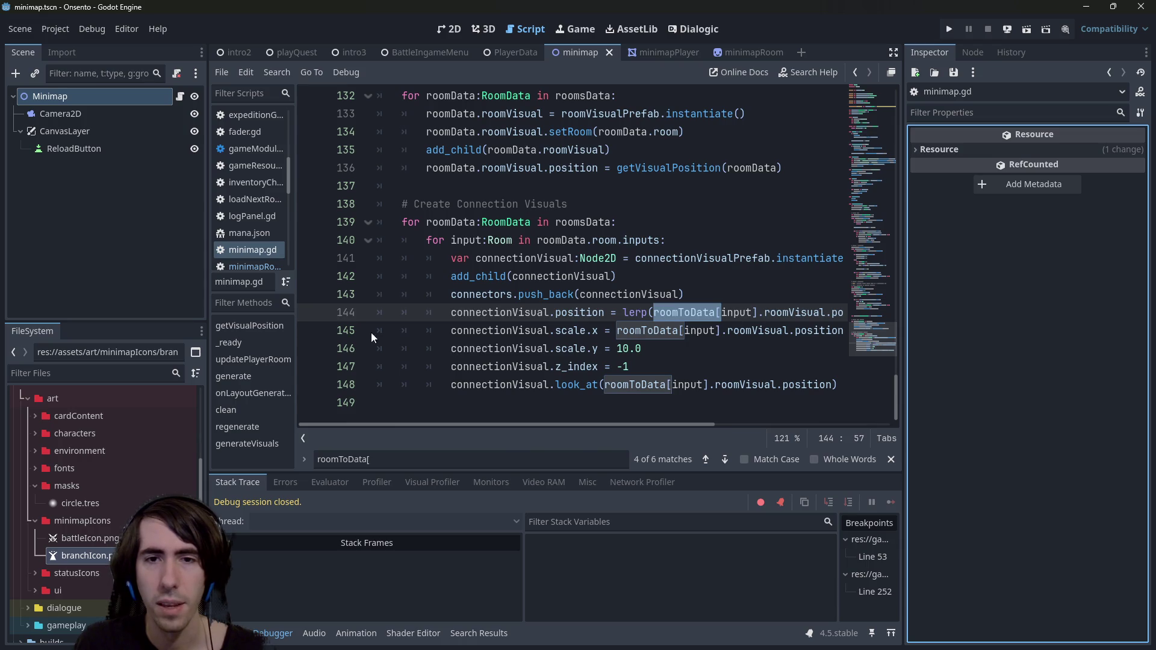
left_click_drag(208, 263, 141, 263)
left_click(310, 459)
key("Return")
key("Return")
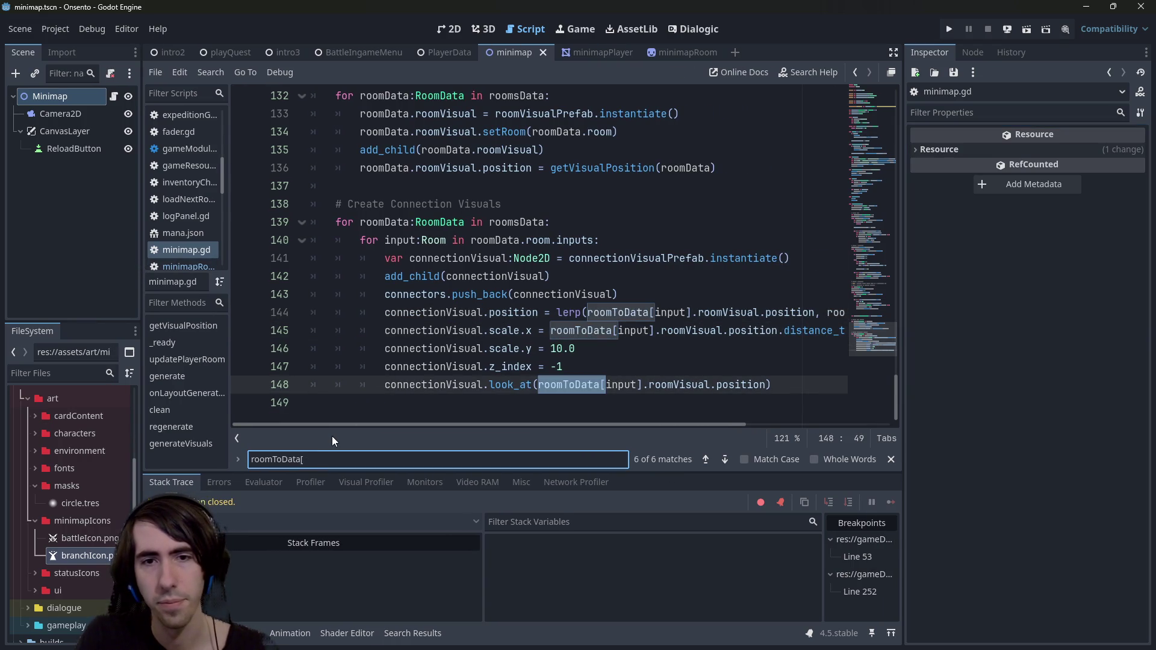
key("Return")
key("Return")
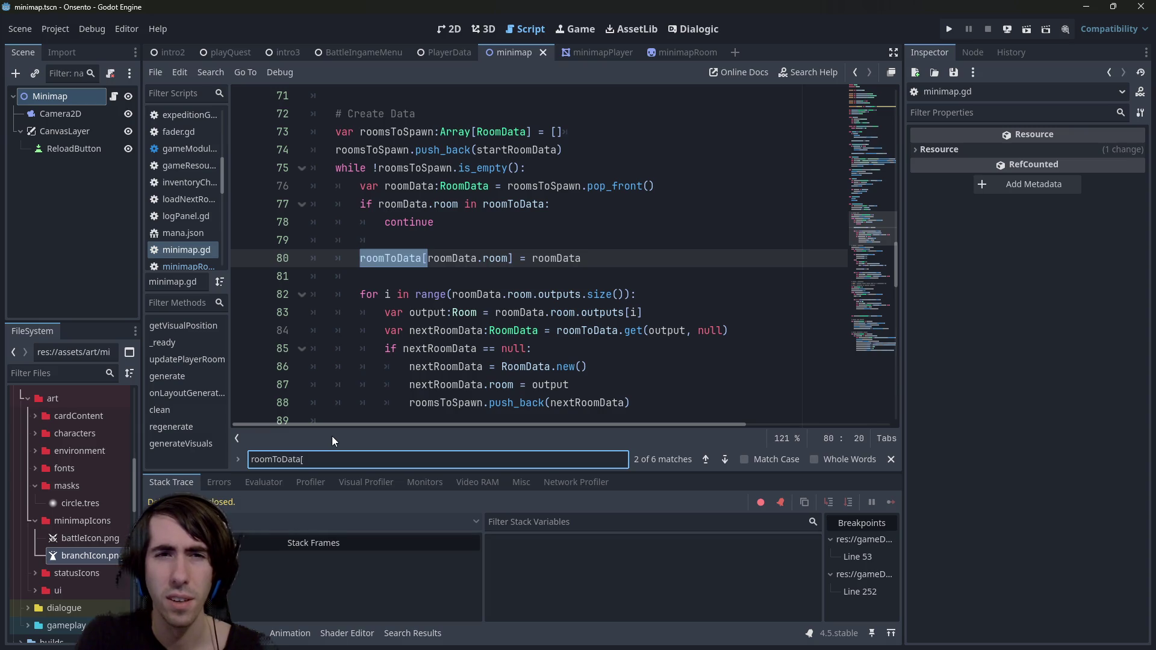
- Inspect roomData and roomToData on line 80 and the output assigned on line 87
scroll(434, 358, "up", 1)
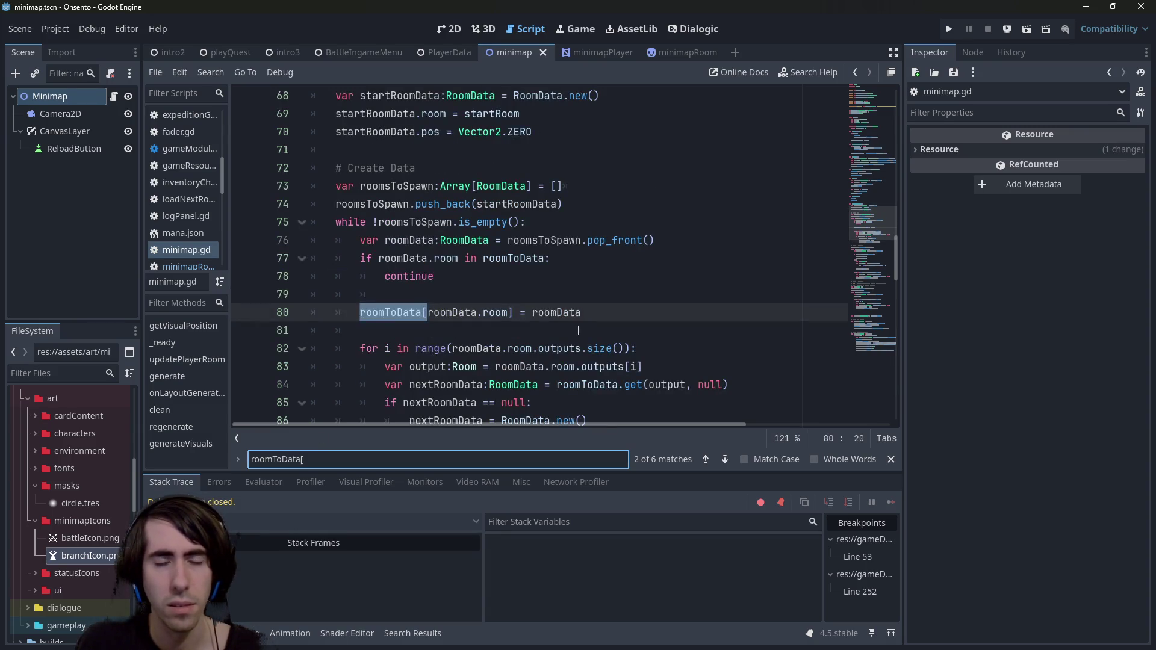
left_click(573, 312)
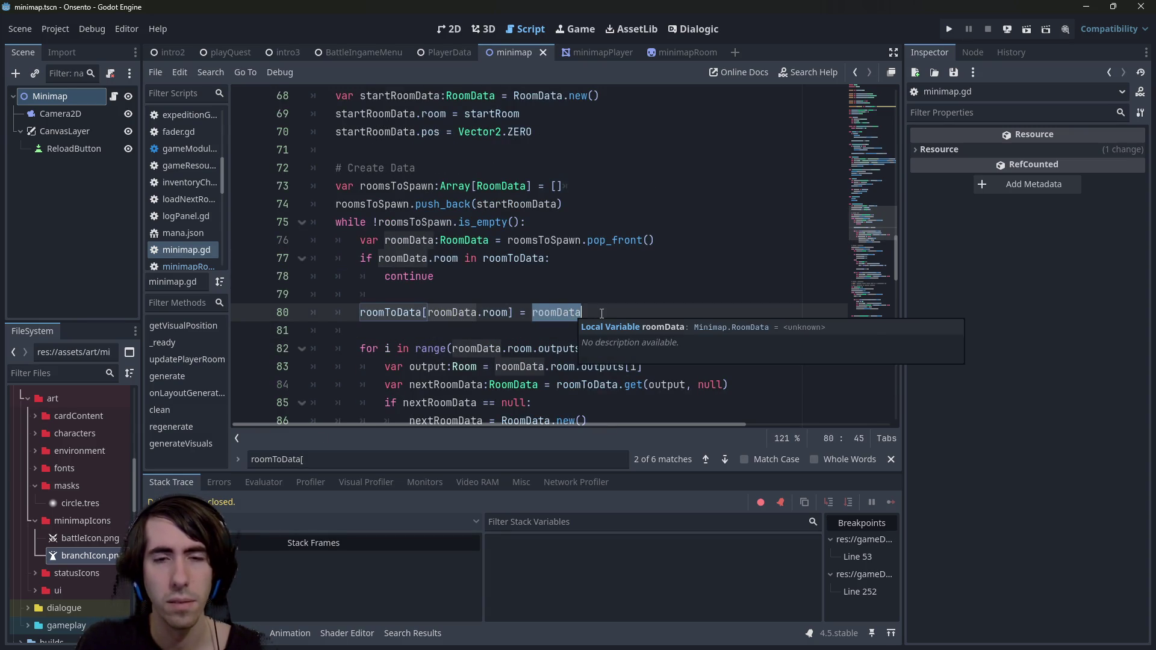
scroll(601, 314, "down", 2)
scroll(560, 320, "up", 1)
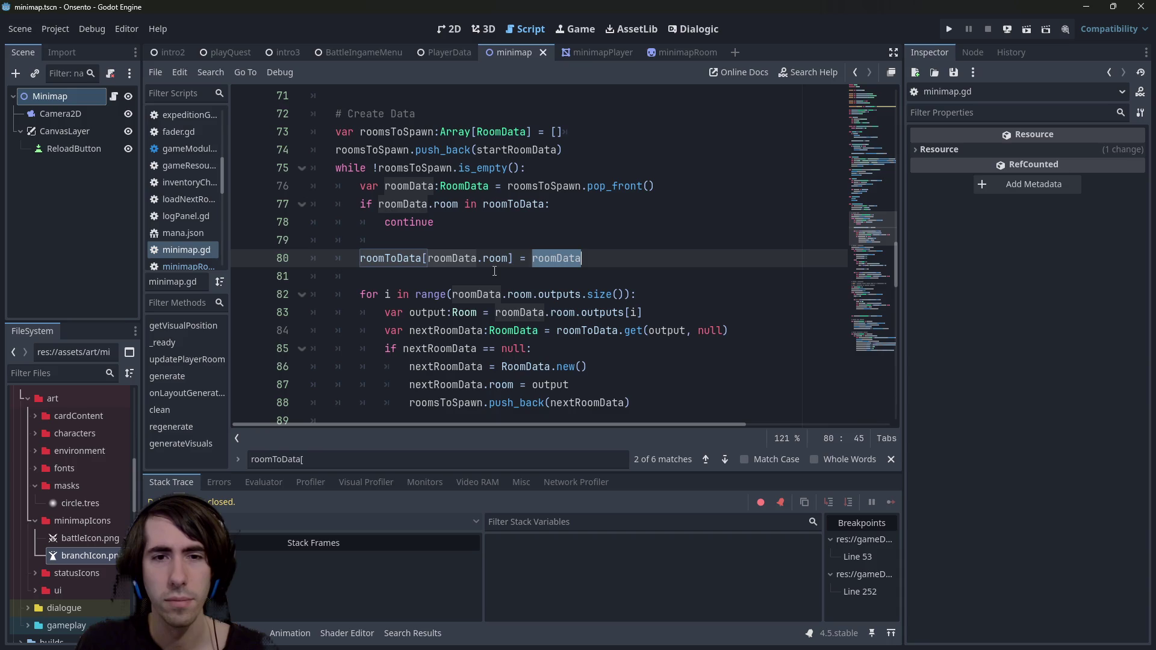
mouse_move(567, 257)
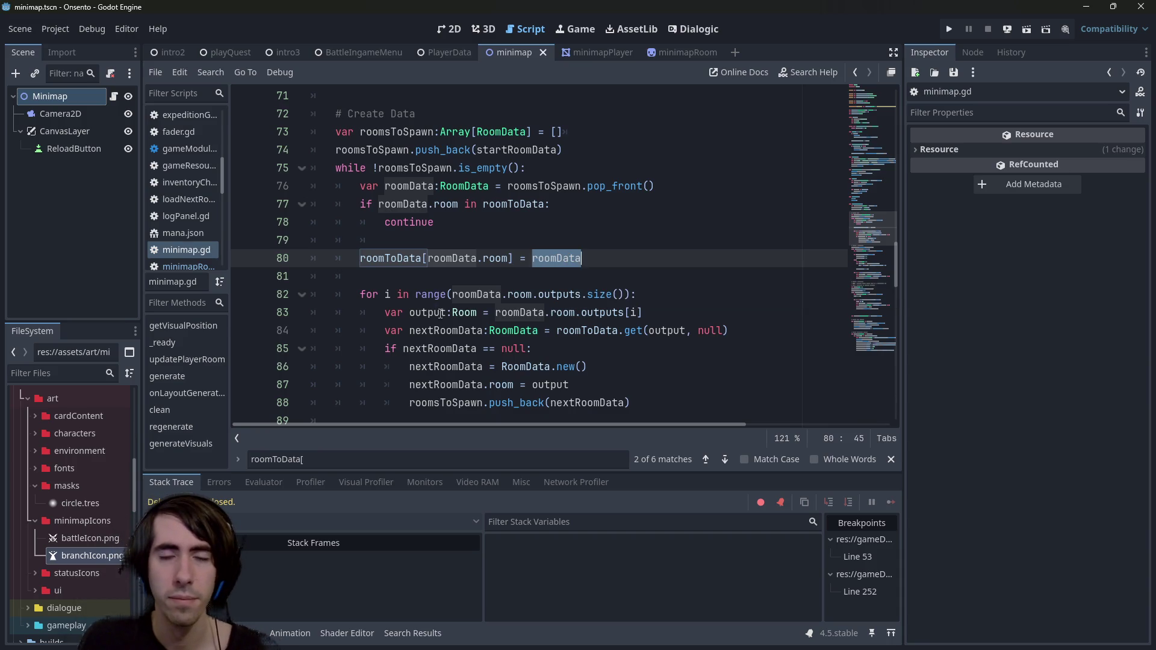
double_click(399, 258)
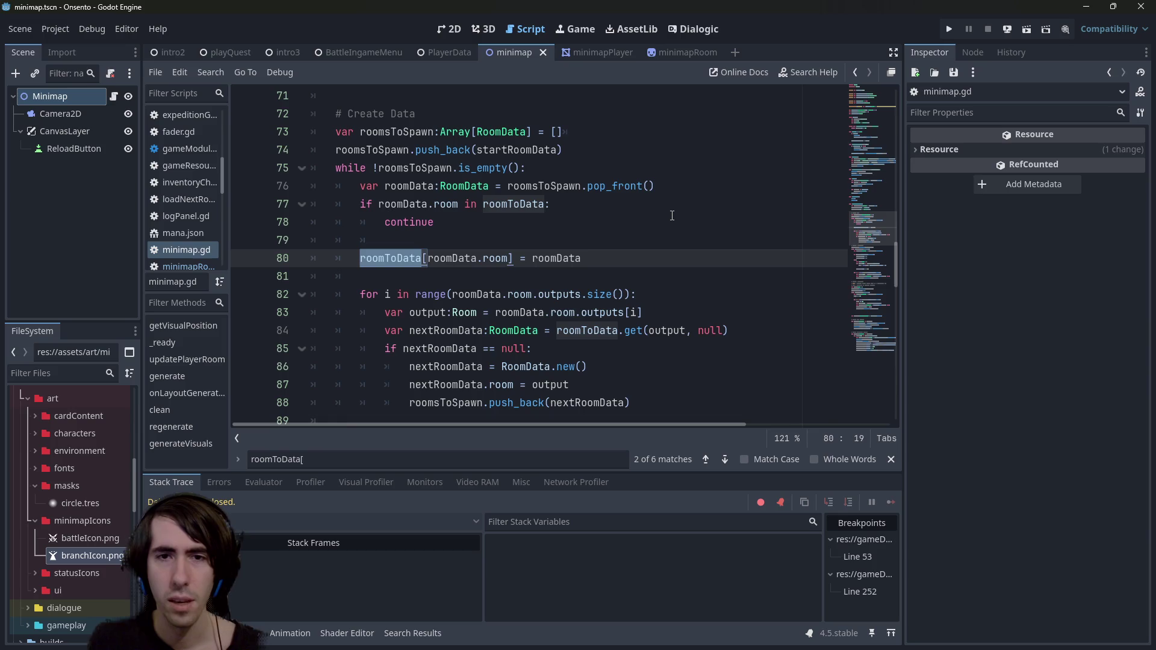
left_click(537, 384)
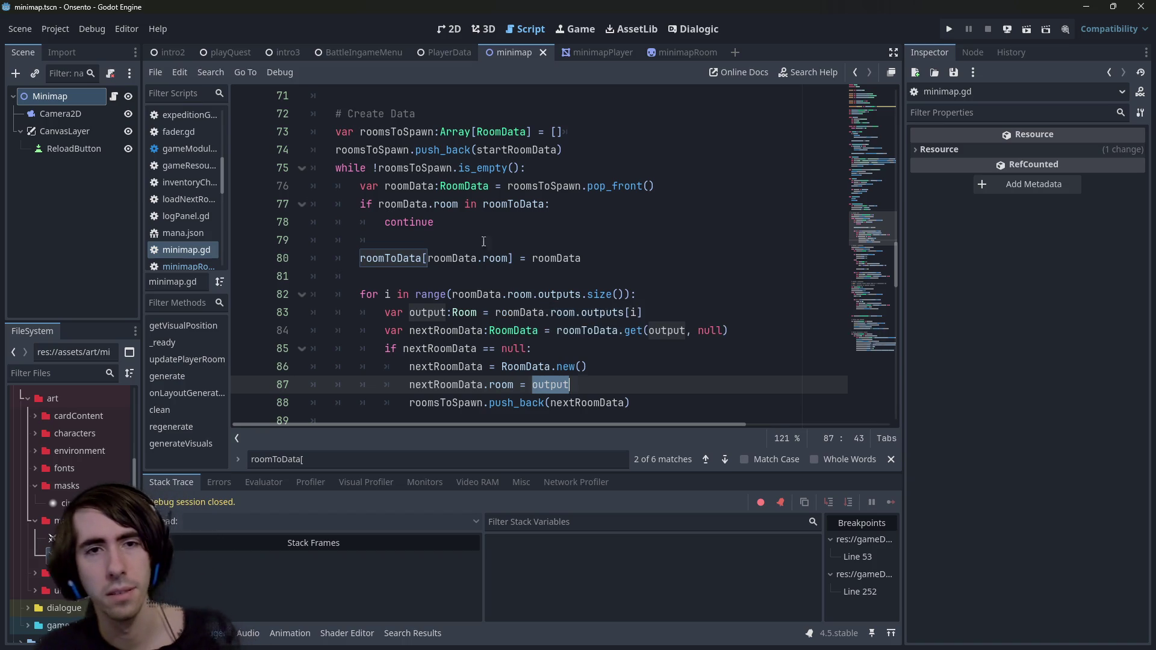
- Scroll through minimap.gd to review how room data is built, ending at line 130
scroll(501, 206, "up", 1)
scroll(501, 206, "up", 2)
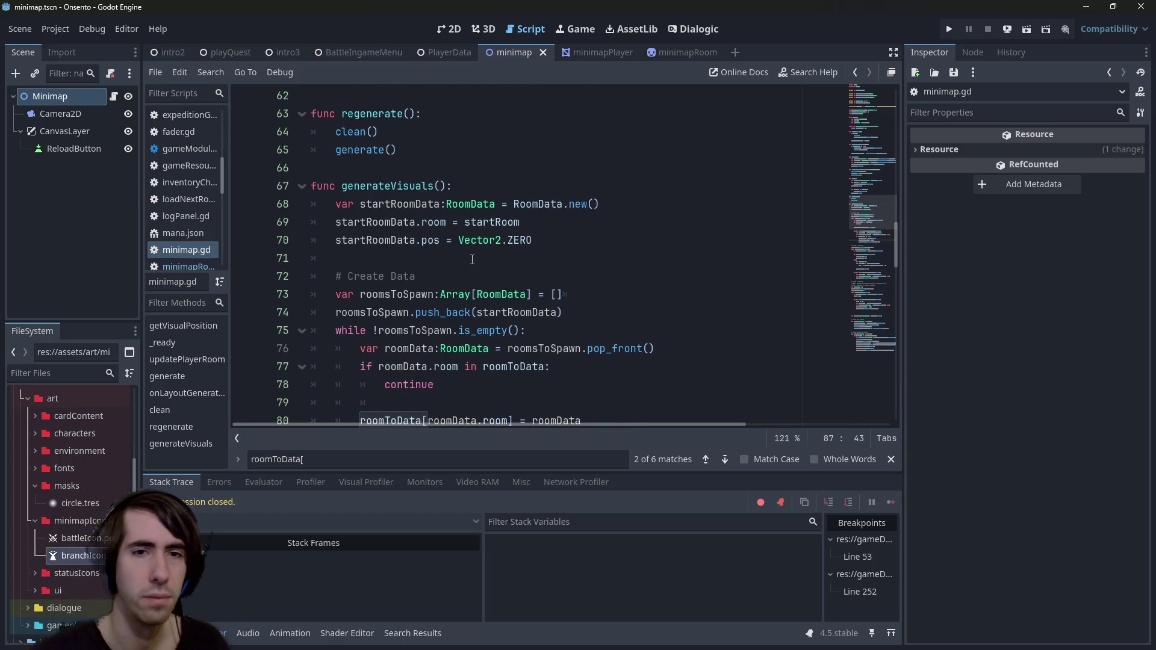
scroll(473, 259, "down", 1)
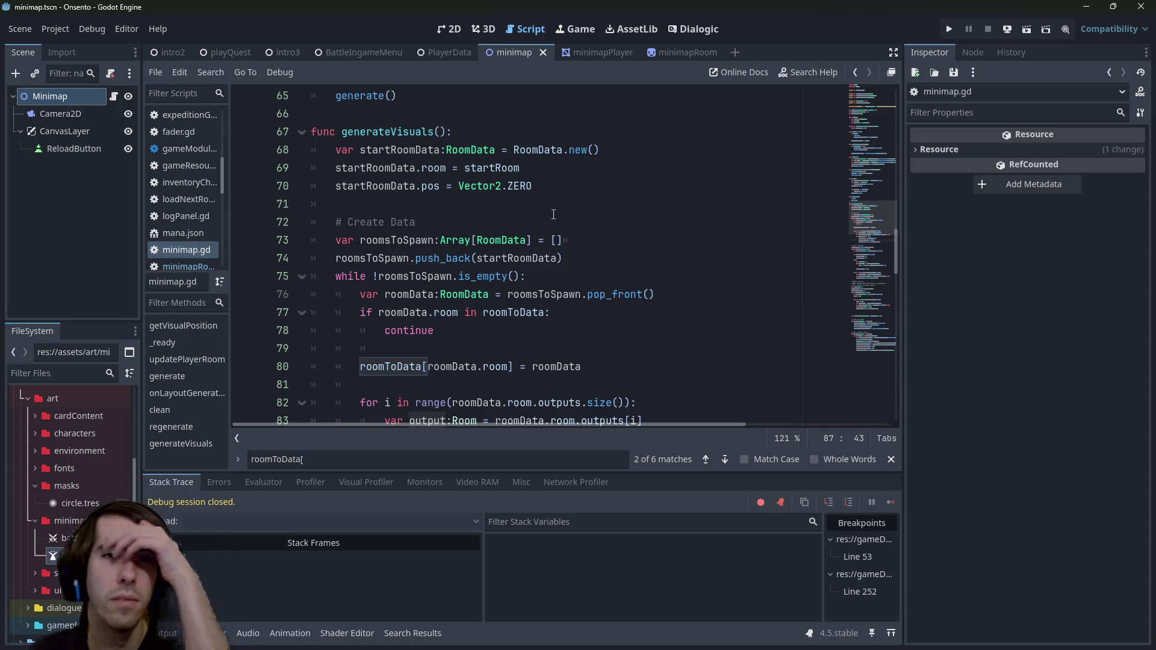
scroll(545, 195, "up", 12)
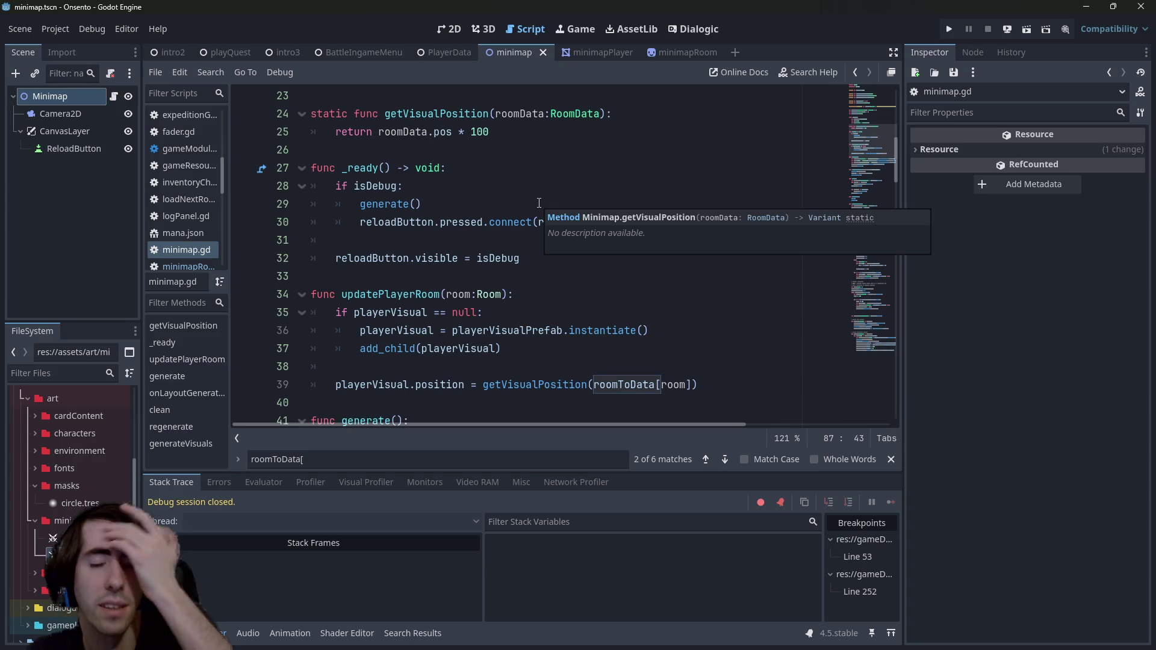
scroll(539, 202, "down", 1)
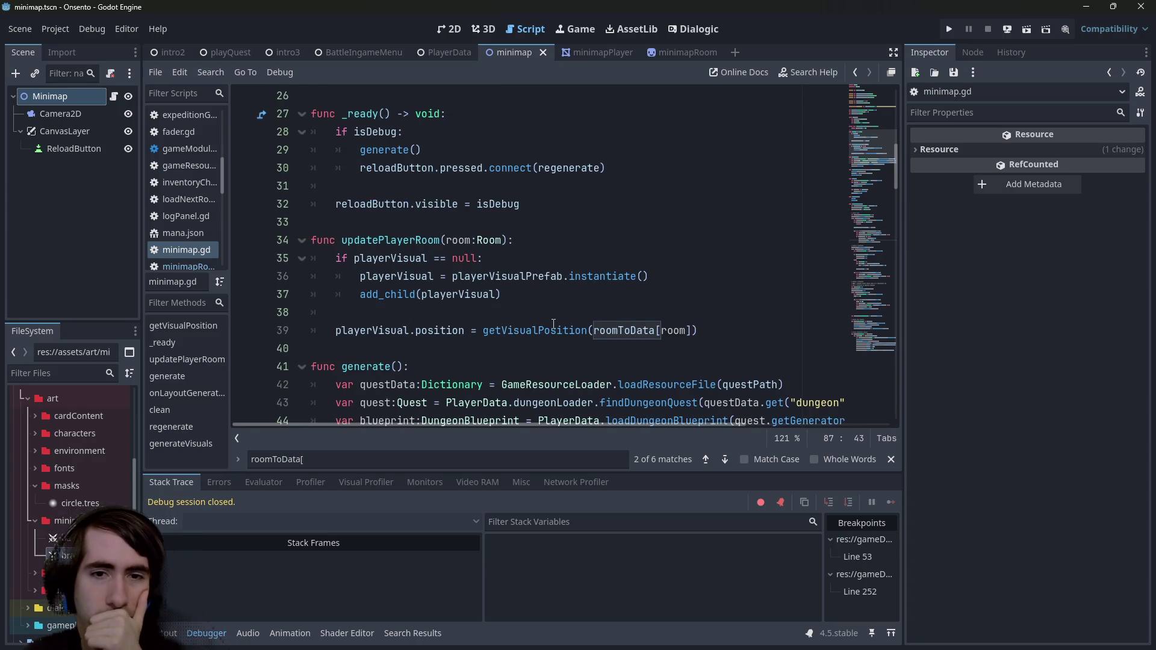
scroll(553, 325, "up", 8)
scroll(553, 325, "down", 6)
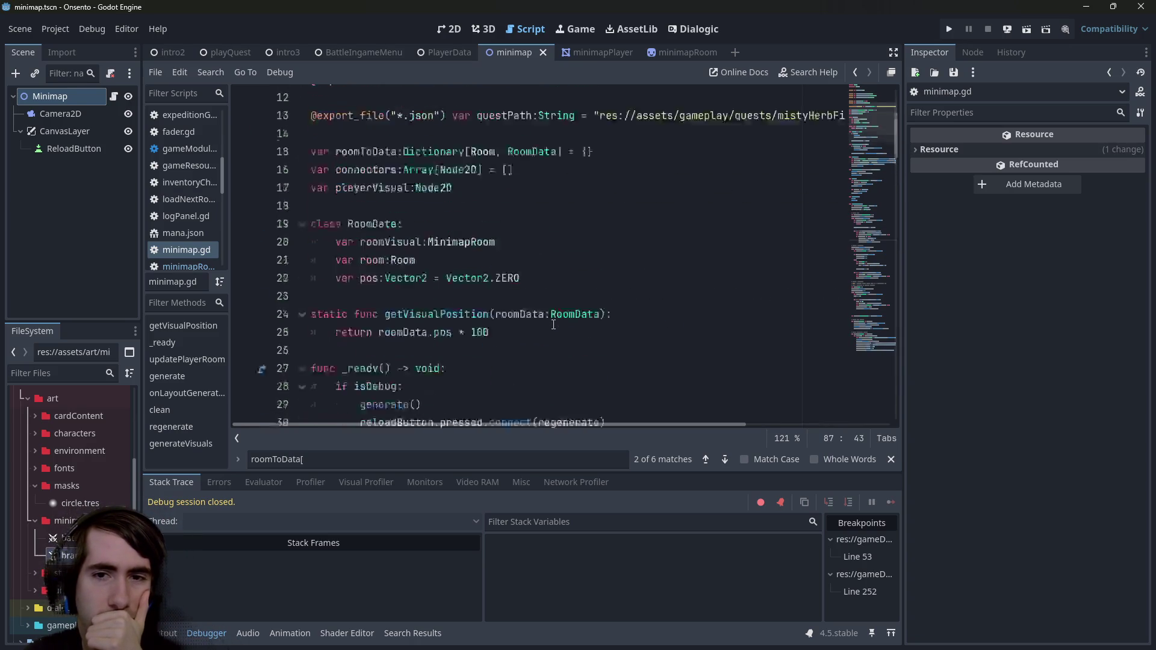
scroll(554, 324, "down", 3)
scroll(554, 324, "down", 20)
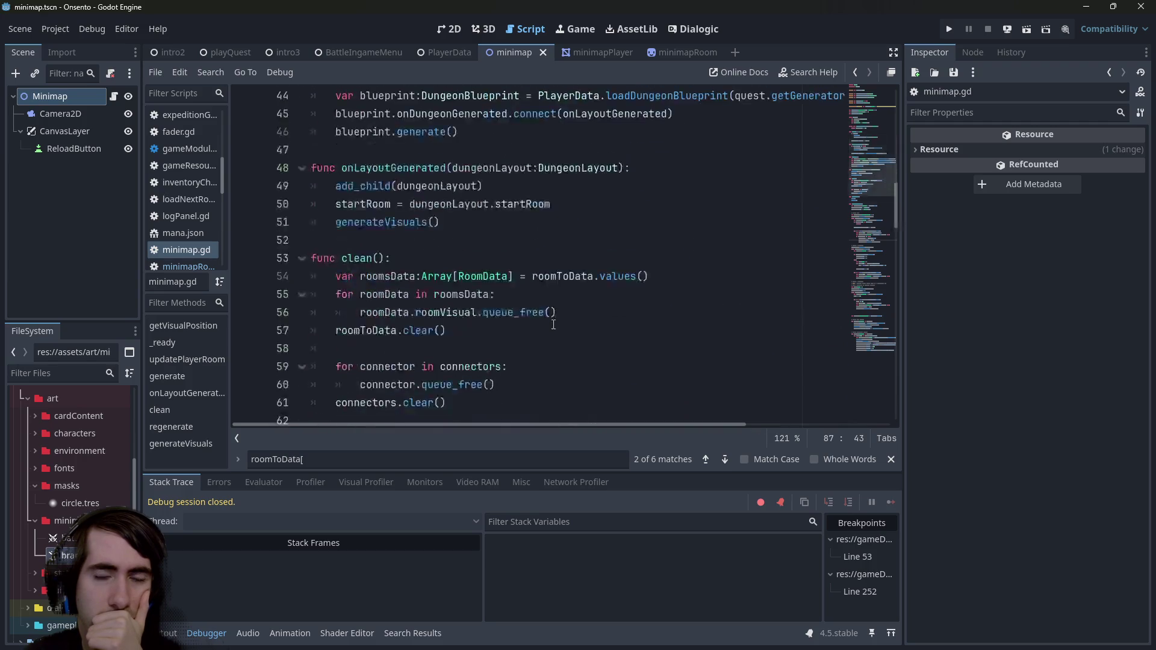
scroll(554, 325, "down", 7)
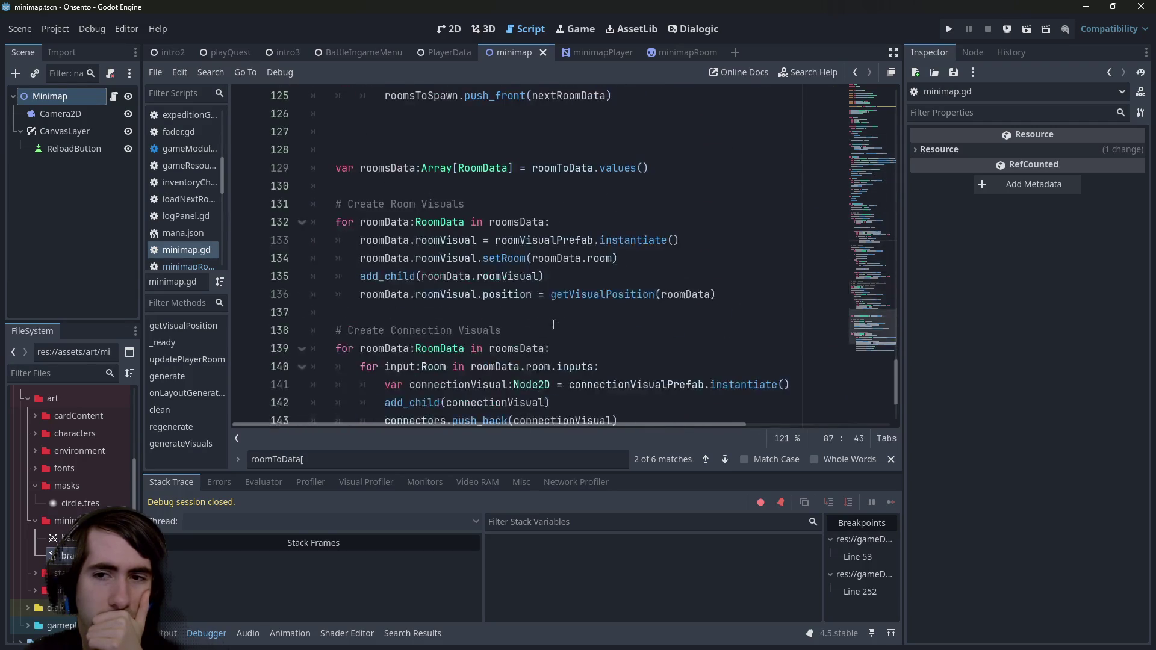
scroll(553, 325, "up", 4)
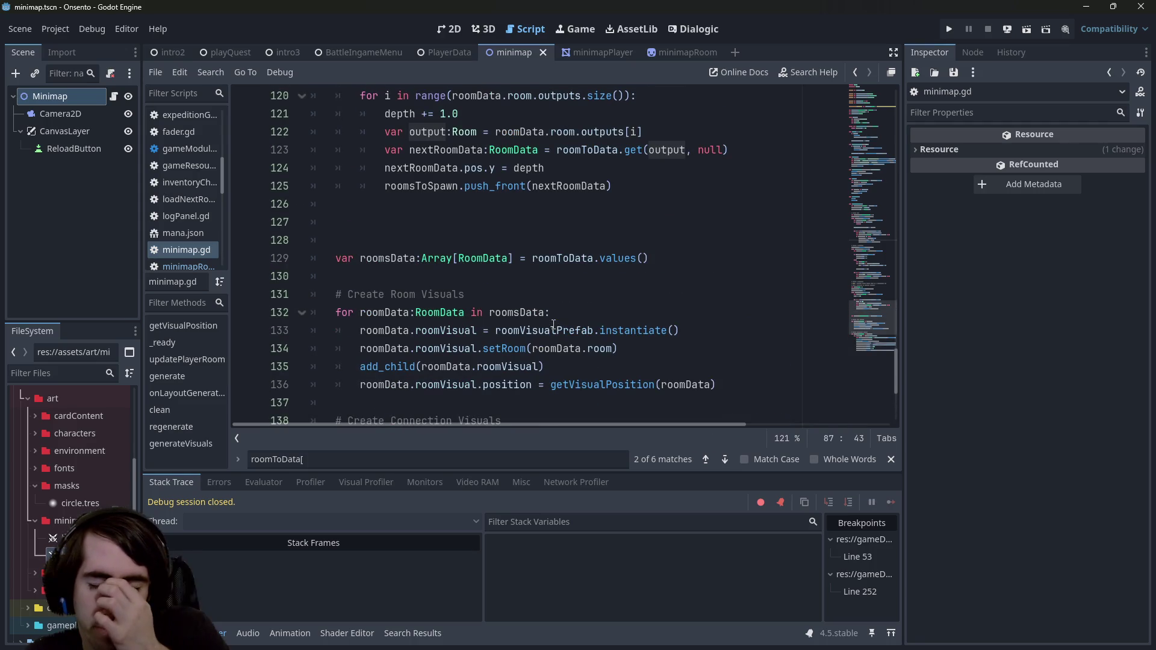
left_click(542, 276)
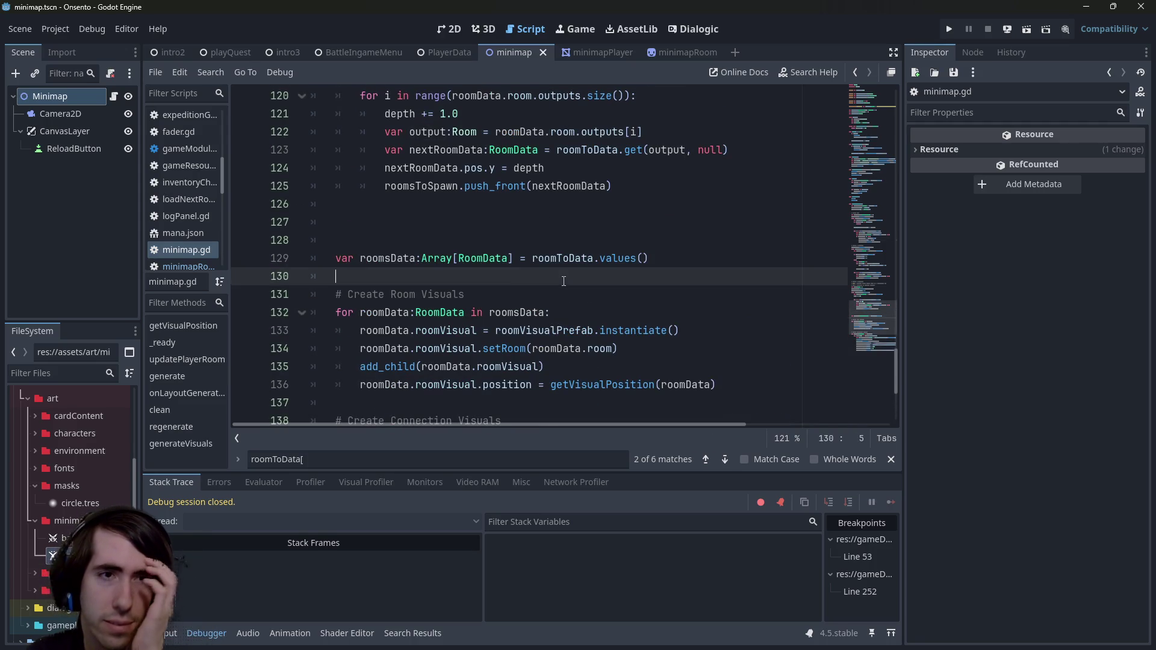
- Open expeditionGenBlueprint.gd from the FileSystem dock
scroll(56, 533, "down", 10)
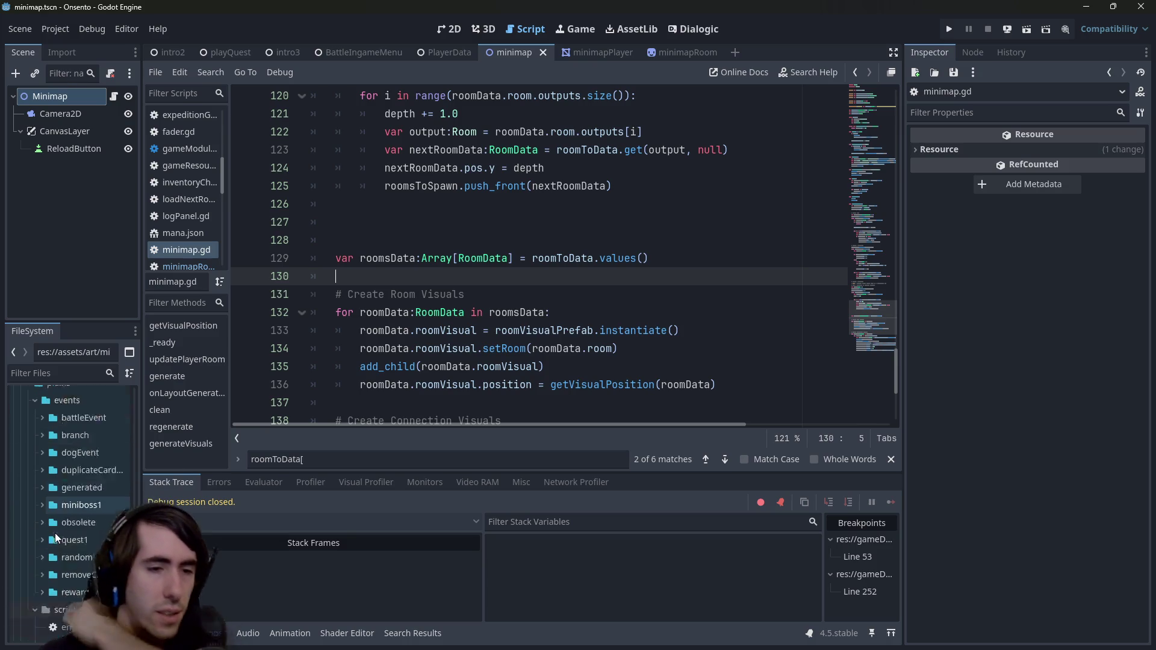
left_click(91, 518)
double_click(92, 518)
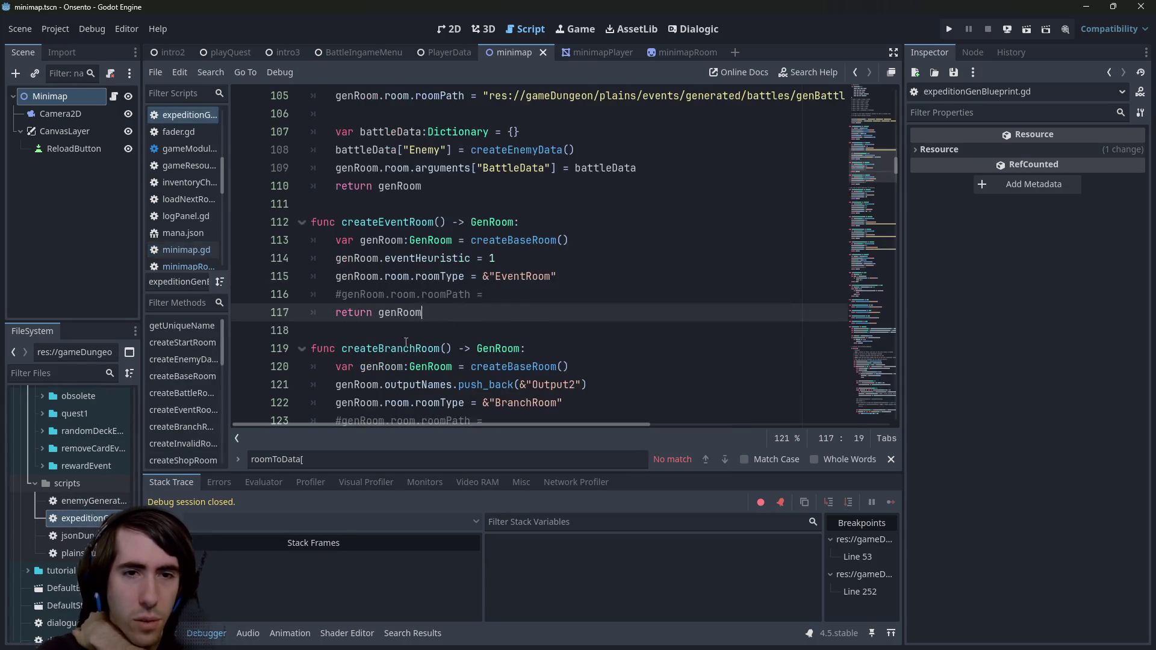
- Review the target score lines and the three generateBranch calls on lines 489–491
scroll(864, 265, "down", 15)
scroll(865, 265, "down", 20)
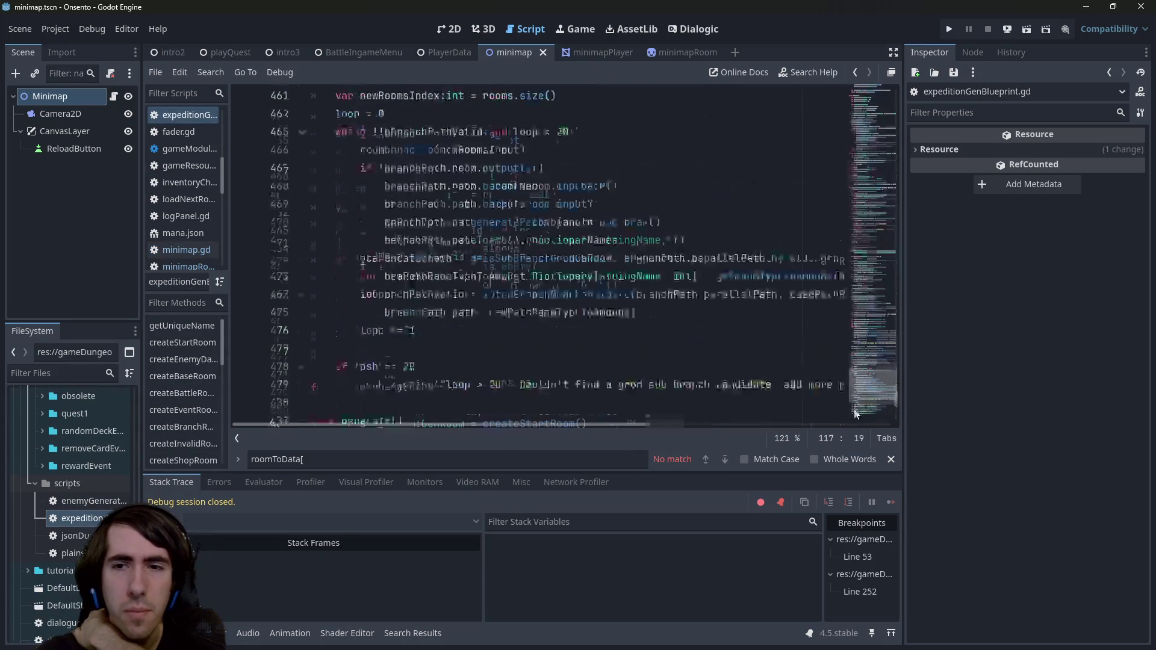
scroll(853, 430, "up", 2)
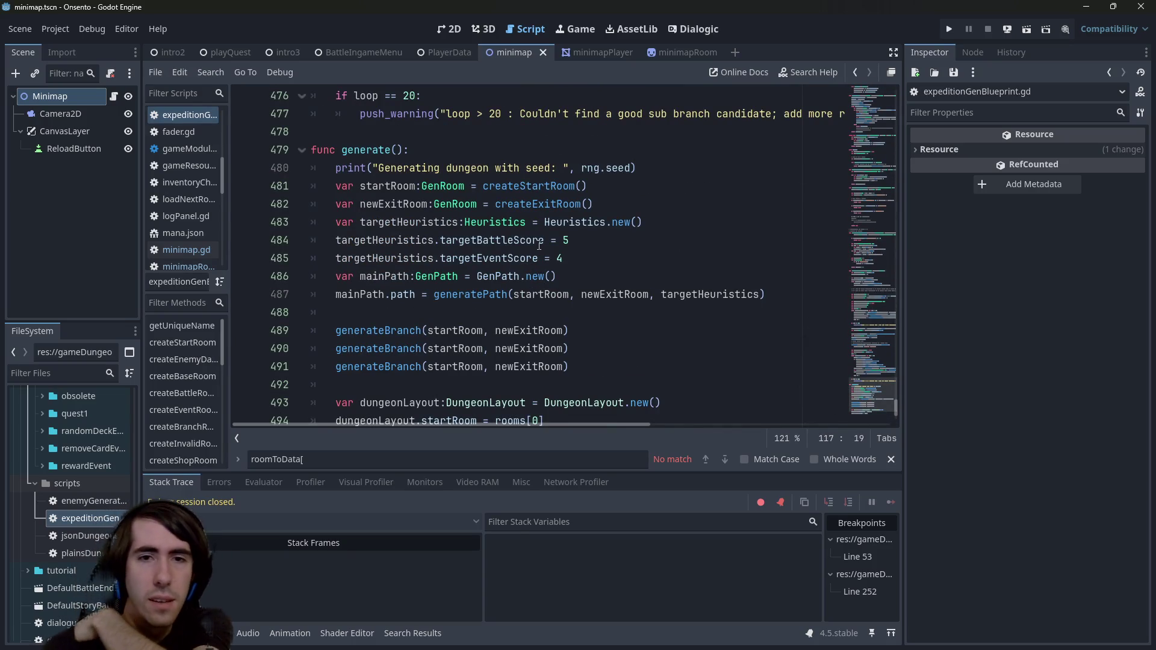
left_click(568, 240)
left_click(565, 257)
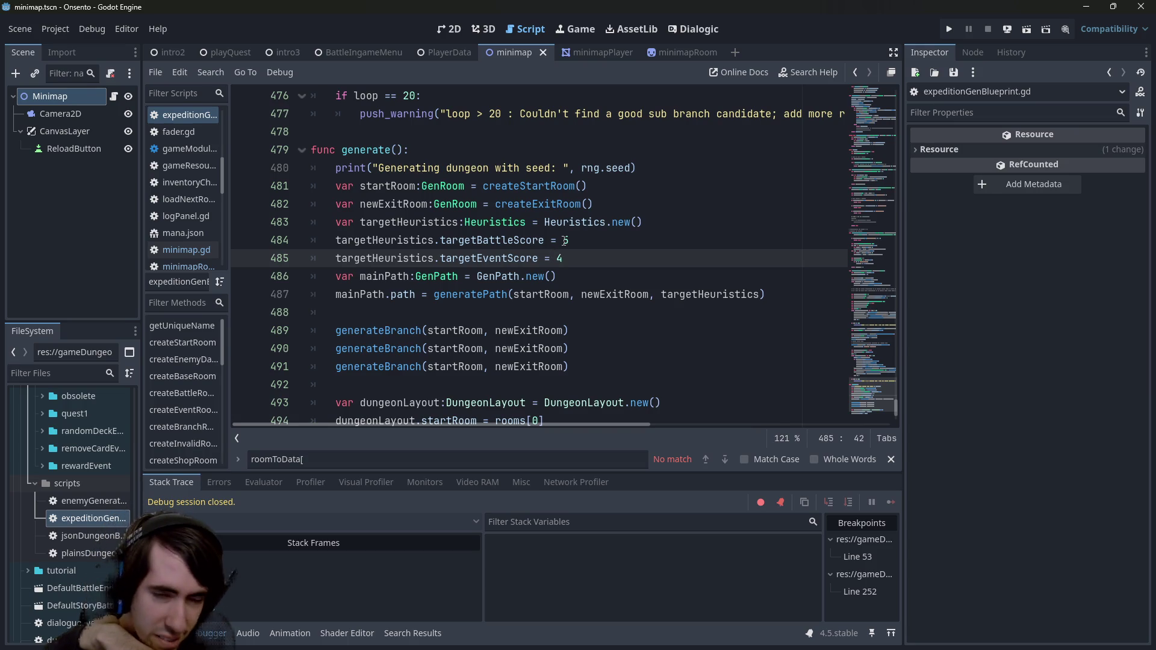
mouse_move(571, 358)
left_mouse_down()
mouse_move(289, 346)
mouse_move(271, 336)
left_mouse_up()
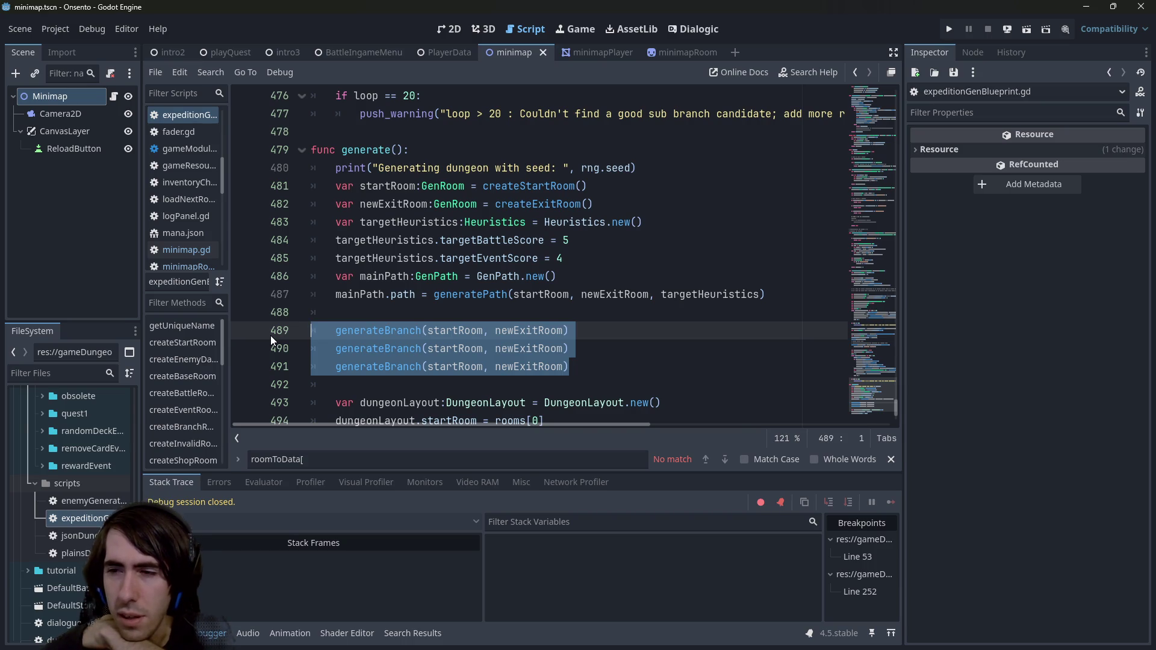
left_click(401, 312)
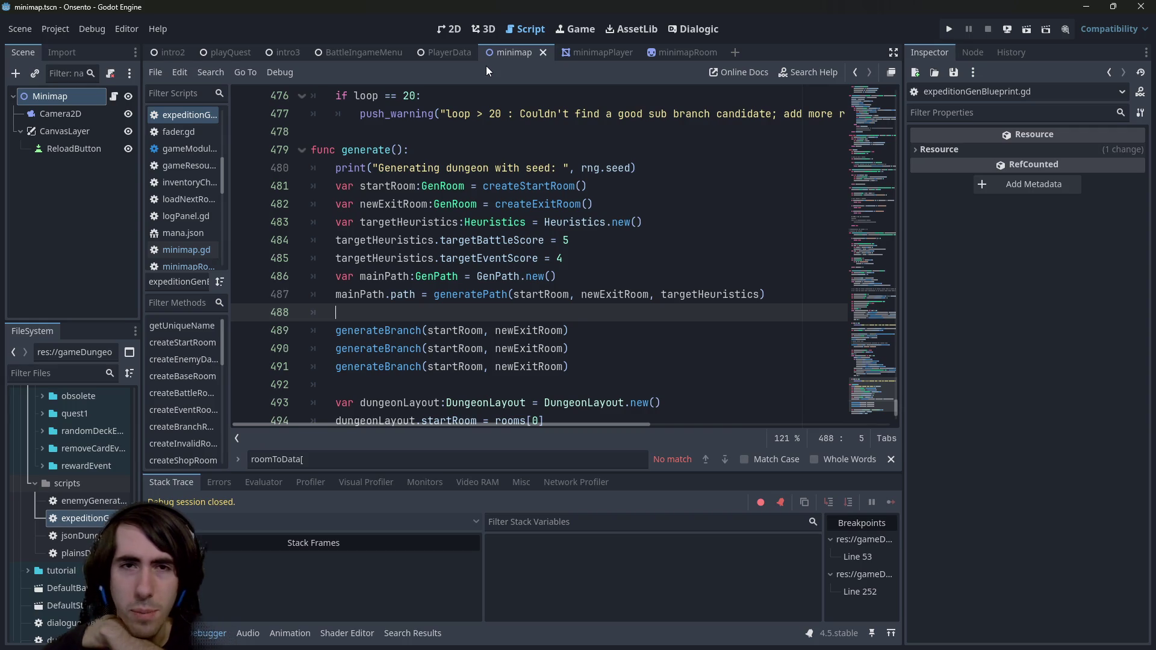
- Check targetBattleScore on line 484, then run the game to view the minimap
double_click(522, 239)
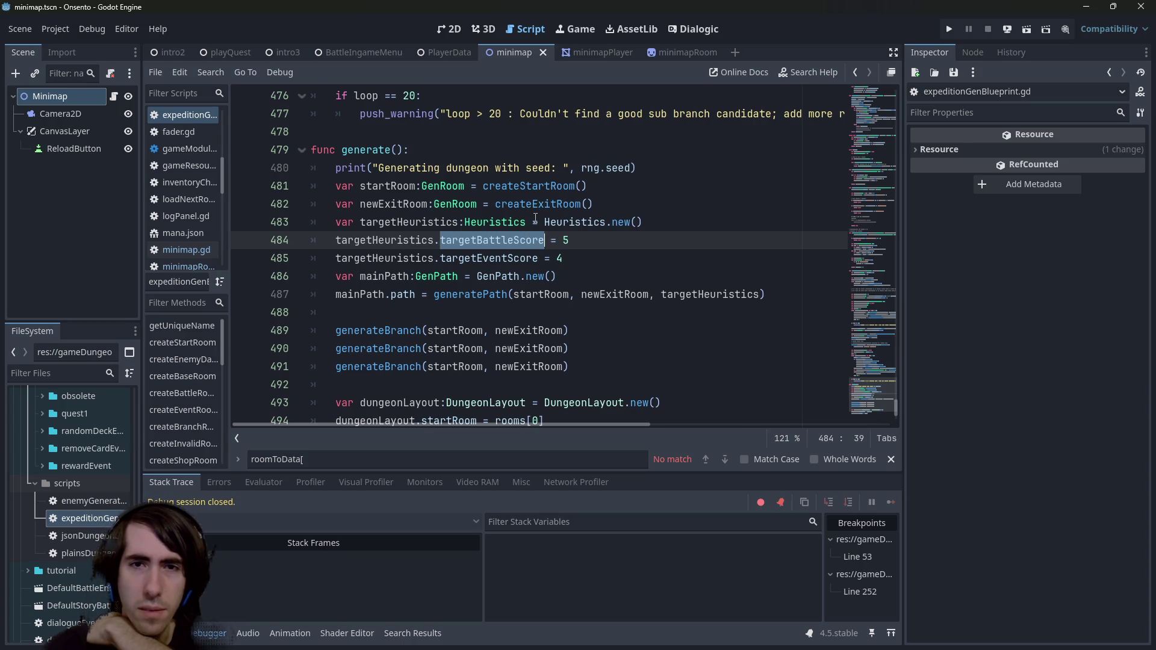
scroll(523, 218, "down", 2)
scroll(471, 115, "up", 2)
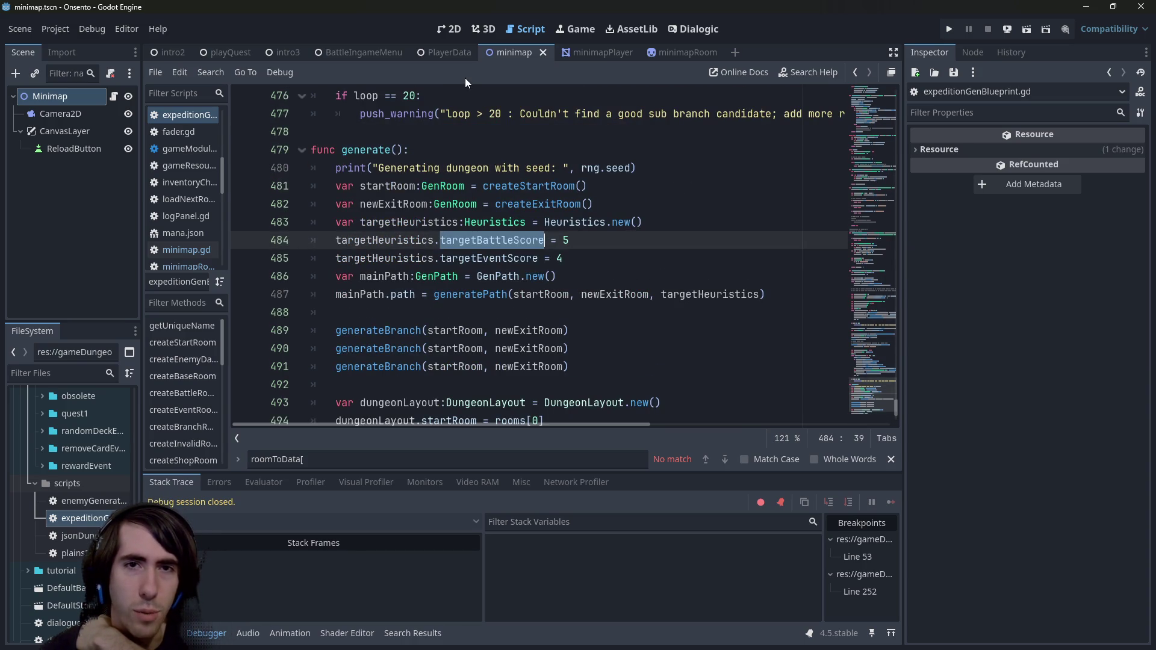
left_click(1027, 32)
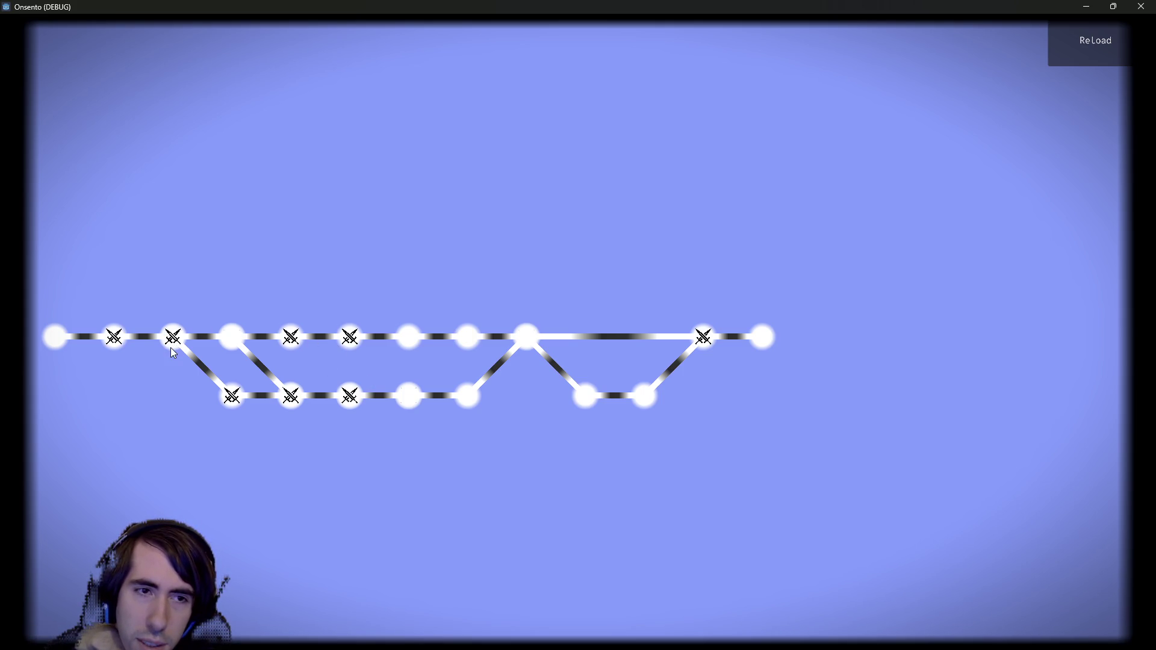
- Close the game and move the caret through the target score lines around line 485
left_click(1138, 6)
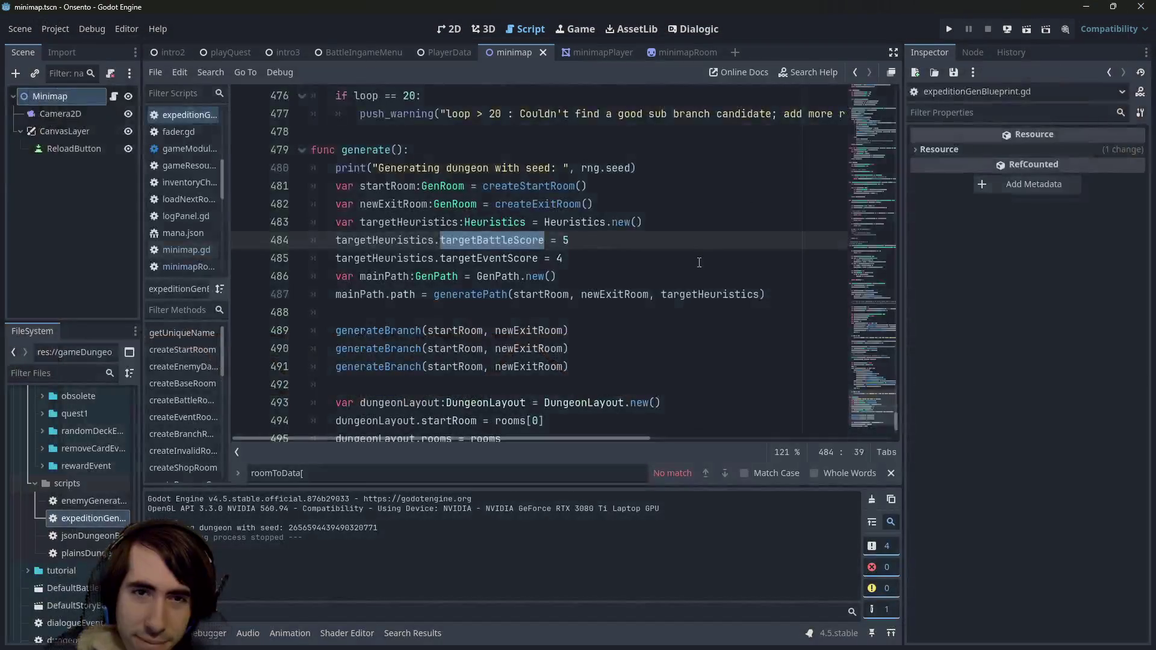
key("Up")
key("Up")
key("Down")
key("Up")
key("Down")
key("Down")
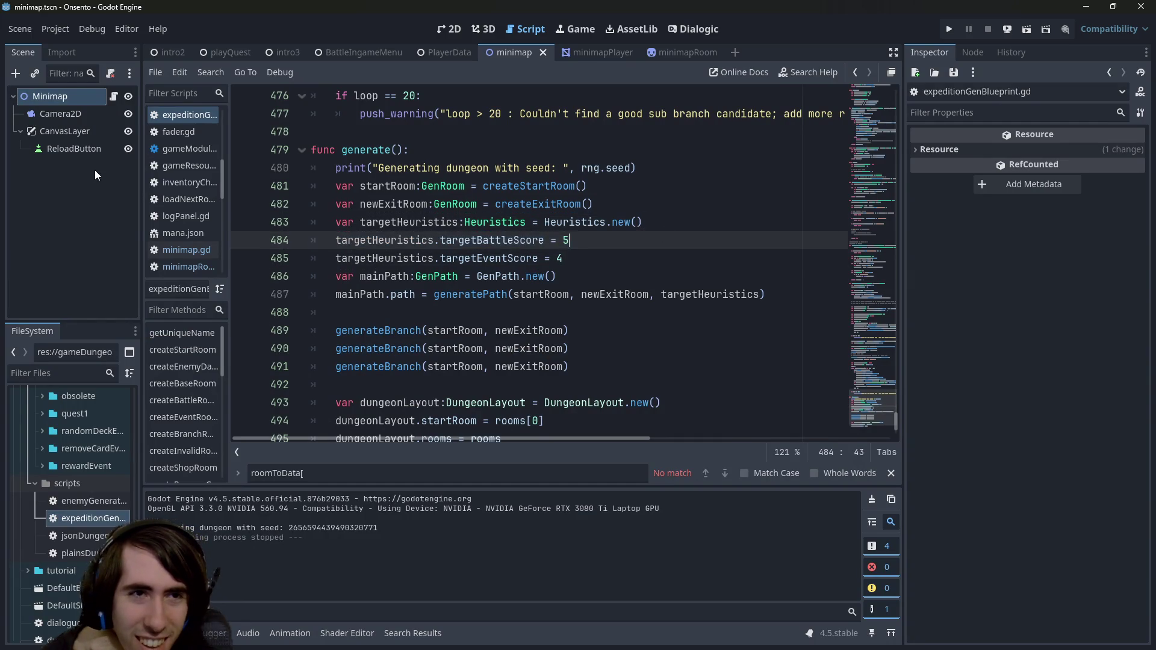
- Switch to minimap.gd and highlight the uses of roomData in the room visuals loop
left_click(113, 95)
scroll(385, 265, "down", 3)
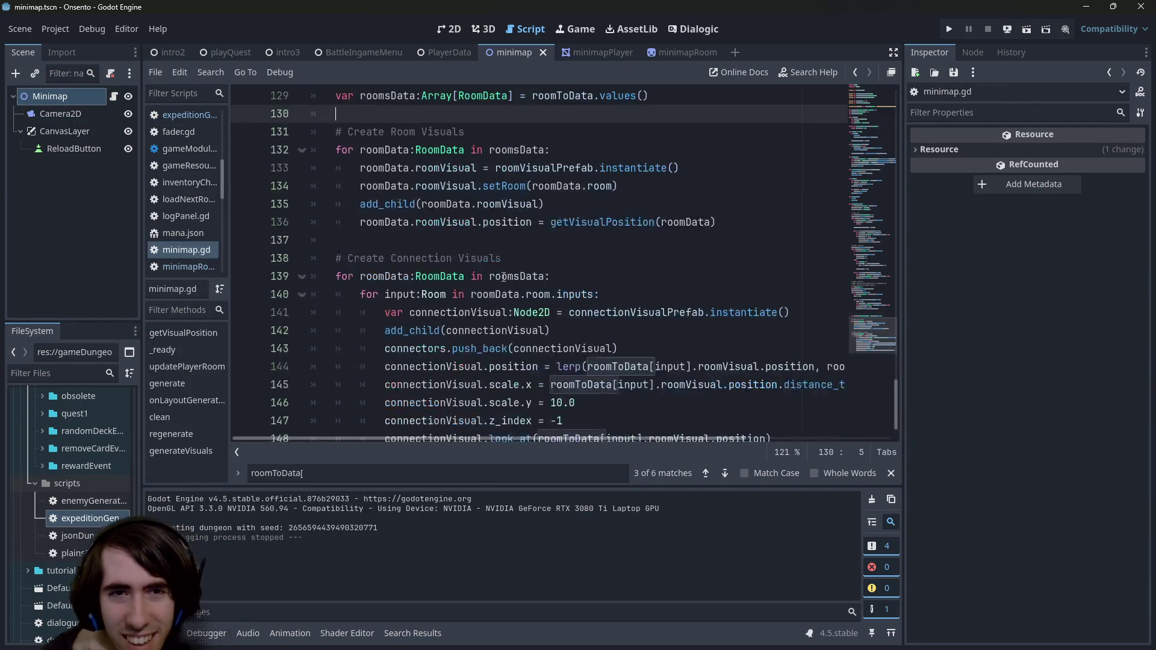
scroll(385, 265, "up", 2)
left_click(380, 258)
double_click(380, 258)
scroll(389, 259, "up", 8)
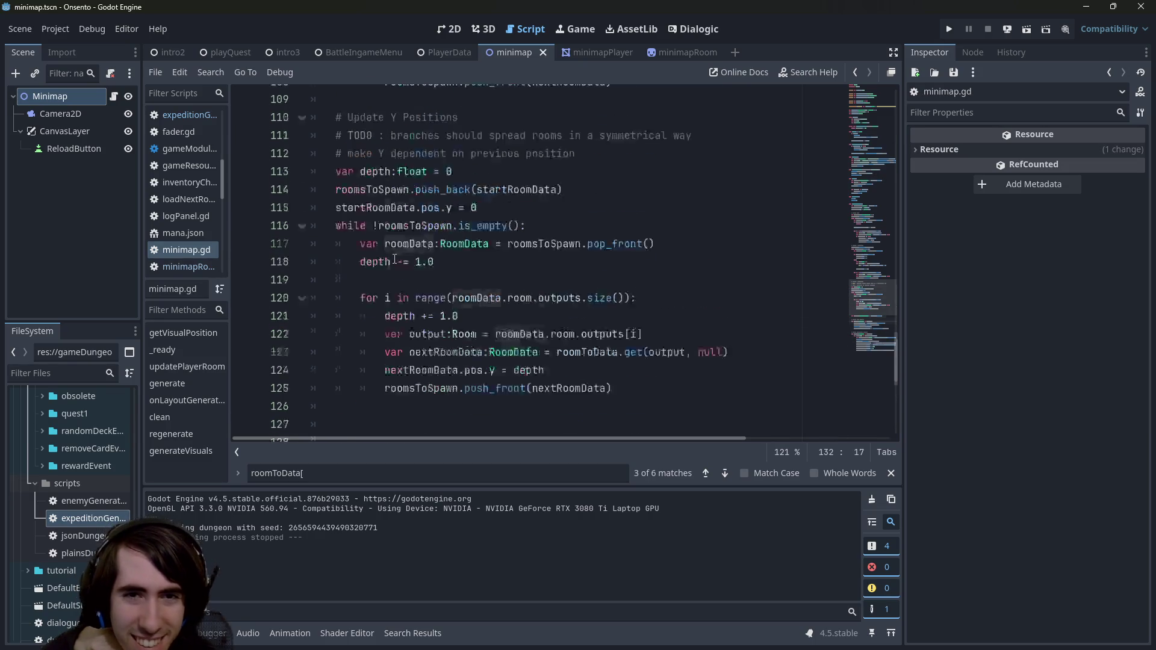
scroll(394, 259, "up", 16)
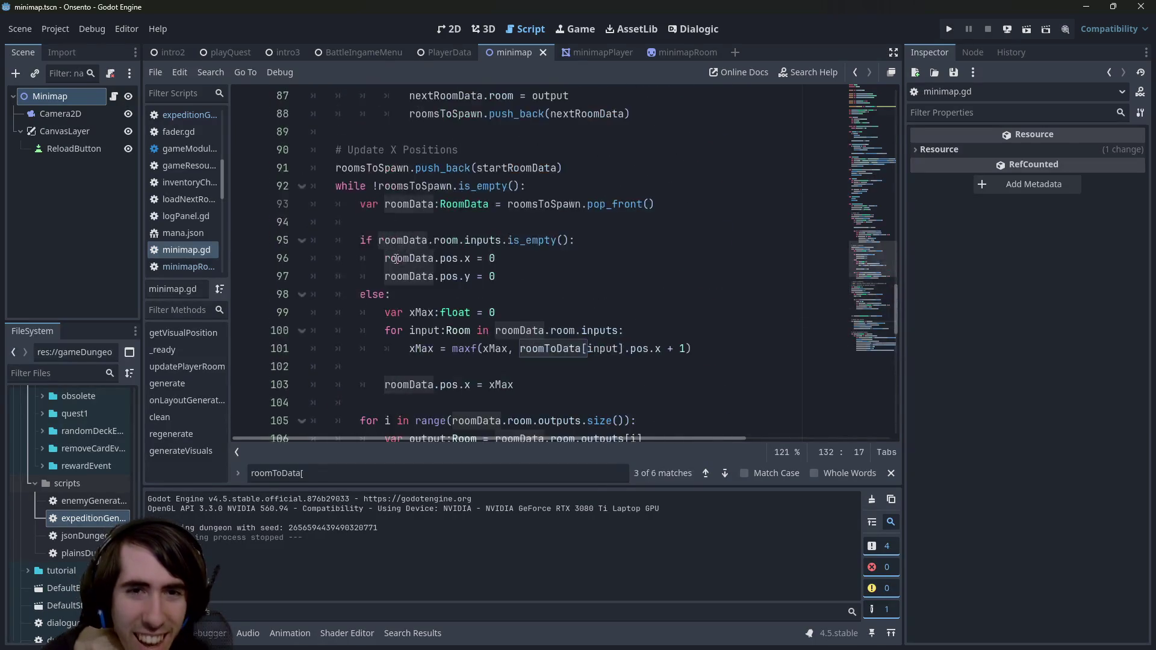
scroll(399, 257, "down", 4)
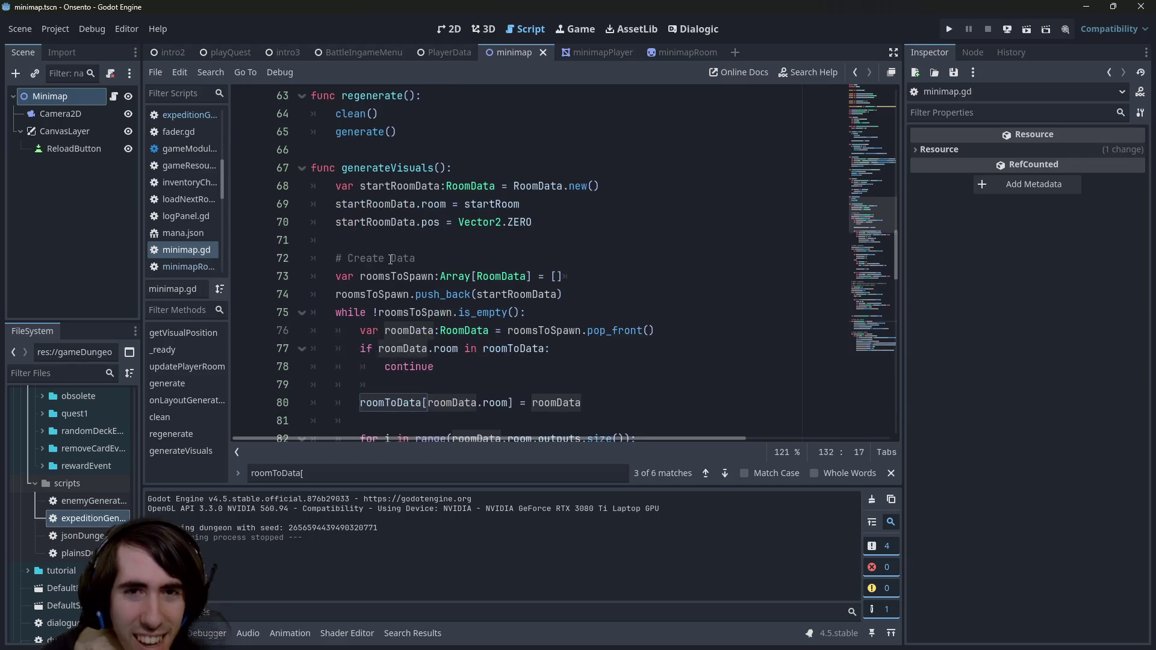
scroll(394, 247, "down", 2)
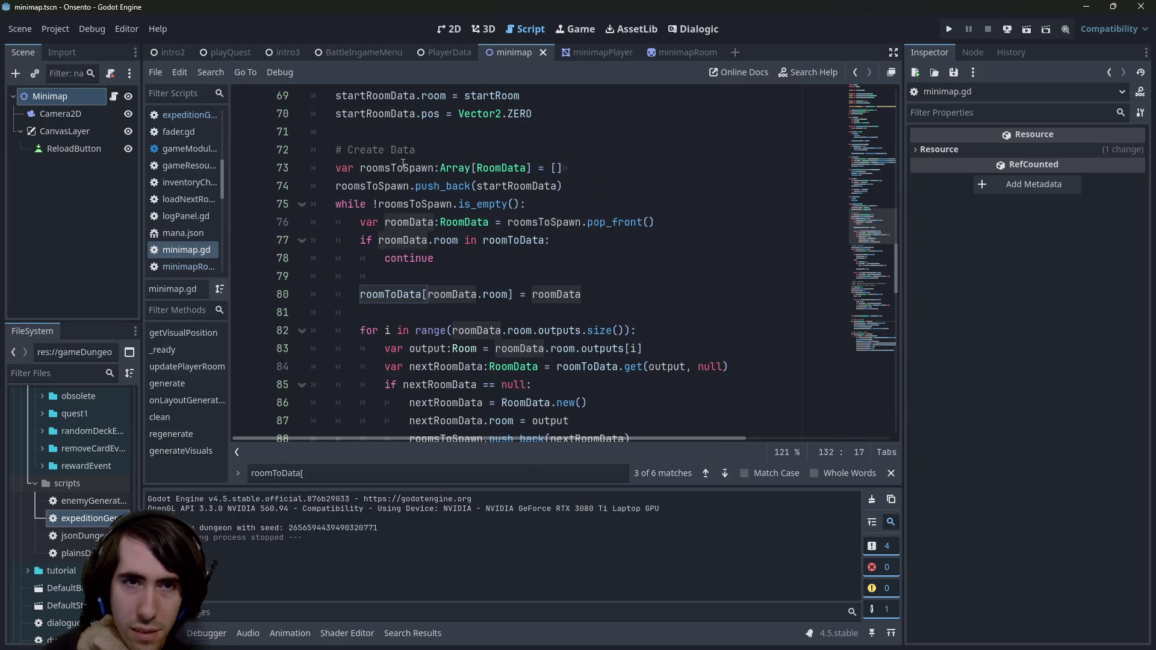
- Highlight roomsToSpawn, select the start-room queue line, then select pop_front on line 76
double_click(403, 167)
left_click_drag(563, 186, 228, 180)
scroll(493, 194, "down", 1)
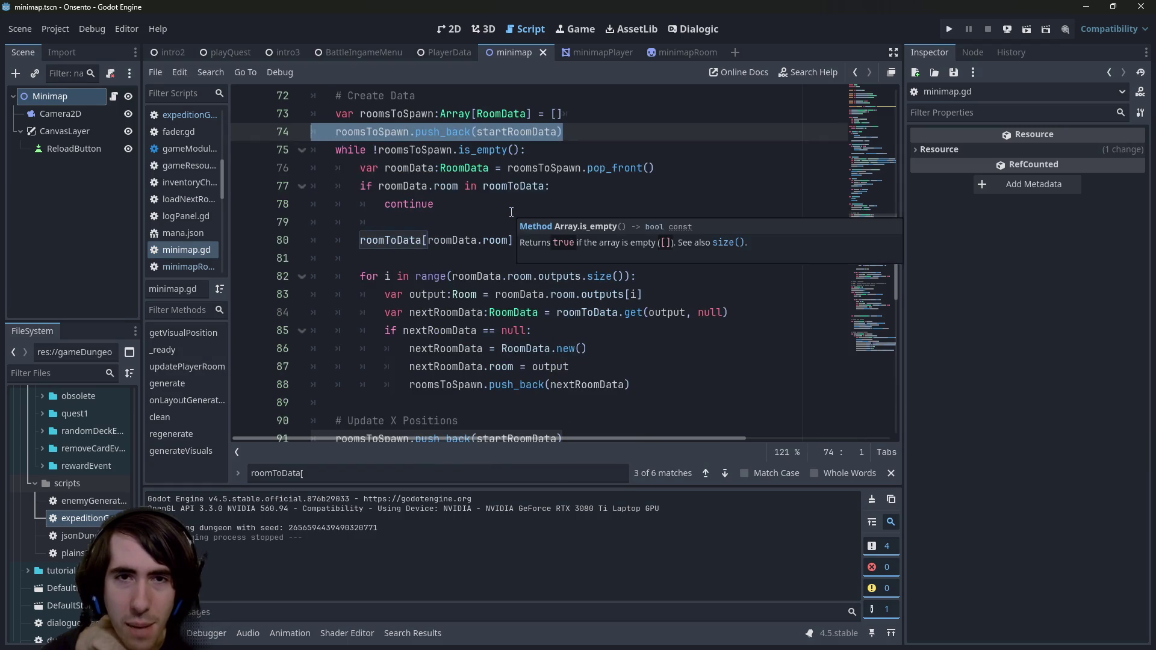
left_click(603, 169)
double_click(603, 170)
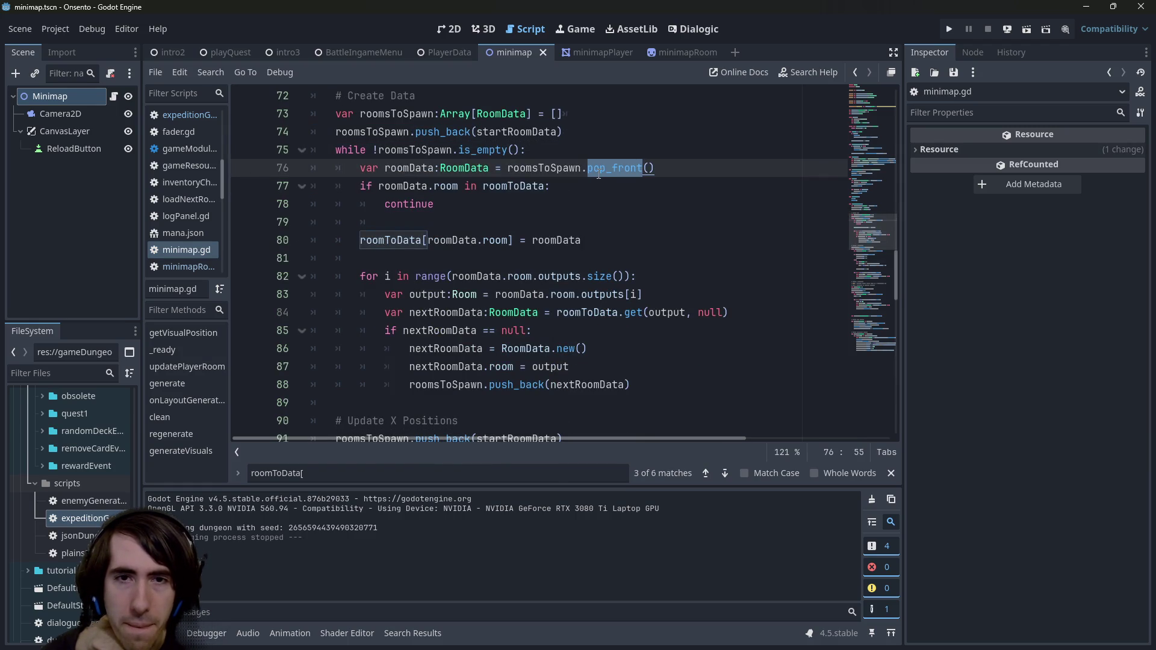
mouse_move(596, 174)
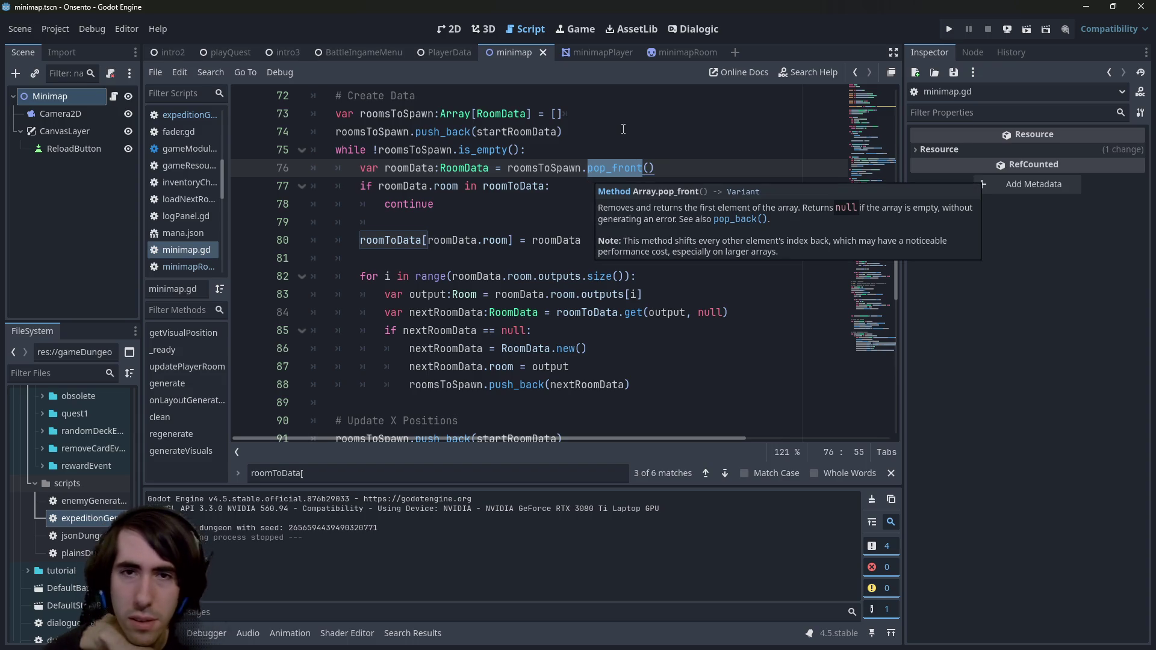
- Replace pop_front with pop_back on line 76 and move to the end of line 83
type("pop")
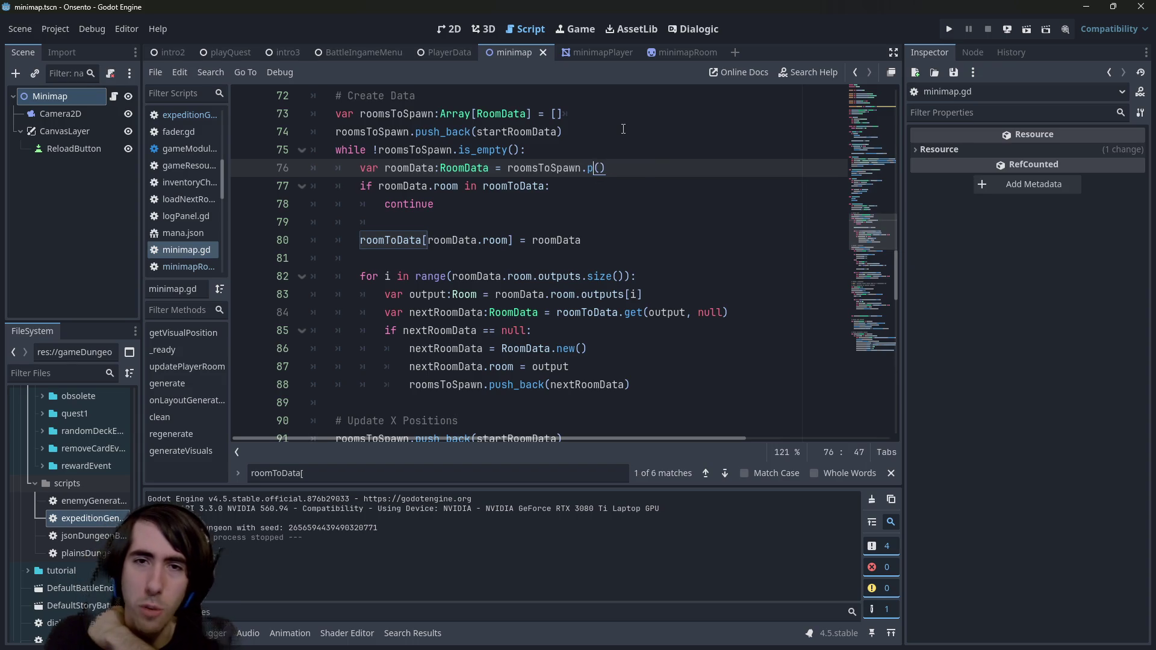
key("Down")
key("Return")
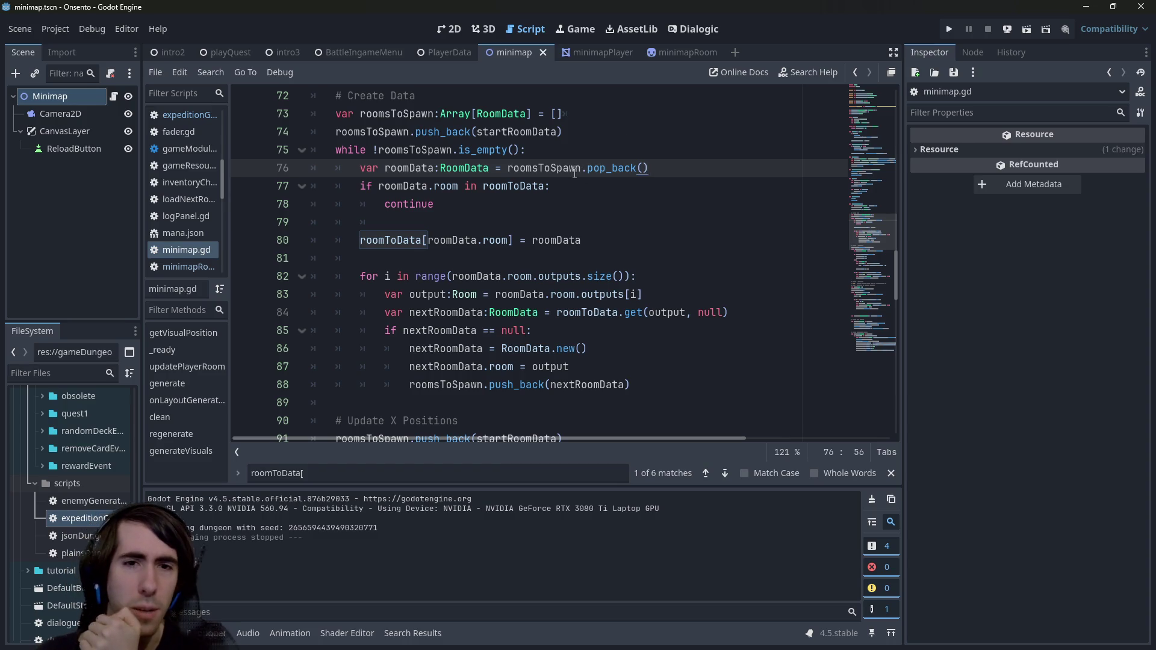
double_click(434, 294)
left_click(435, 294)
double_click(434, 294)
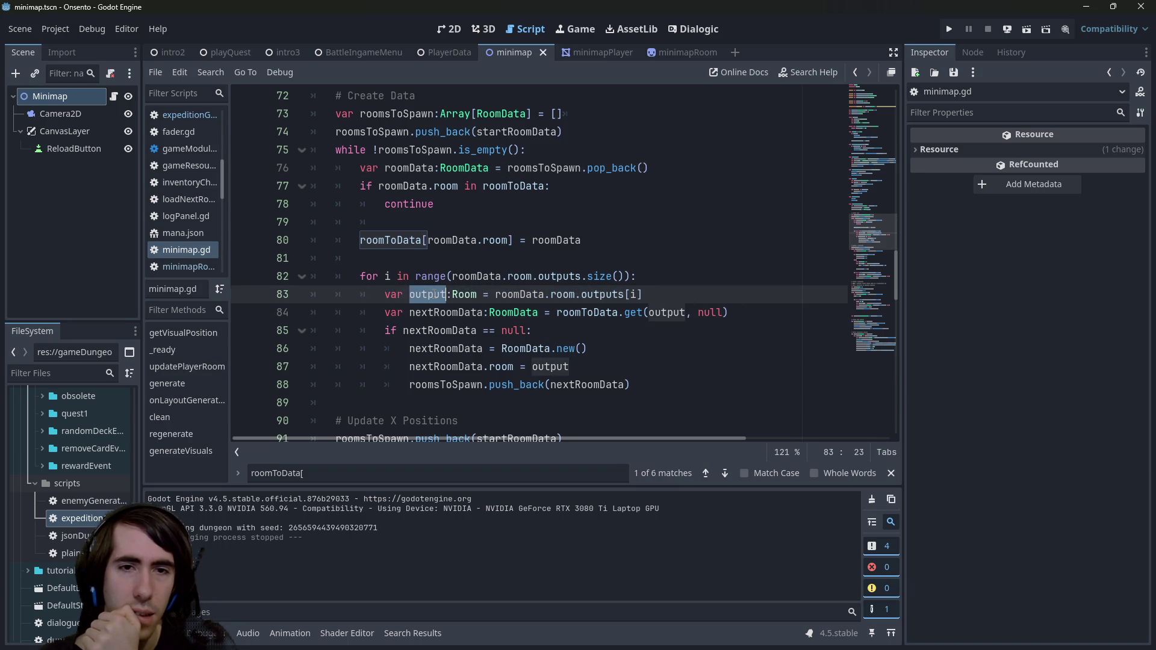
left_click(690, 290)
- Add the line 'if output != null:' below line 83
key("Return")
type("if output == null")
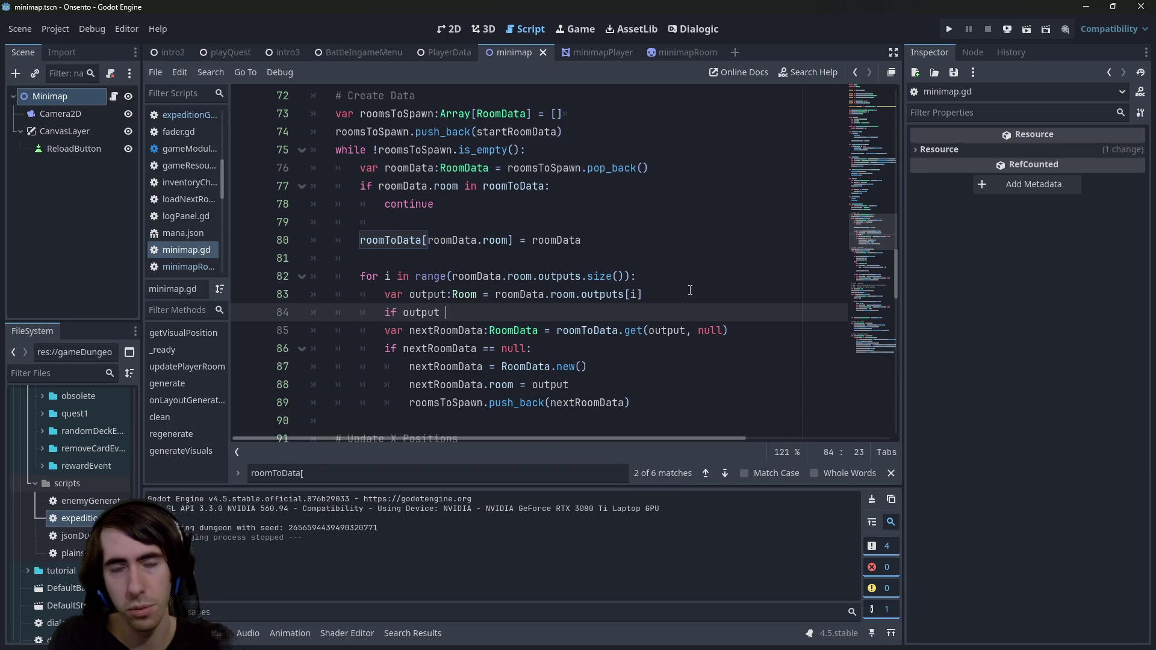
key("Left")
key("Left")
key("Left")
key("BackSpace")
type("!")
key("Right")
key("Right")
key("Right")
type(":")
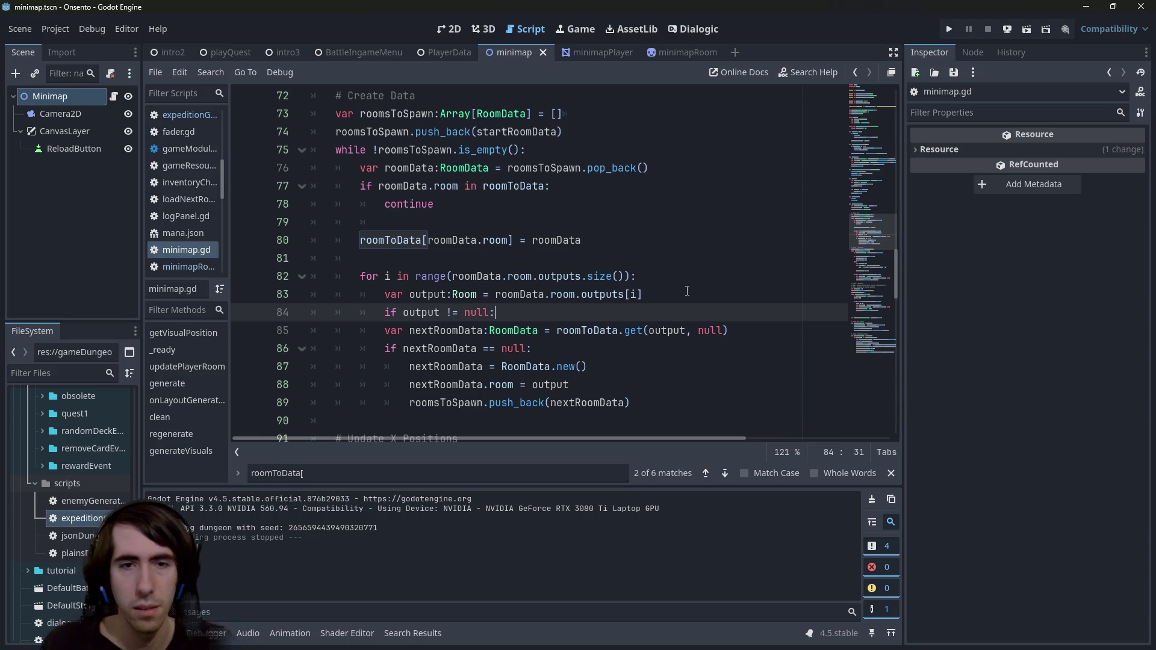
- Indent lines 85–89 into the new if block, save minimap.gd, and run the scene
mouse_move(662, 415)
left_mouse_down()
mouse_move(271, 316)
mouse_move(269, 334)
left_mouse_up()
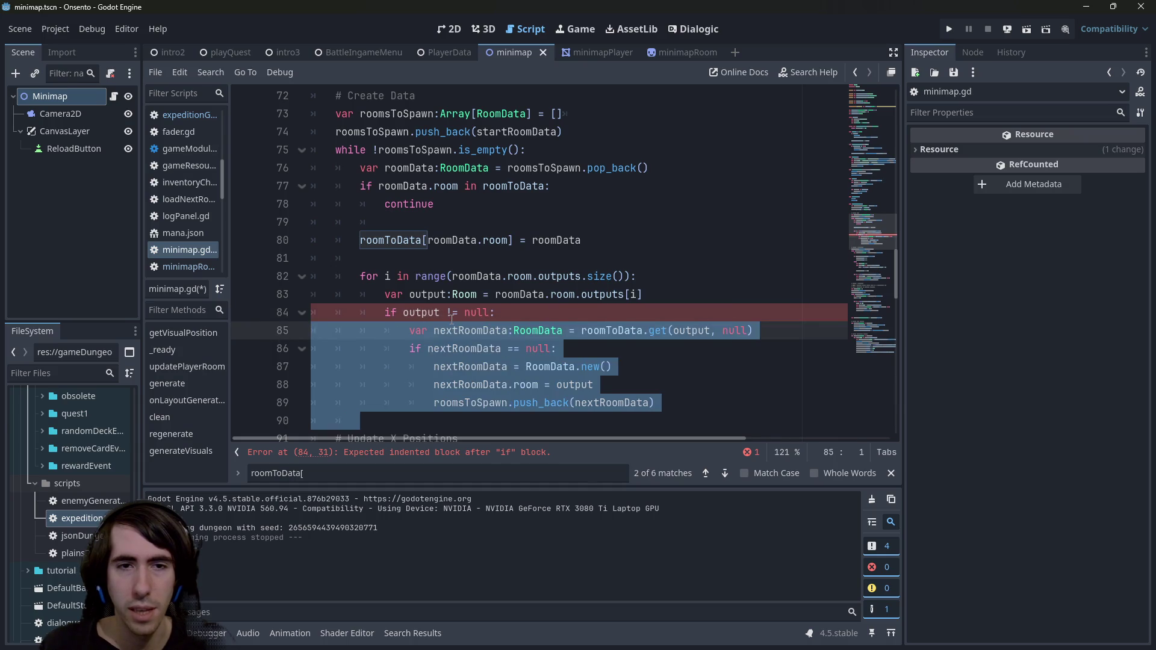
key("Tab")
left_click(542, 312)
key("ctrl+s")
left_click(1025, 31)
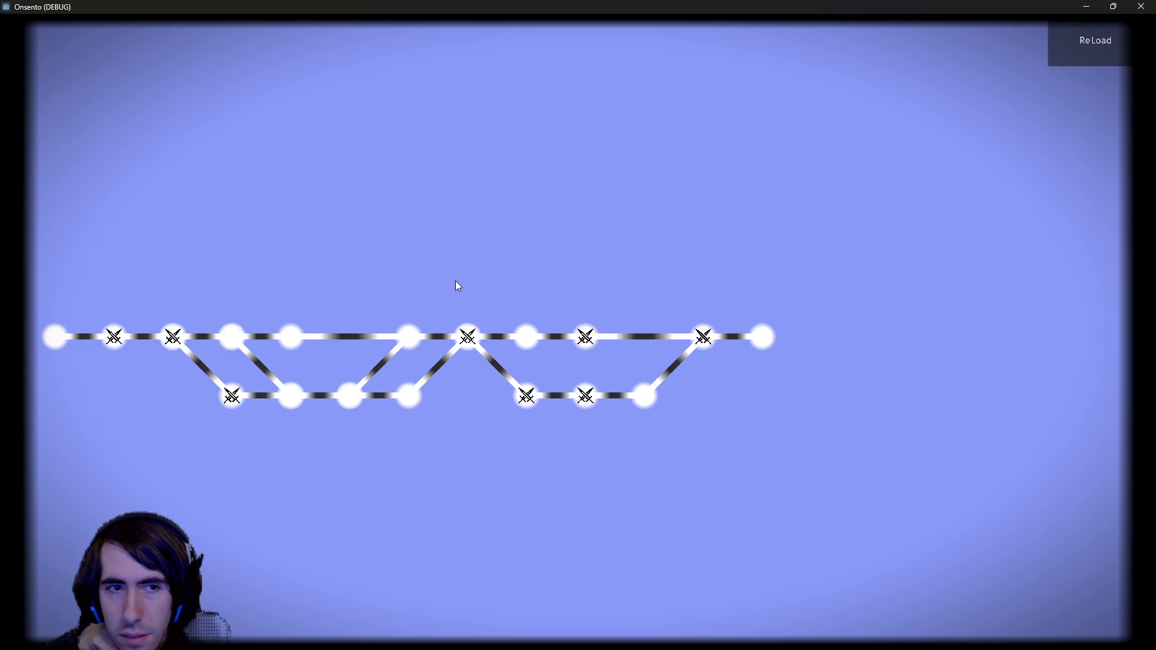
- Regenerate the dungeon map nine times with ReLoad to compare the room layouts
left_click(1076, 54)
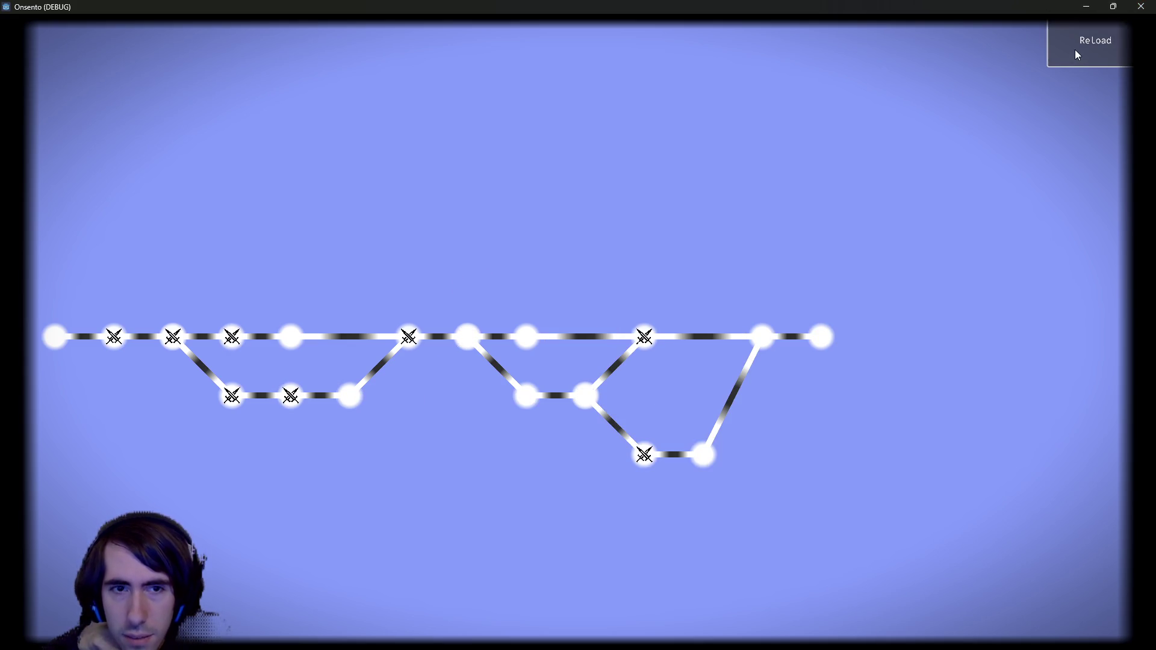
left_click(1067, 53)
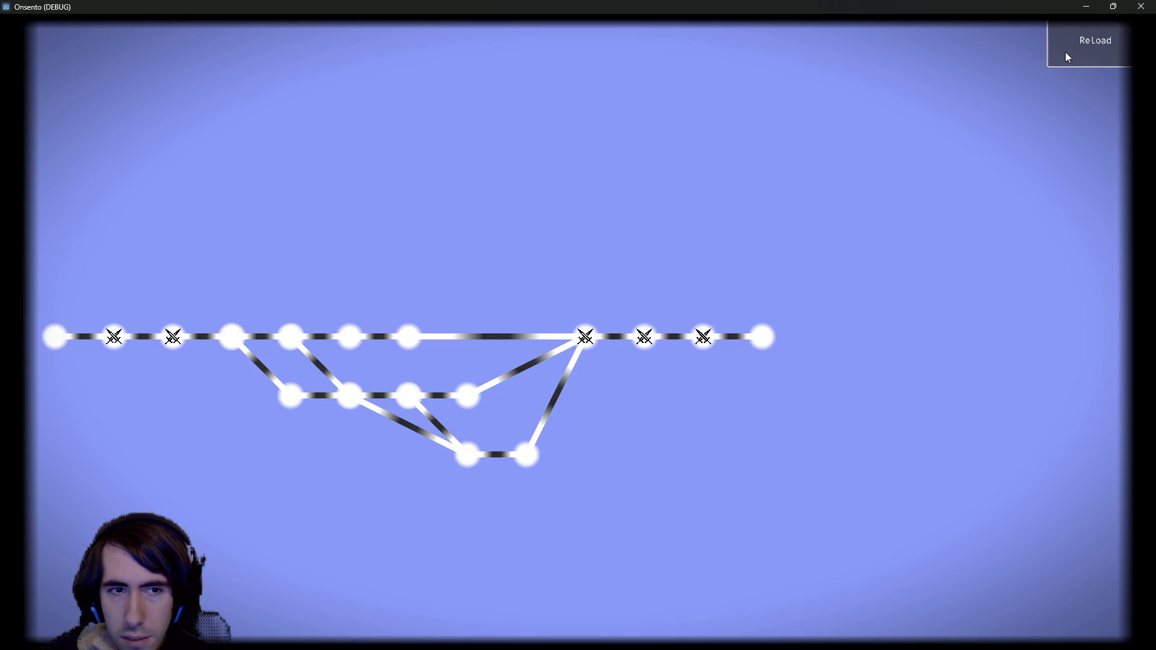
left_click(1067, 57)
left_click(1063, 52)
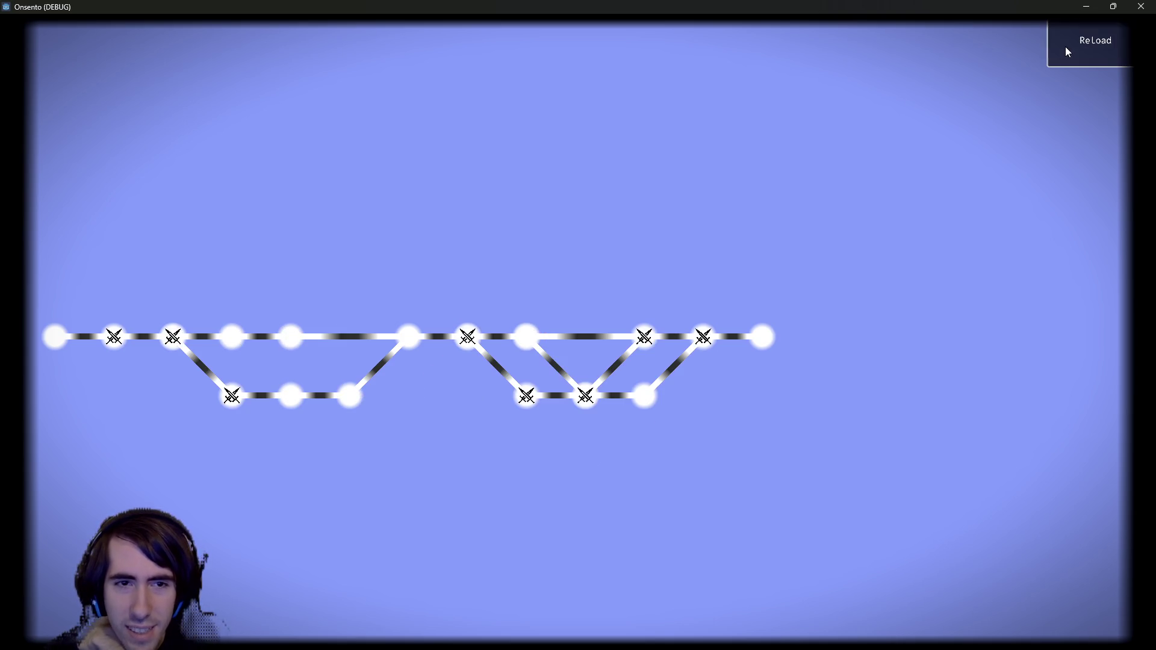
left_click(1064, 47)
left_click(1066, 47)
left_click(1066, 47)
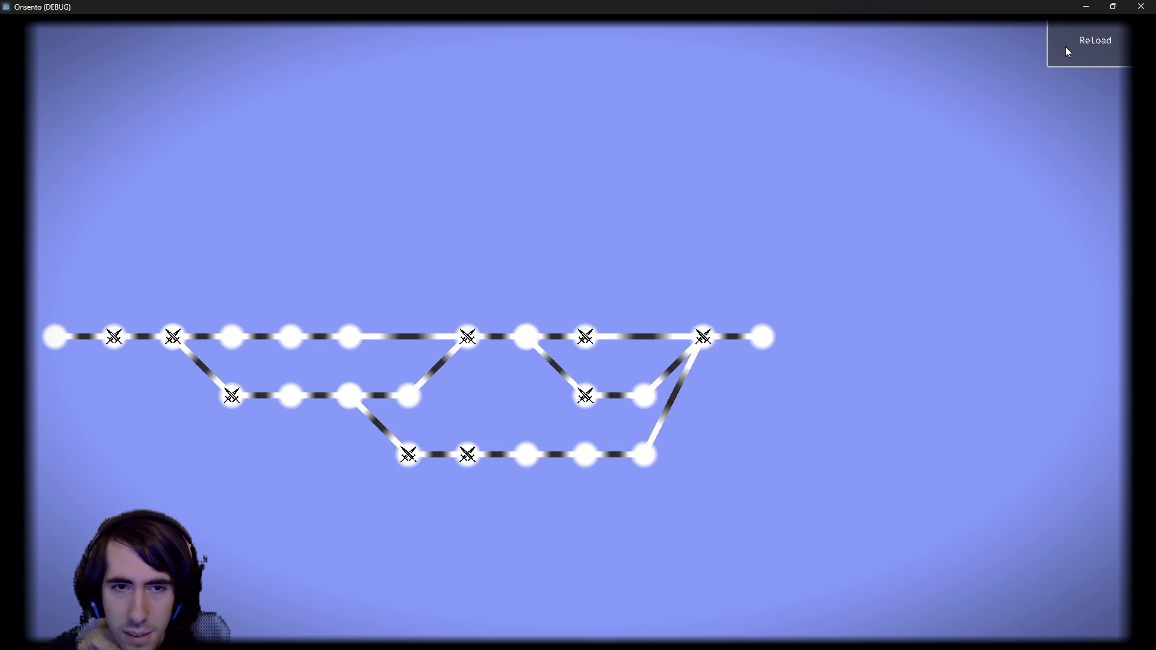
left_click(1065, 47)
left_click(1065, 45)
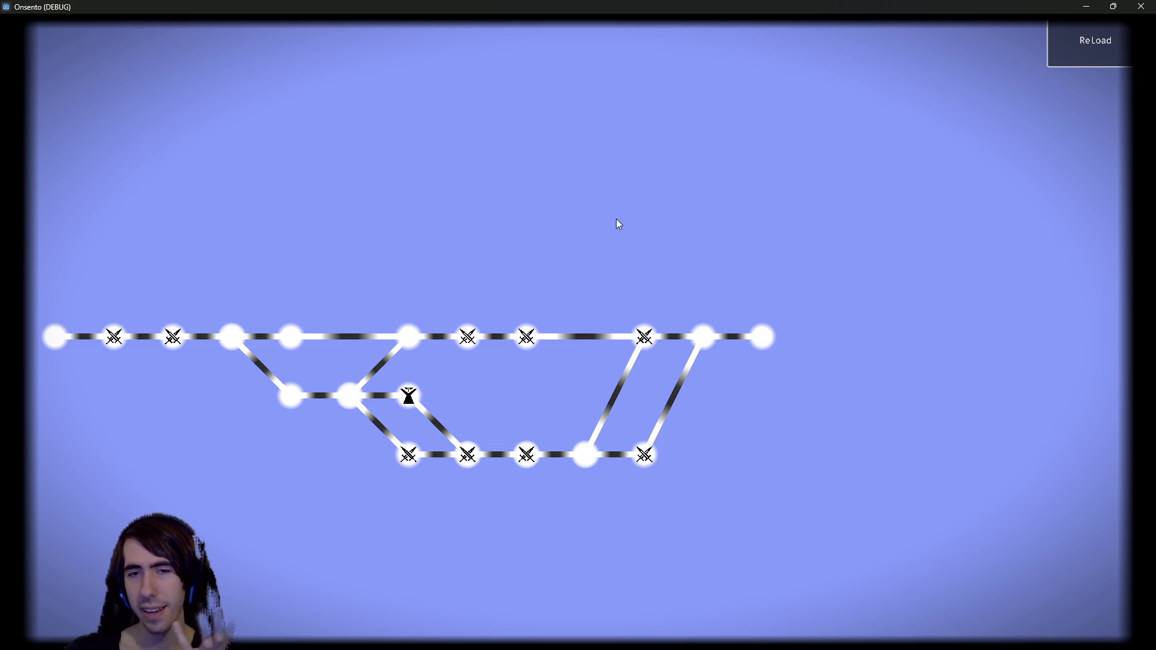
left_click(1086, 6)
scroll(449, 299, "down", 5)
scroll(449, 299, "down", 15)
scroll(446, 297, "up", 10)
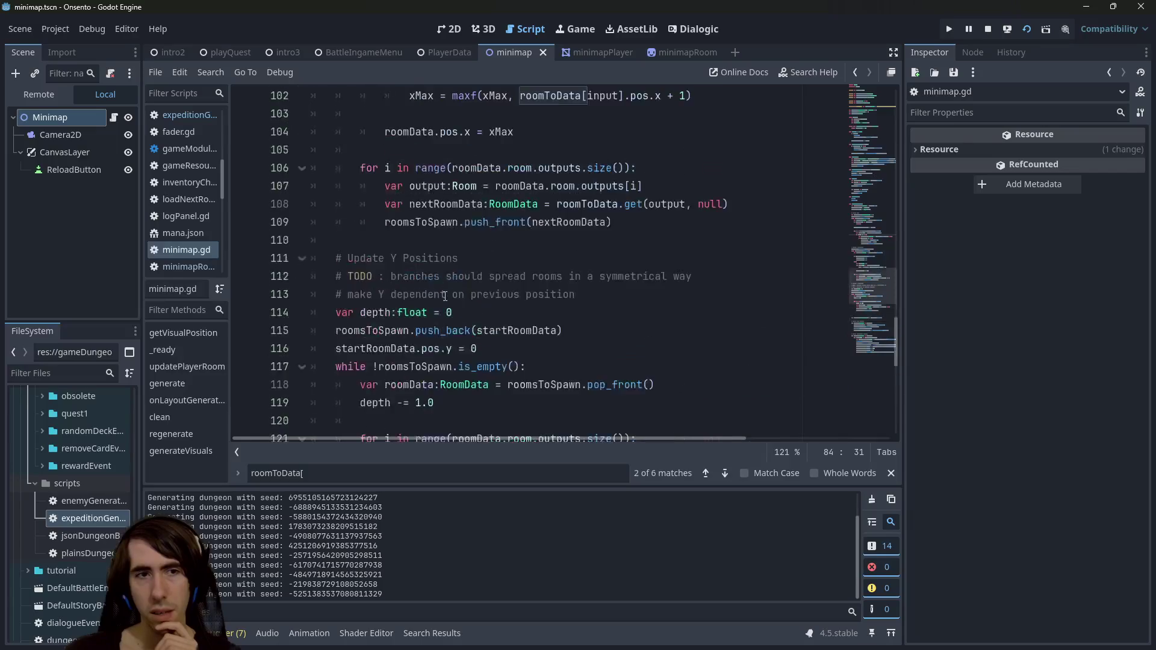
scroll(445, 296, "up", 9)
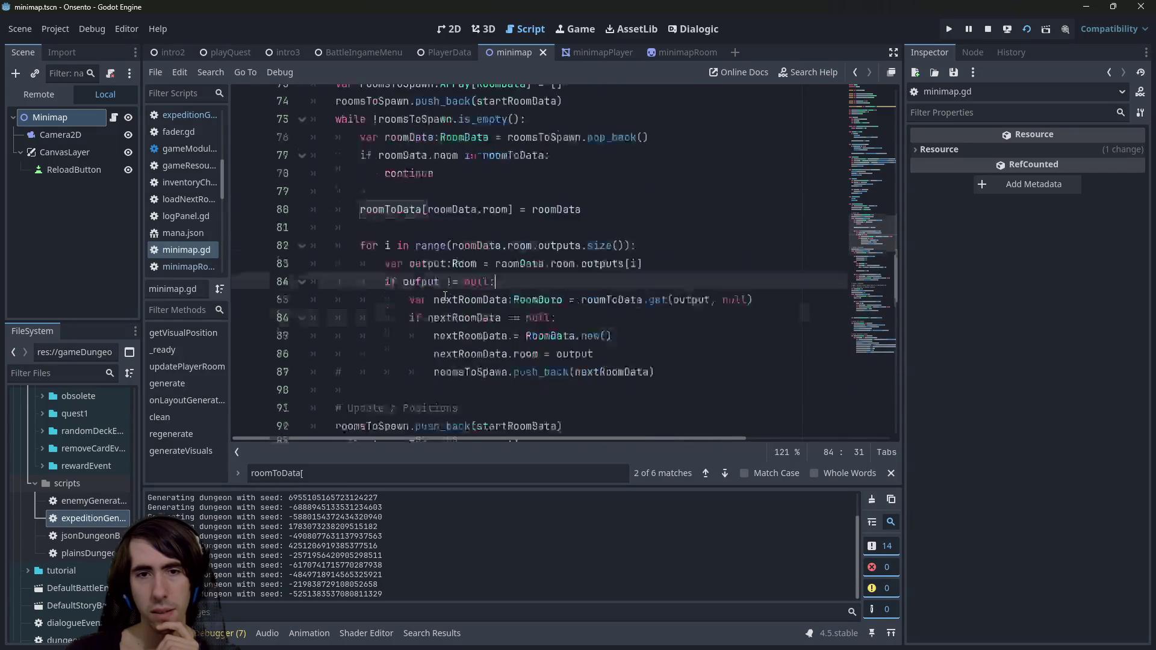
scroll(445, 295, "down", 10)
scroll(437, 296, "up", 10)
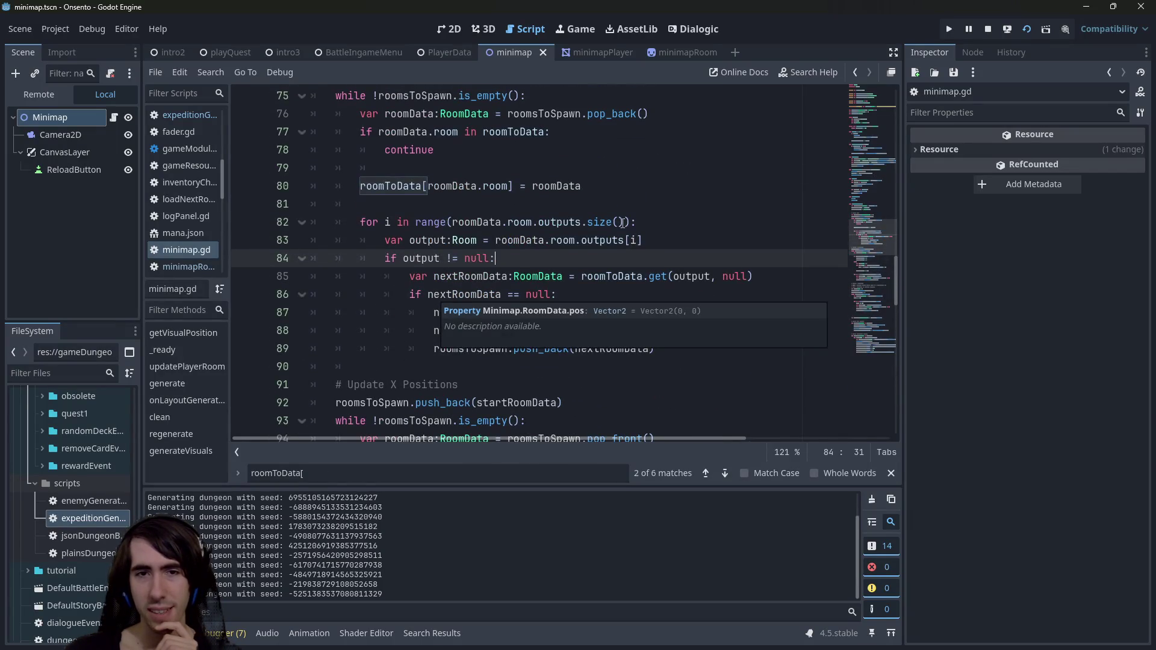
scroll(473, 330, "down", 19)
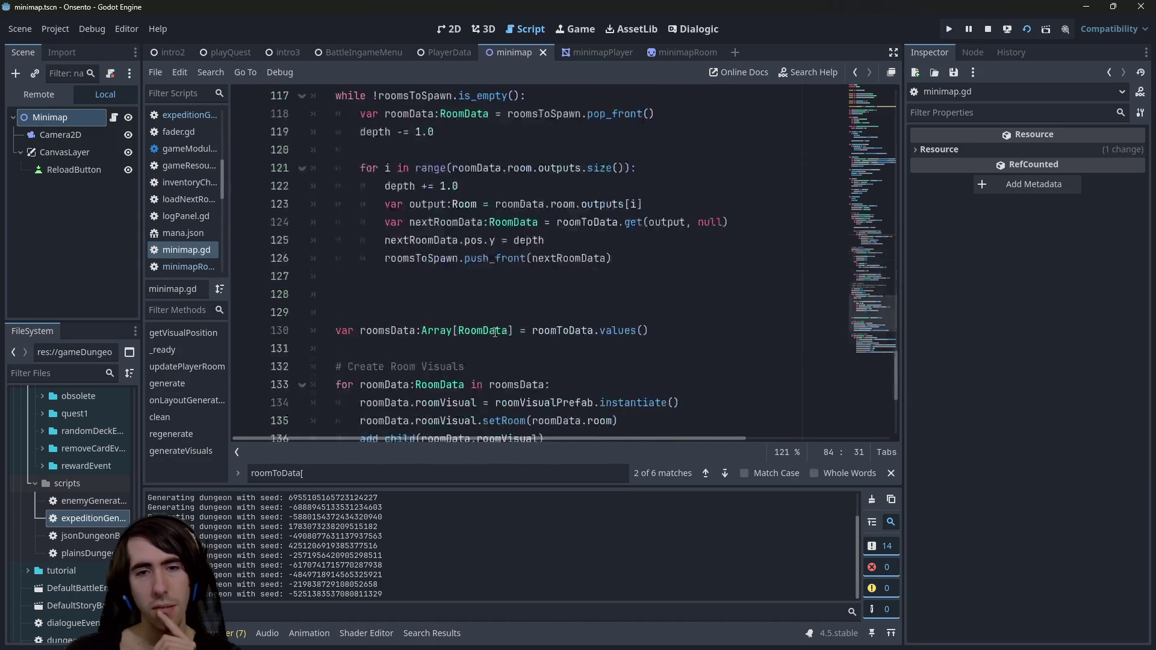
double_click(559, 400)
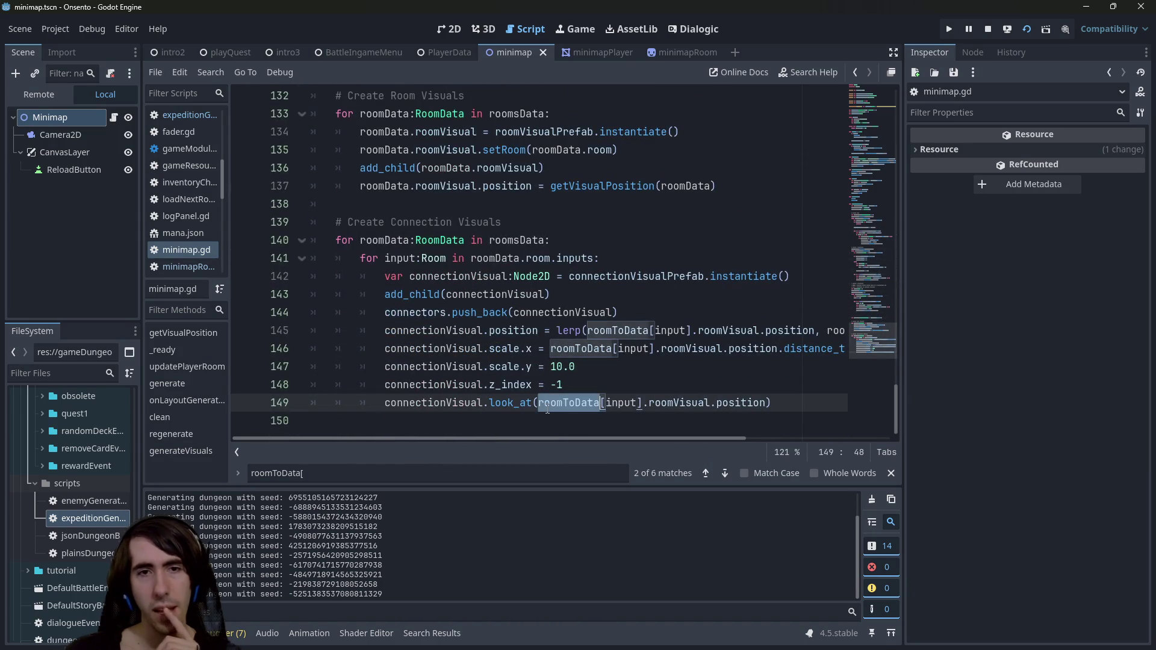
scroll(546, 384, "up", 2)
scroll(546, 384, "up", 3)
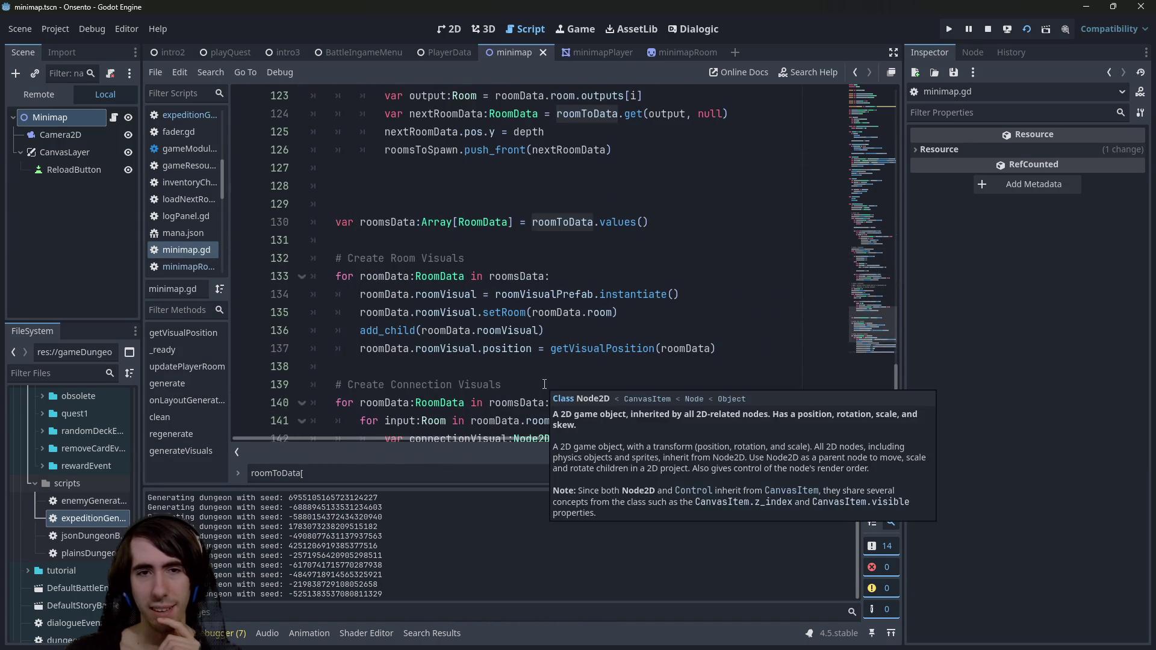
scroll(542, 385, "down", 1)
scroll(542, 385, "up", 5)
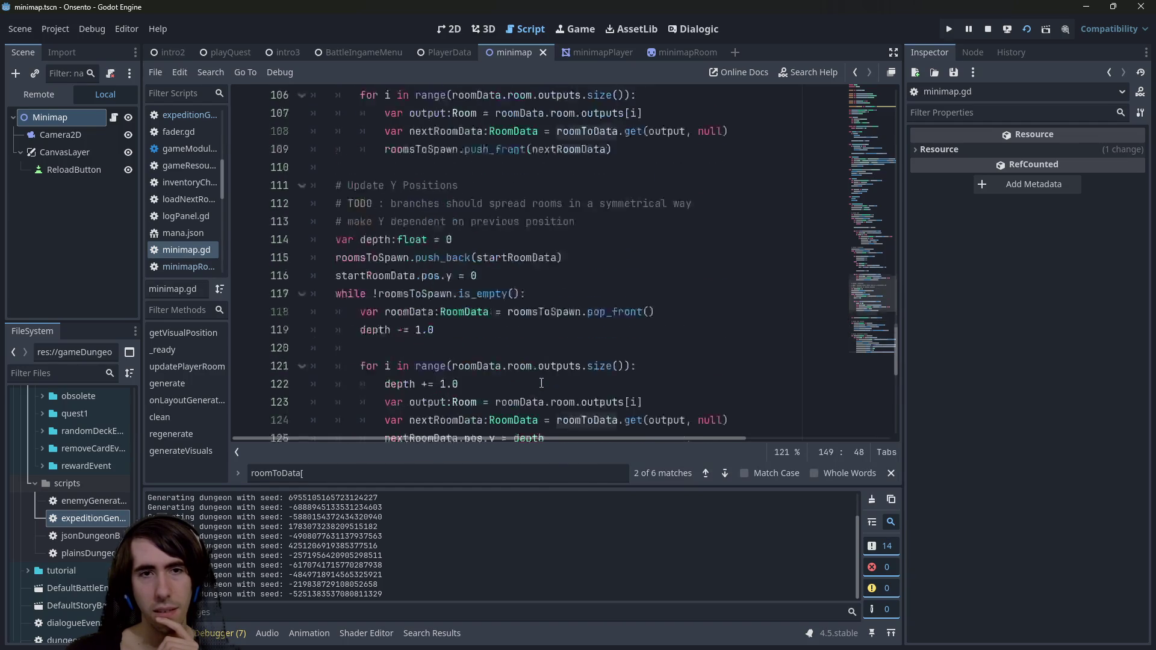
left_click(392, 257)
scroll(392, 258, "up", 10)
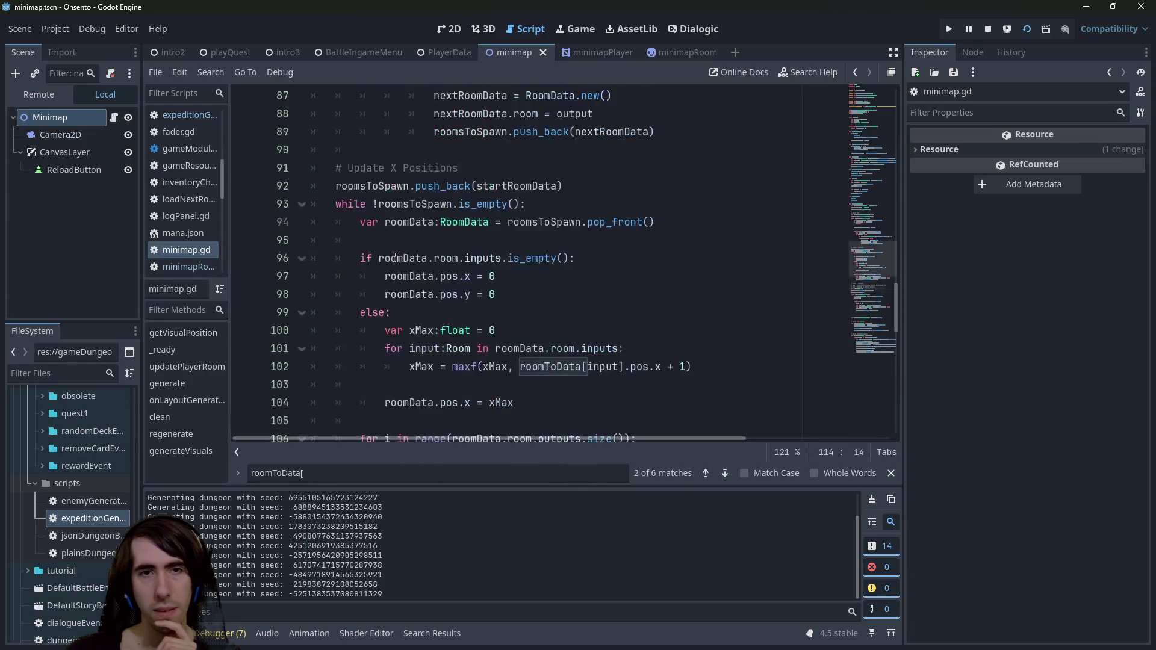
scroll(395, 258, "up", 2)
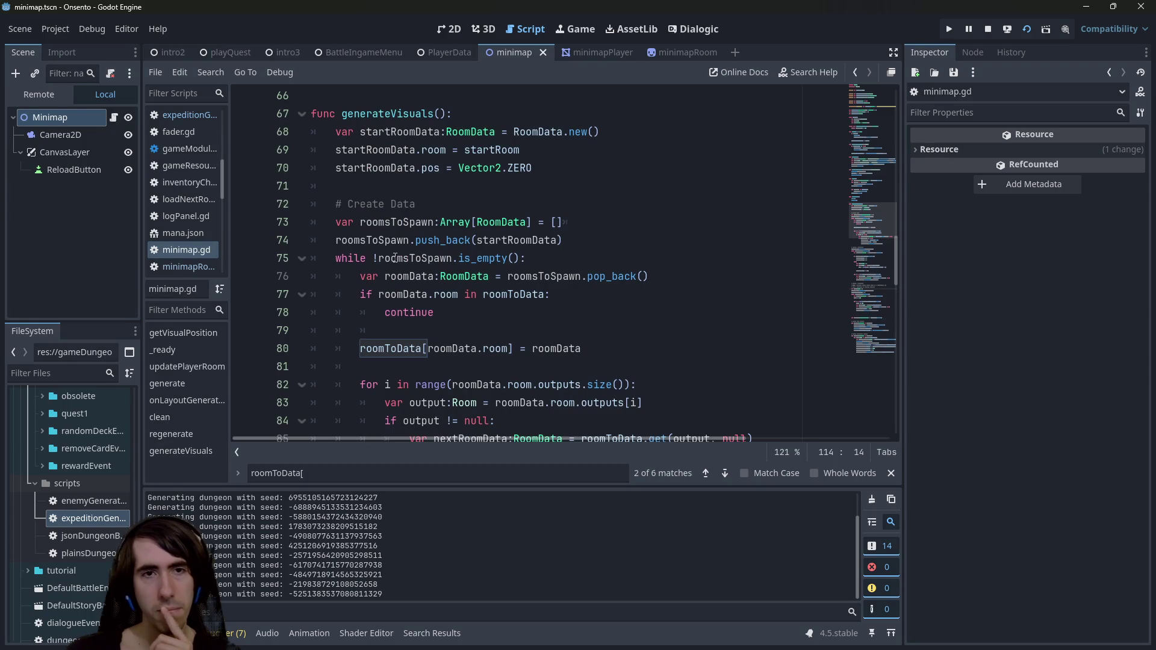
scroll(395, 257, "down", 4)
scroll(465, 310, "up", 2)
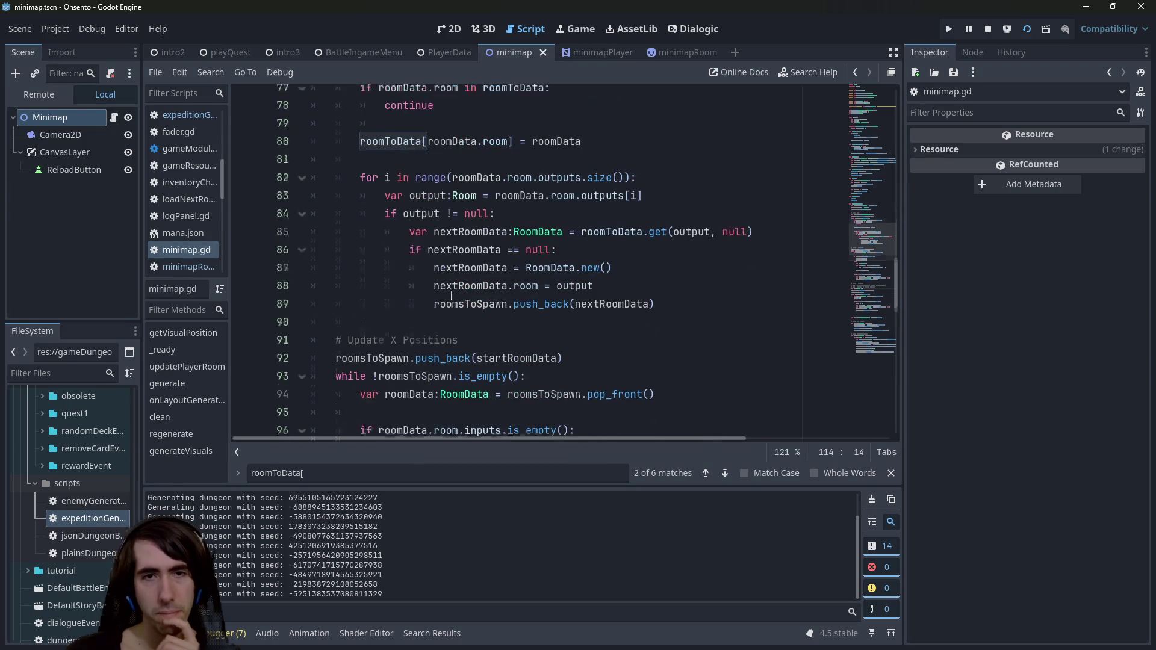
double_click(485, 403)
scroll(479, 373, "up", 1)
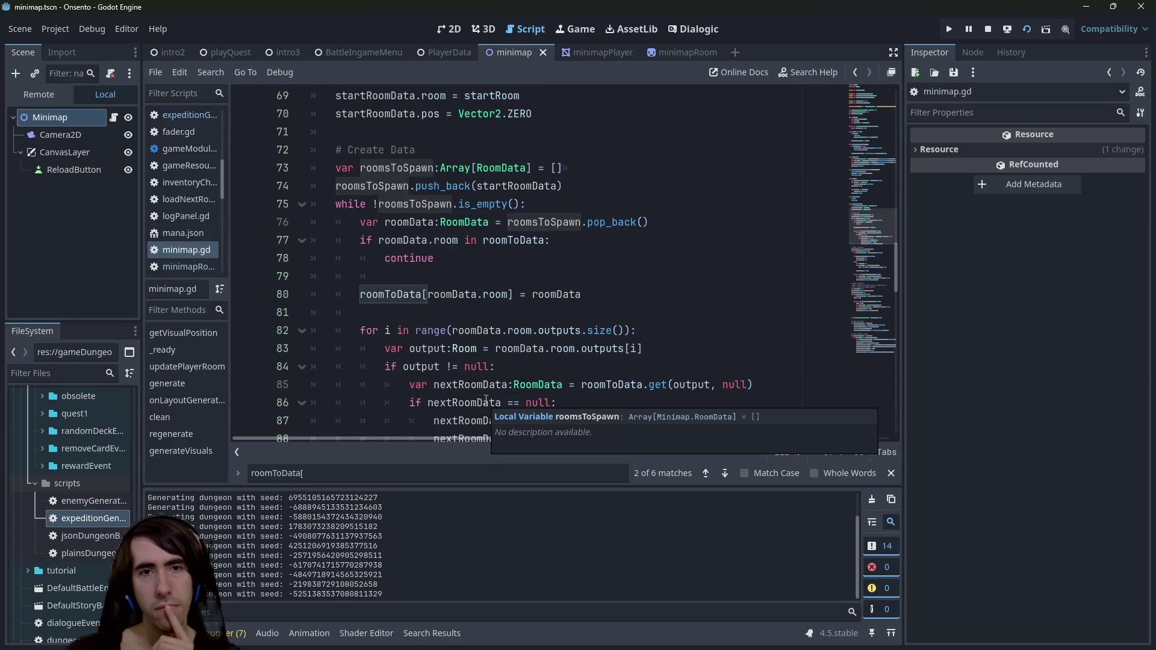
scroll(473, 341, "up", 1)
scroll(515, 214, "down", 1)
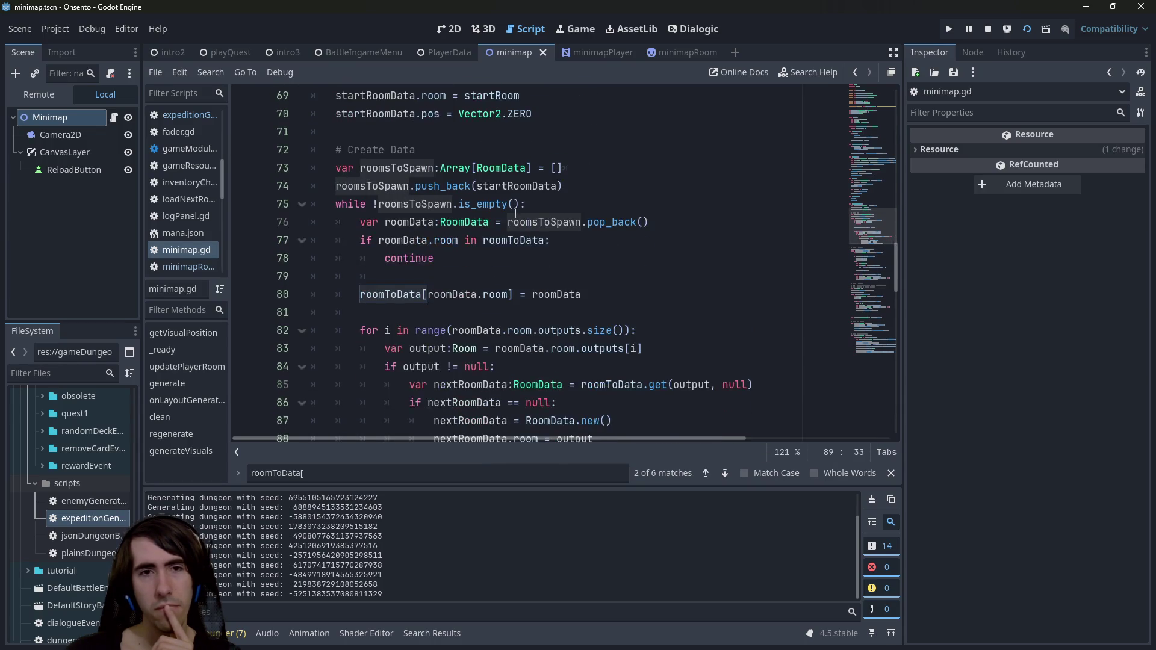
scroll(515, 213, "up", 1)
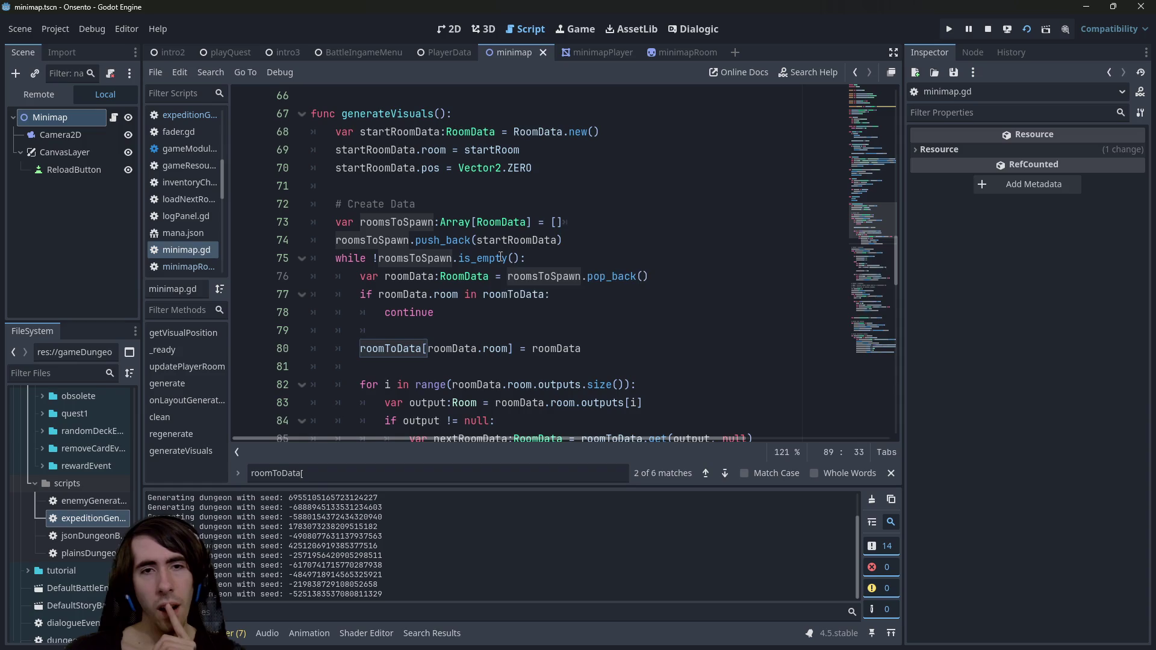
left_click(508, 132)
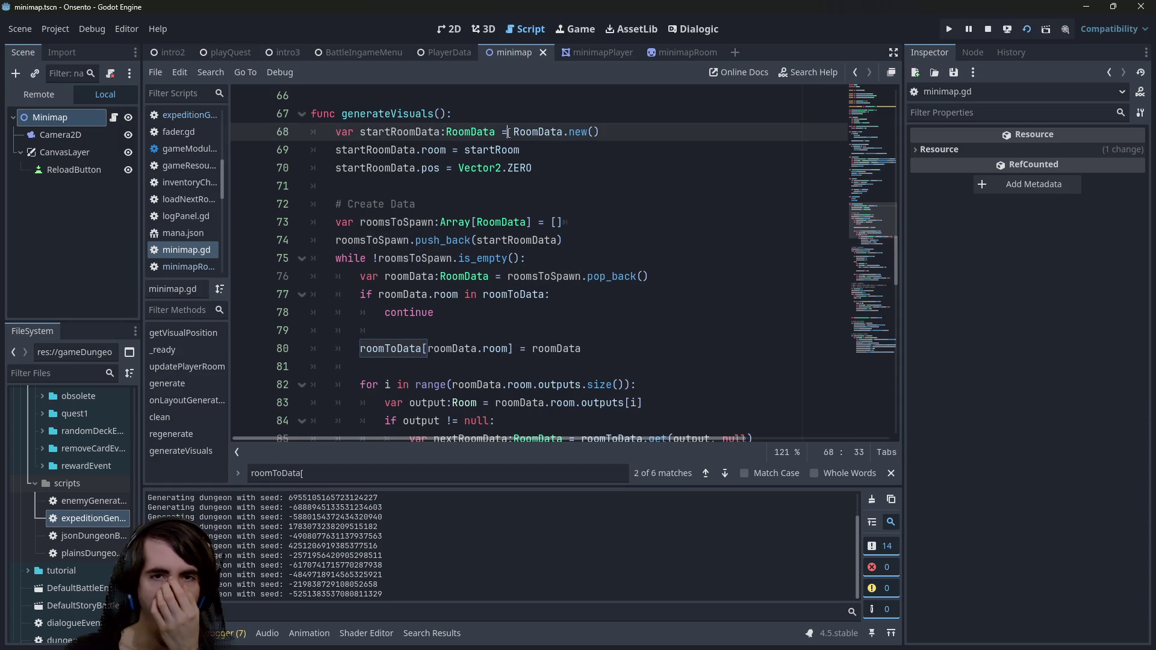
double_click(489, 239)
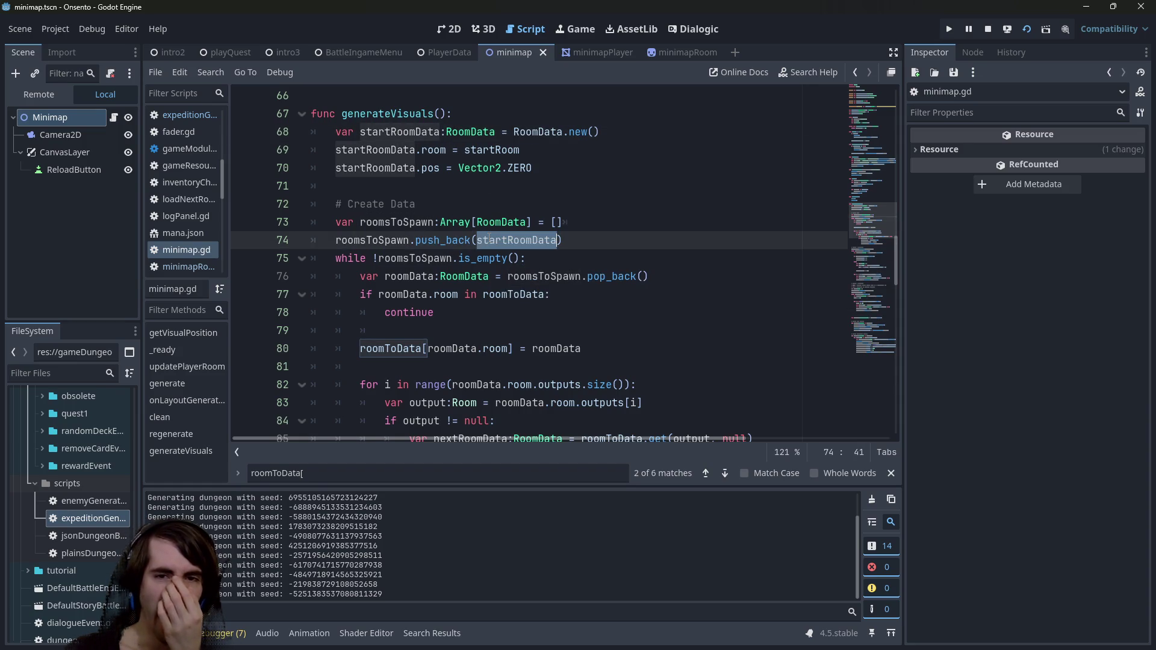
double_click(553, 276)
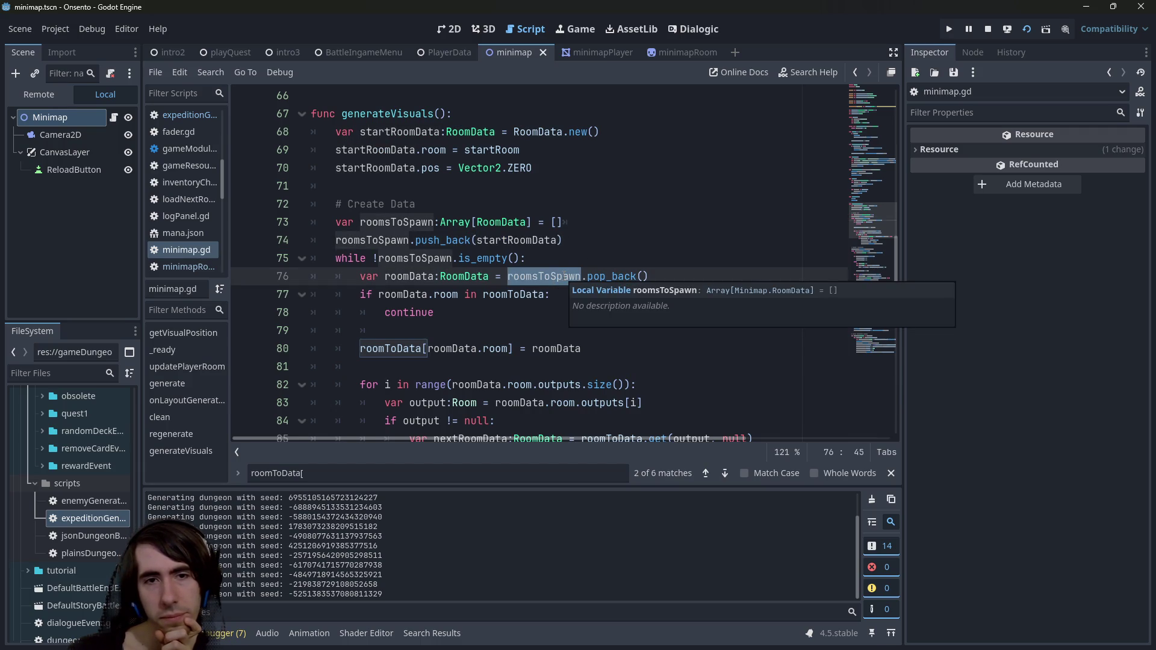
mouse_move(434, 313)
left_mouse_down()
mouse_move(323, 304)
mouse_move(361, 294)
left_mouse_up()
double_click(502, 293)
scroll(502, 294, "down", 1)
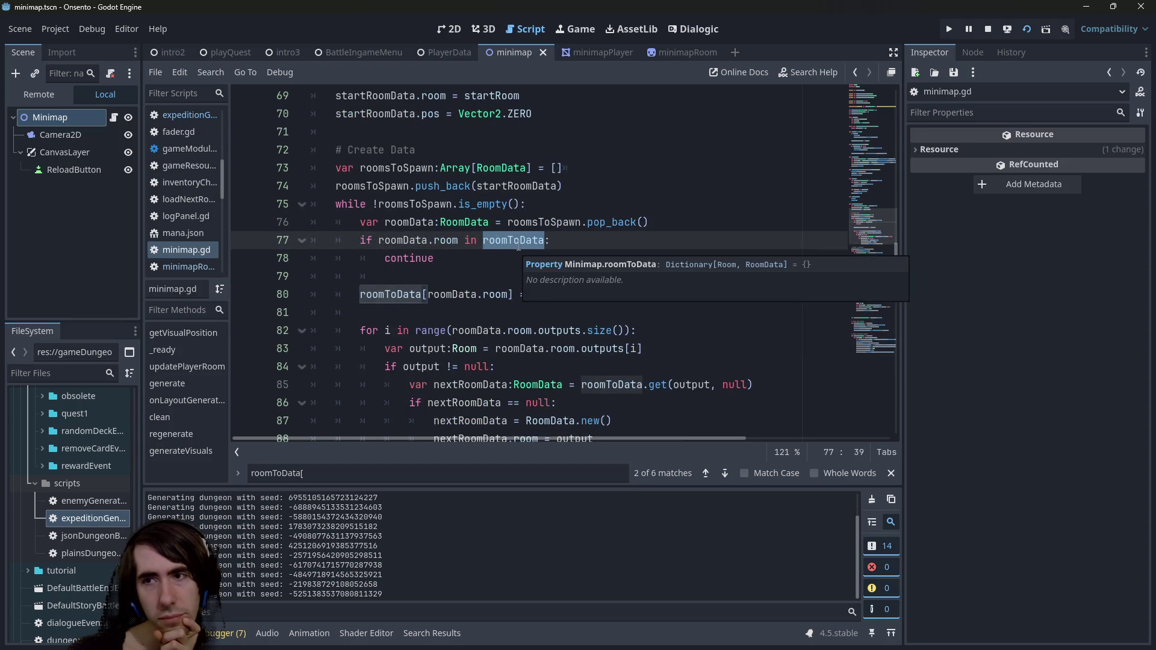
mouse_move(521, 238)
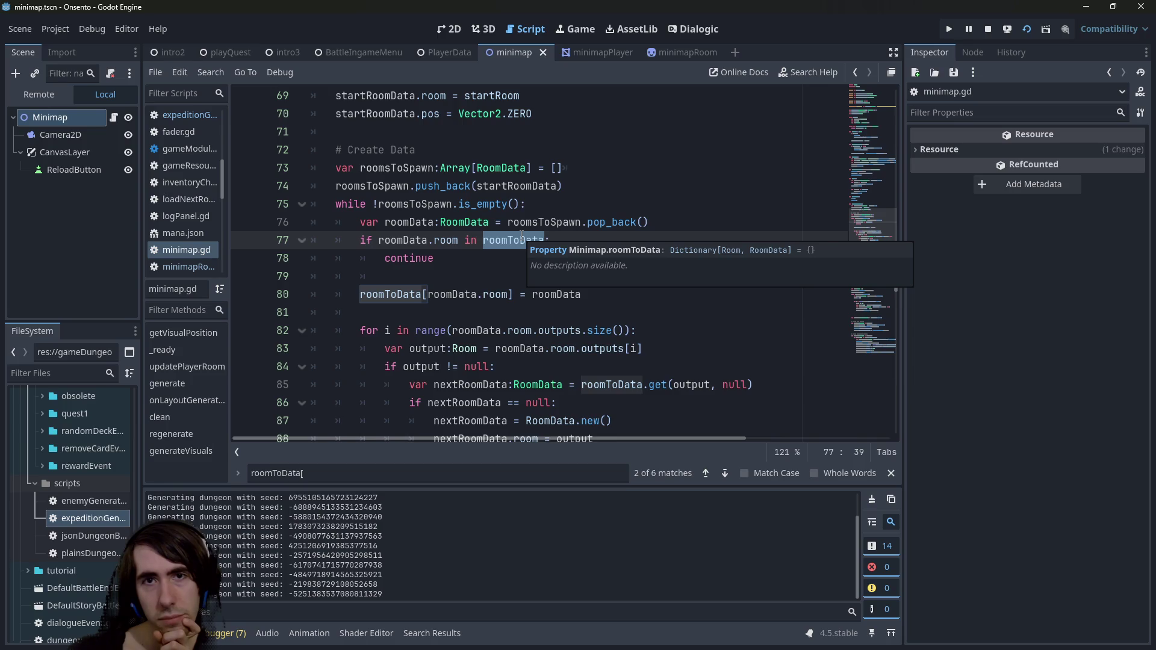
left_click(460, 294)
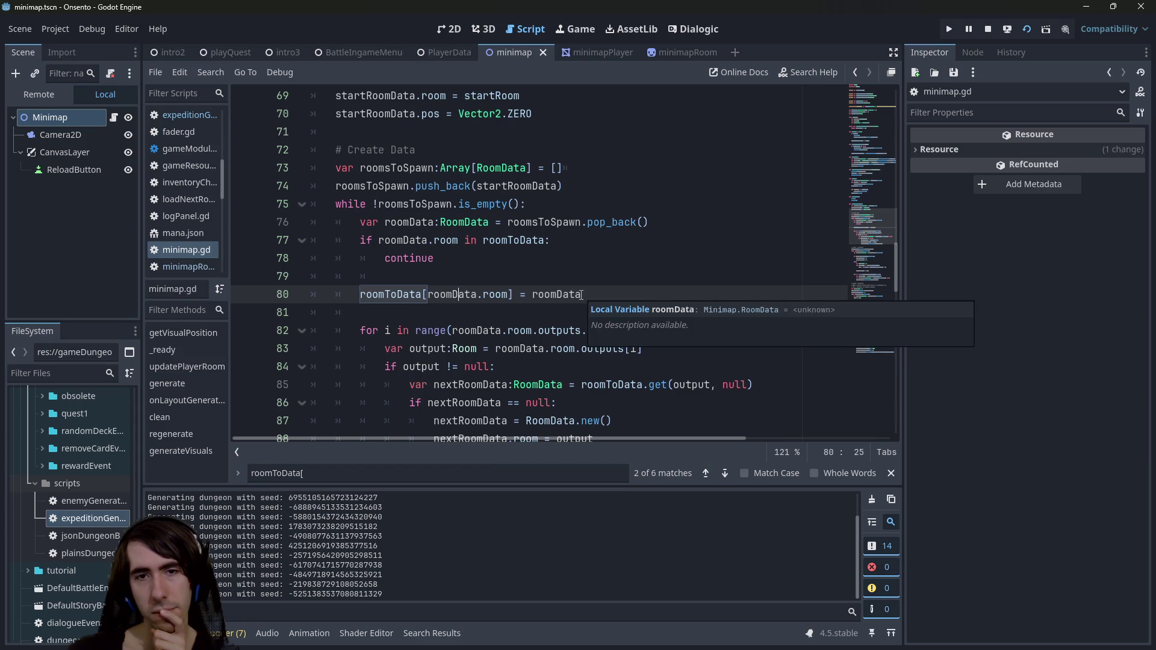
double_click(578, 294)
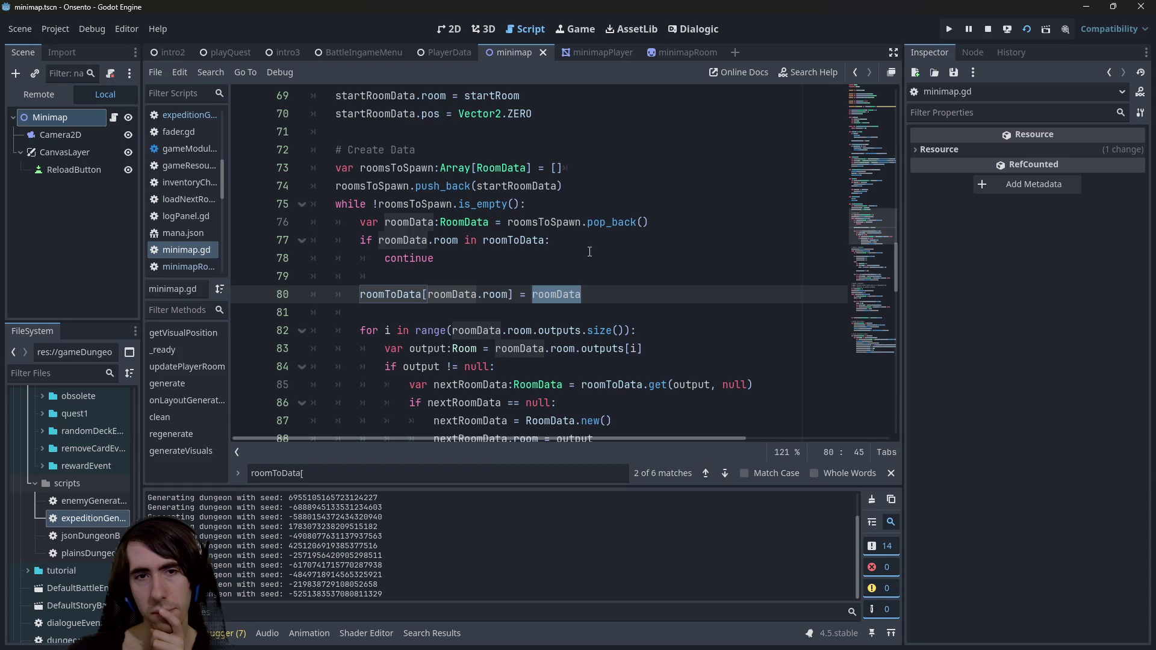
scroll(589, 252, "down", 2)
scroll(590, 251, "up", 1)
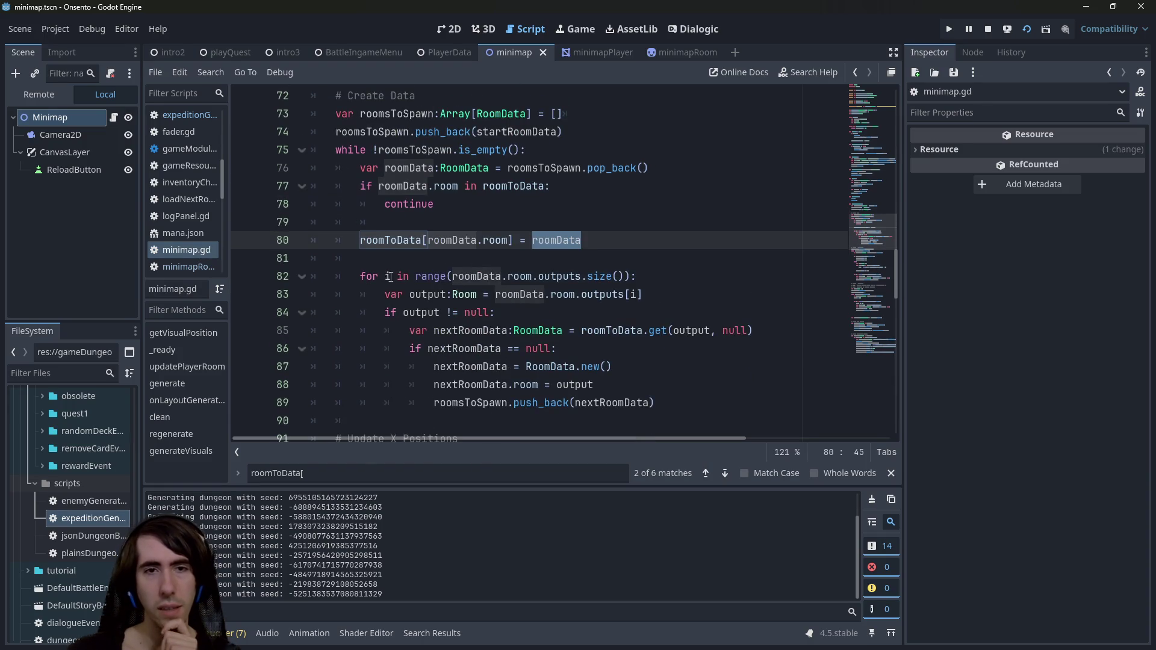
left_click_drag(435, 204, 323, 187)
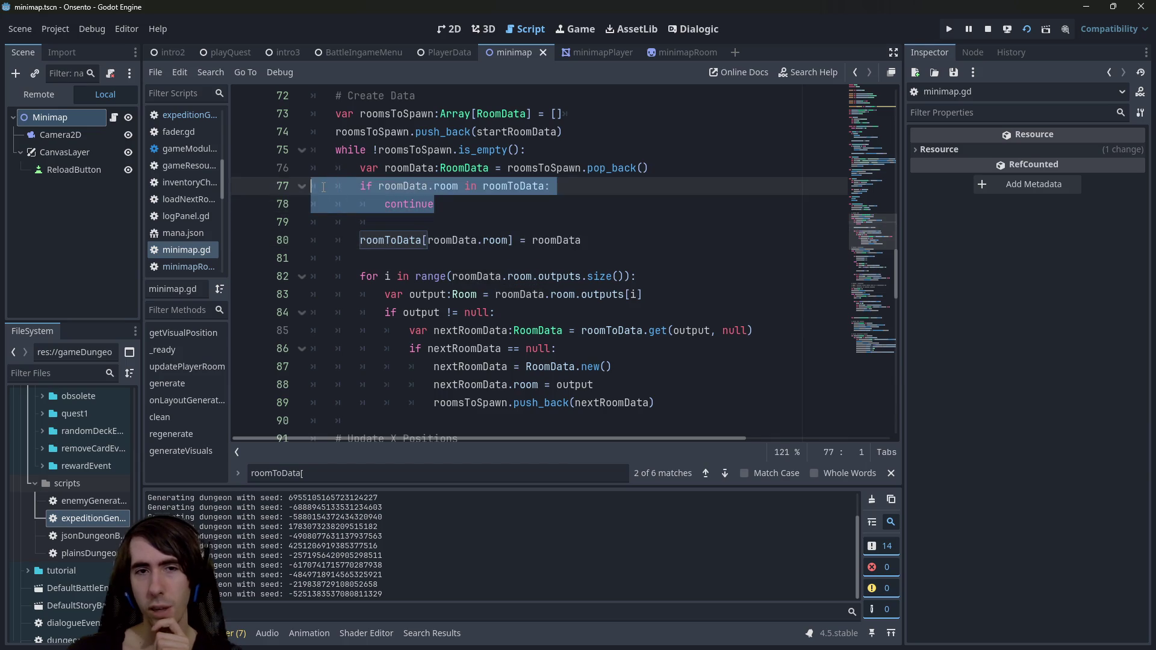
double_click(442, 188)
scroll(442, 190, "up", 1)
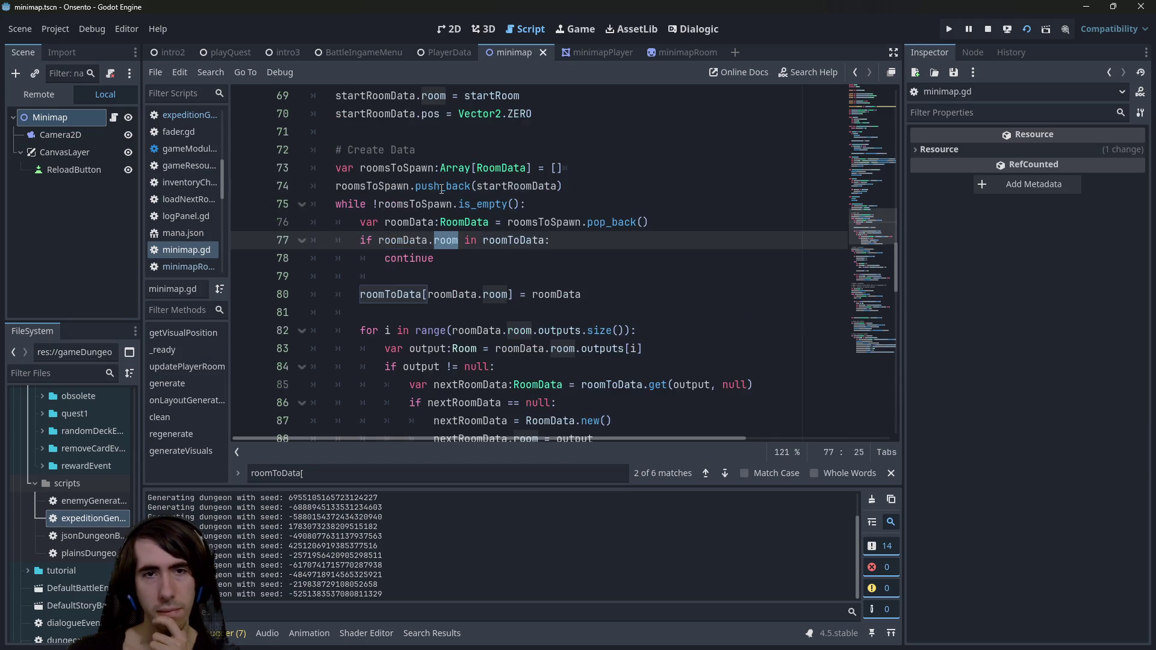
scroll(441, 190, "up", 1)
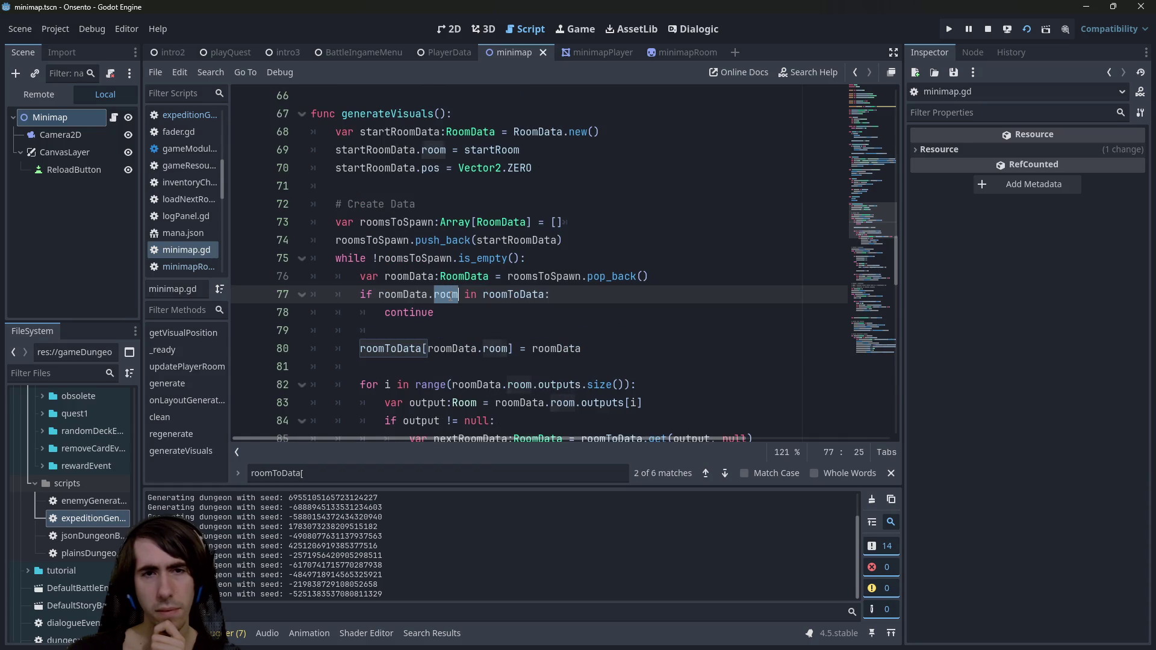
double_click(529, 295)
scroll(531, 299, "down", 2)
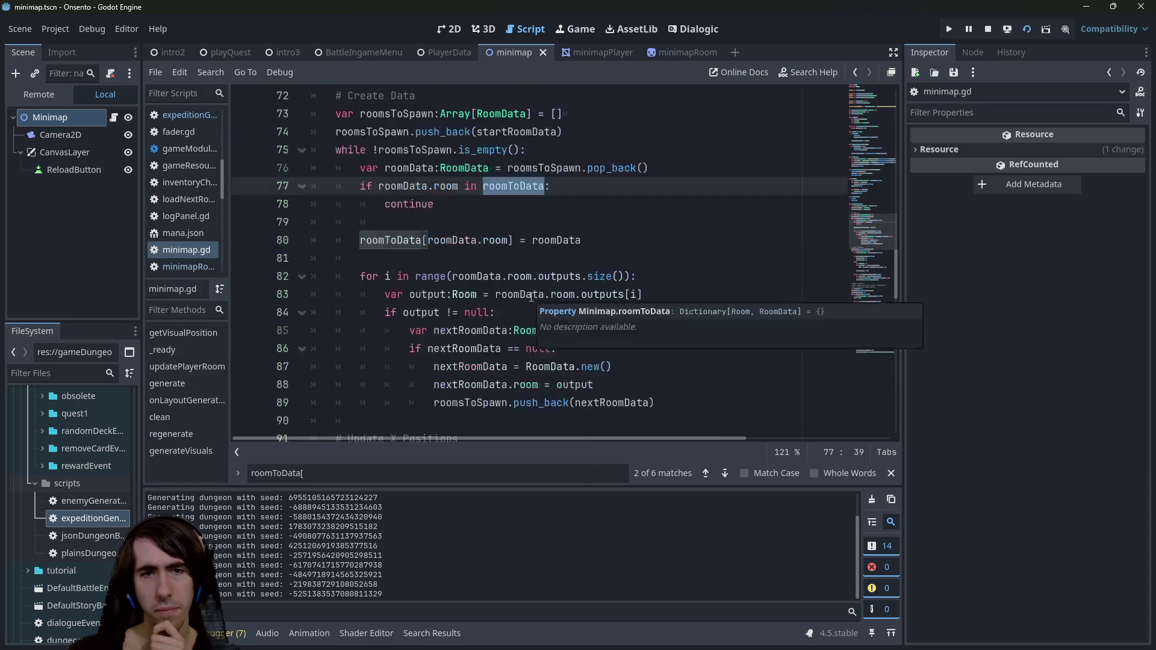
double_click(539, 384)
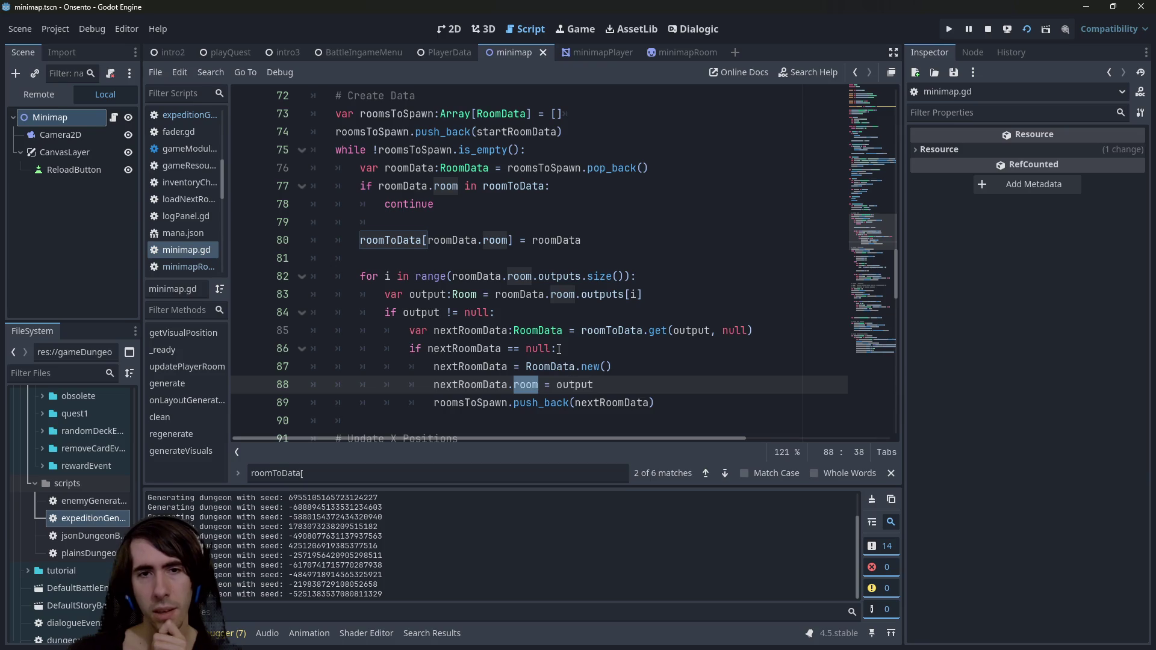
double_click(428, 292)
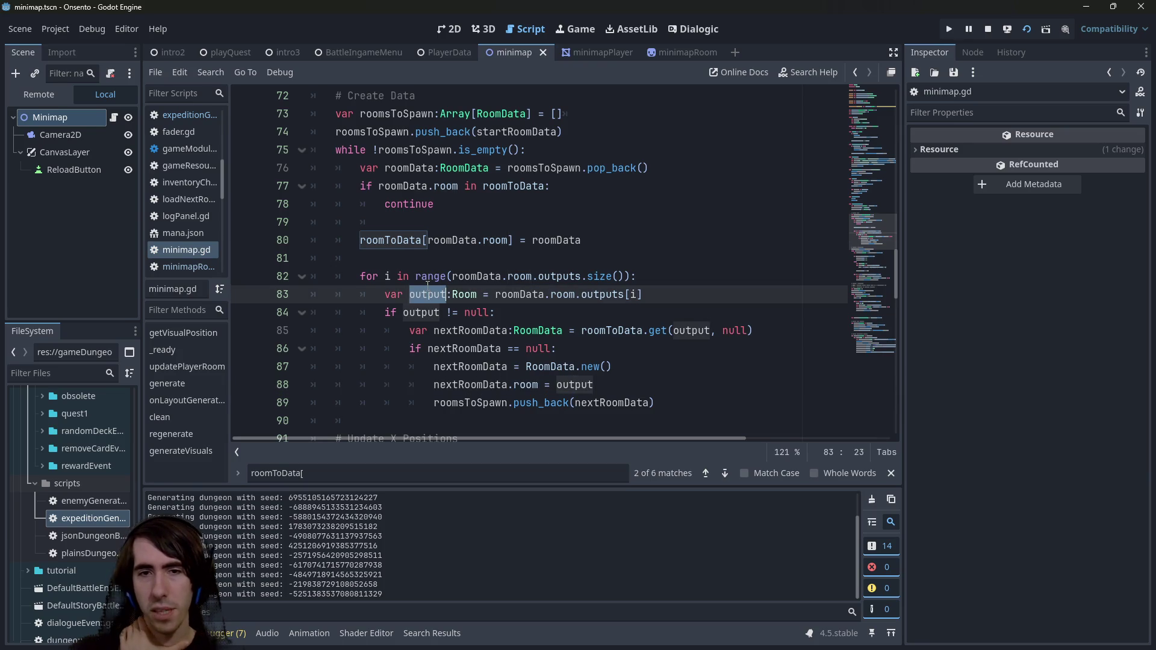
key("Up")
key("Up")
key("Up")
key("End")
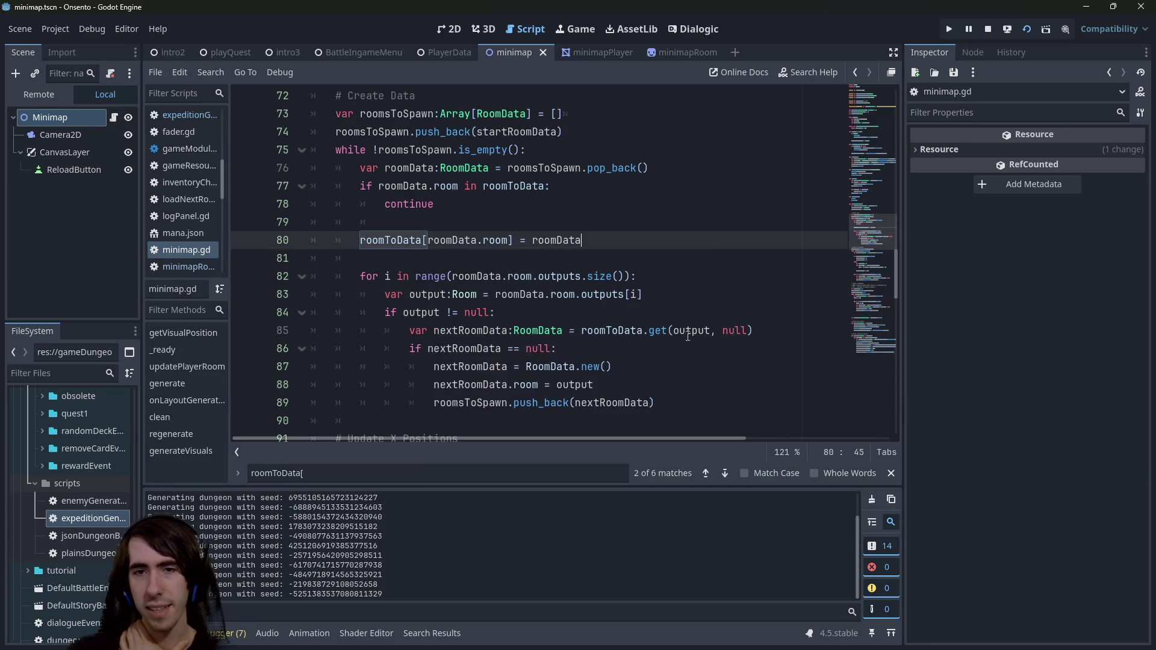
mouse_move(671, 331)
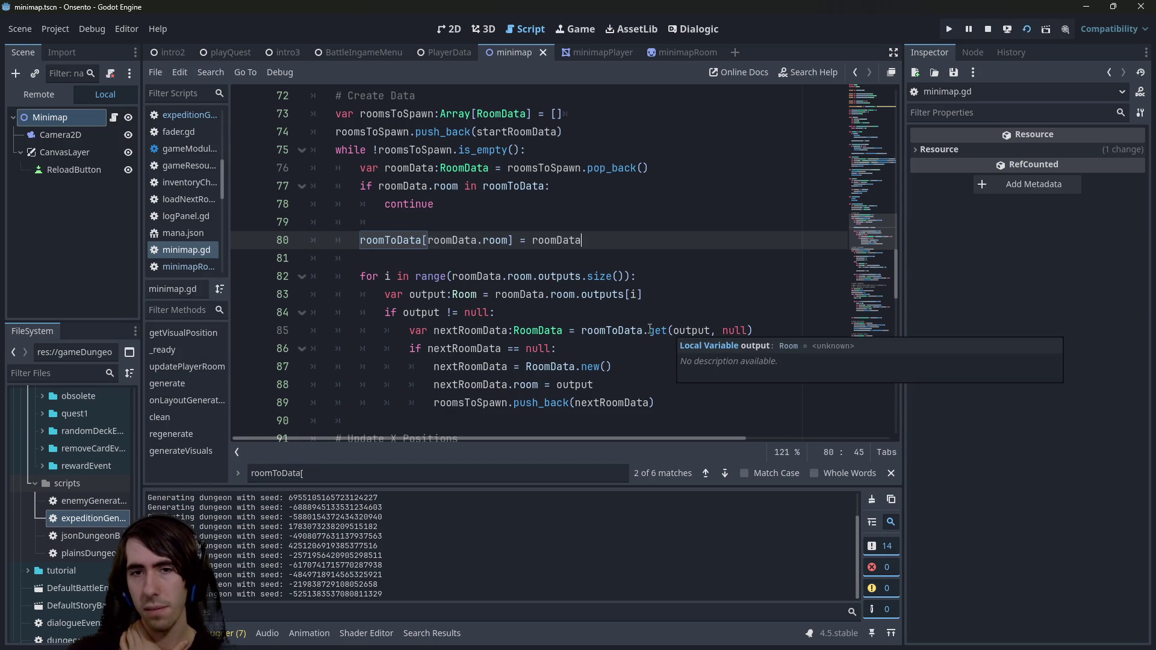
double_click(624, 330)
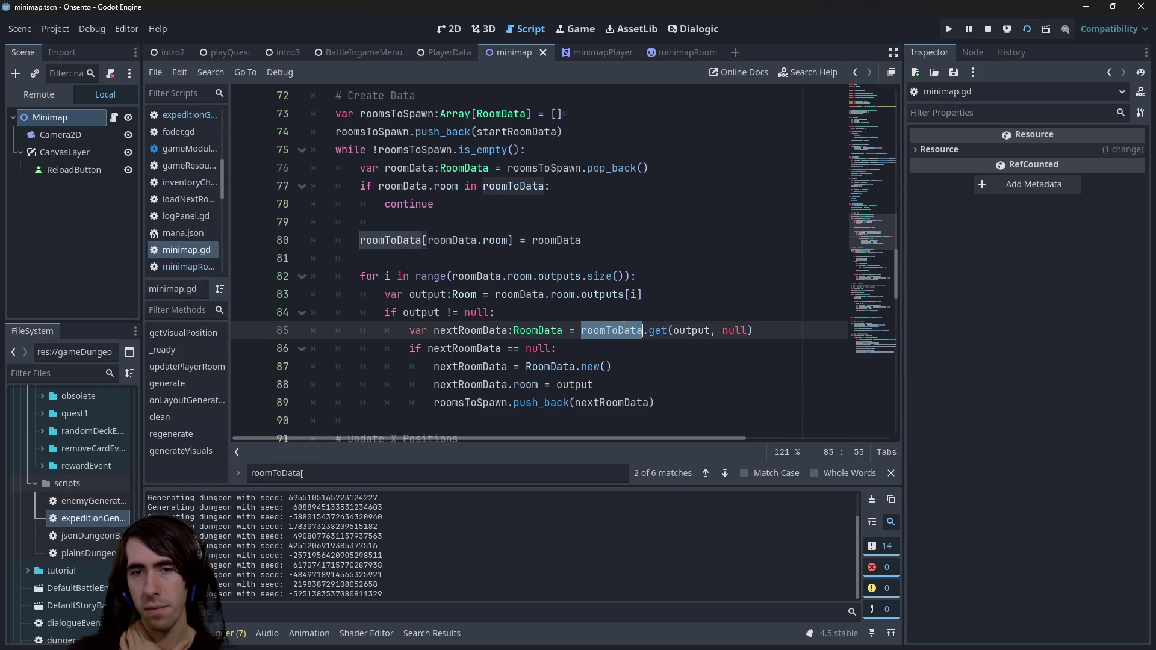
double_click(495, 330)
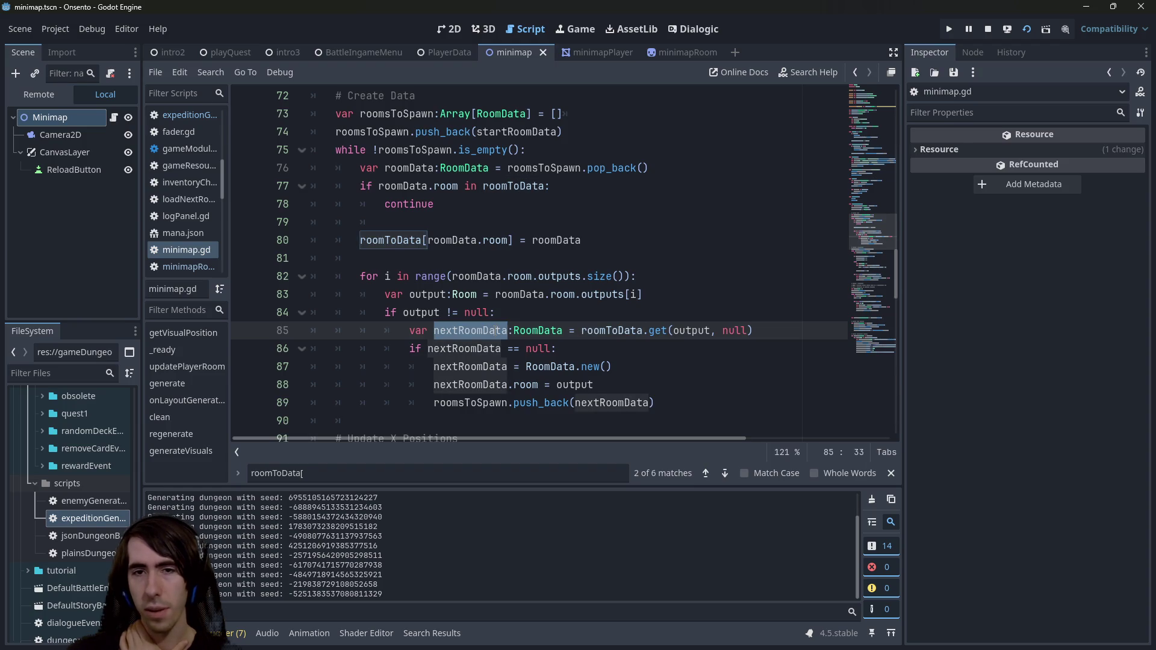
left_click(623, 333)
double_click(624, 332)
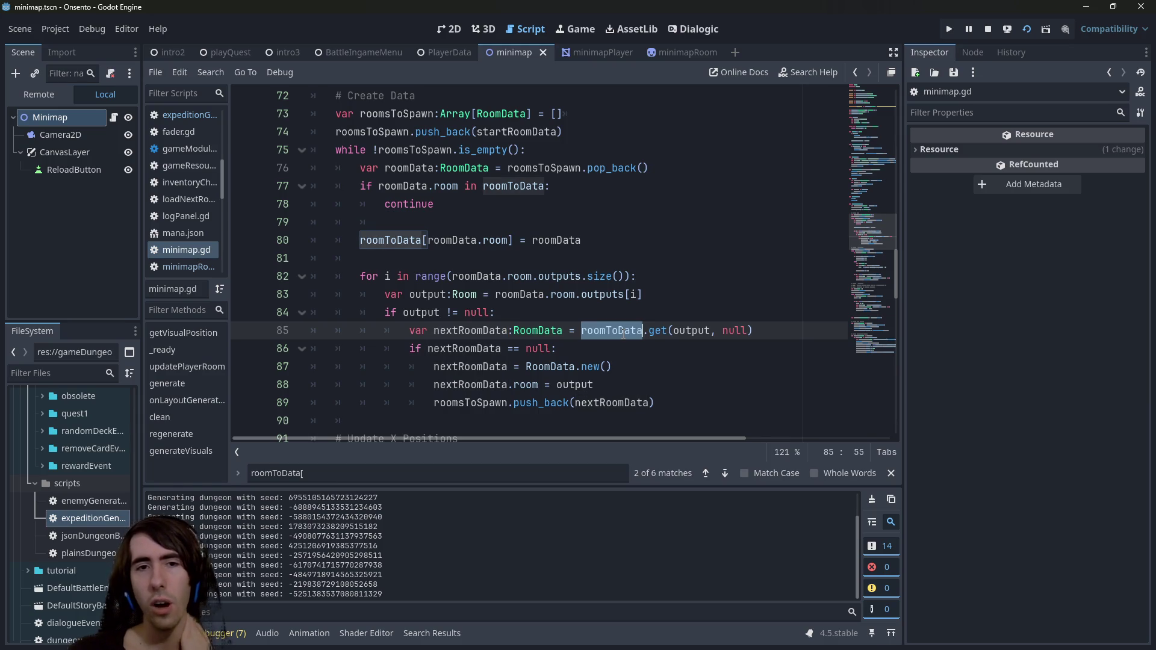
left_click(600, 234)
key("shift+Home")
key("ctrl+c")
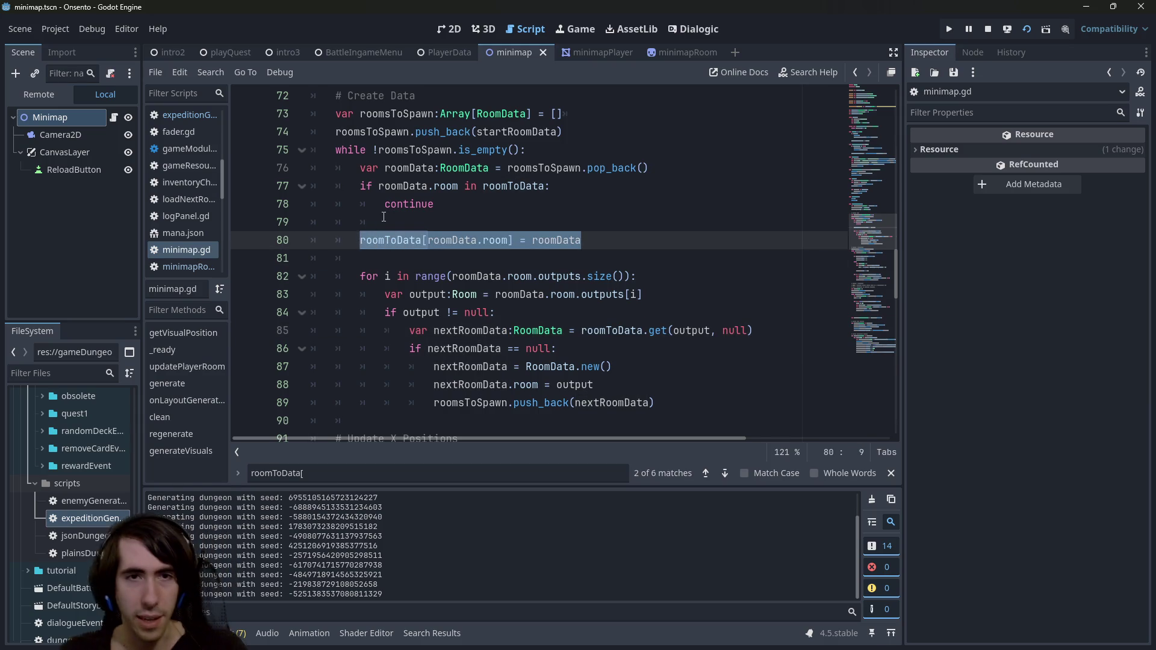
scroll(494, 312, "up", 2)
left_click(579, 171)
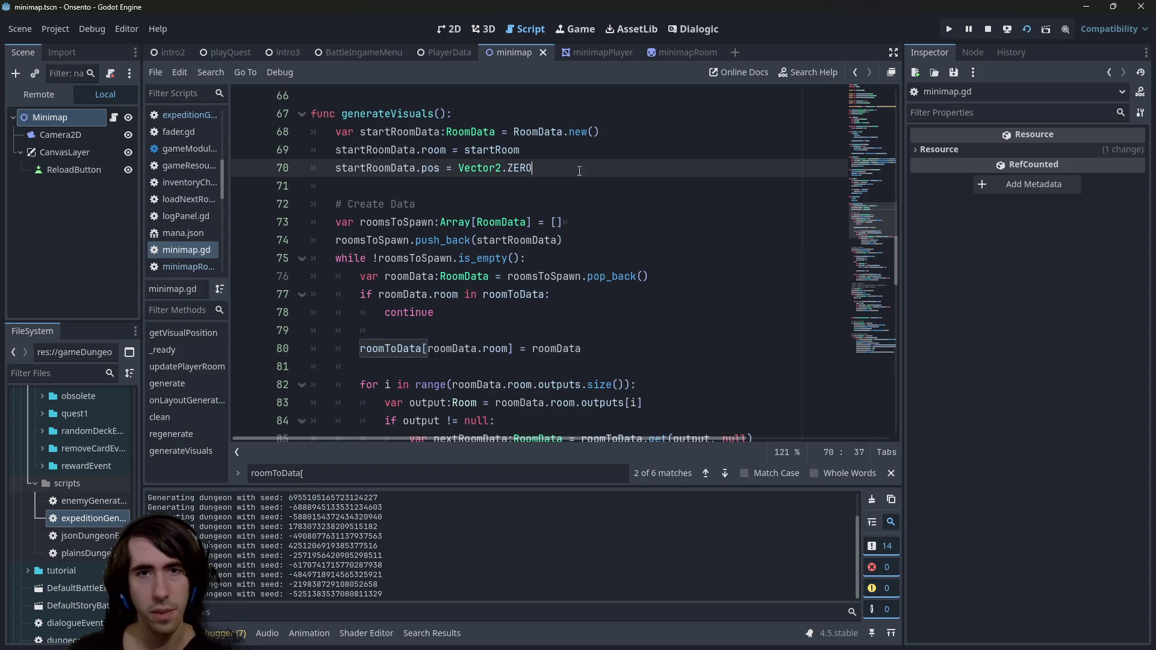
key("Return")
key("ctrl+v")
scroll(361, 223, "down", 3)
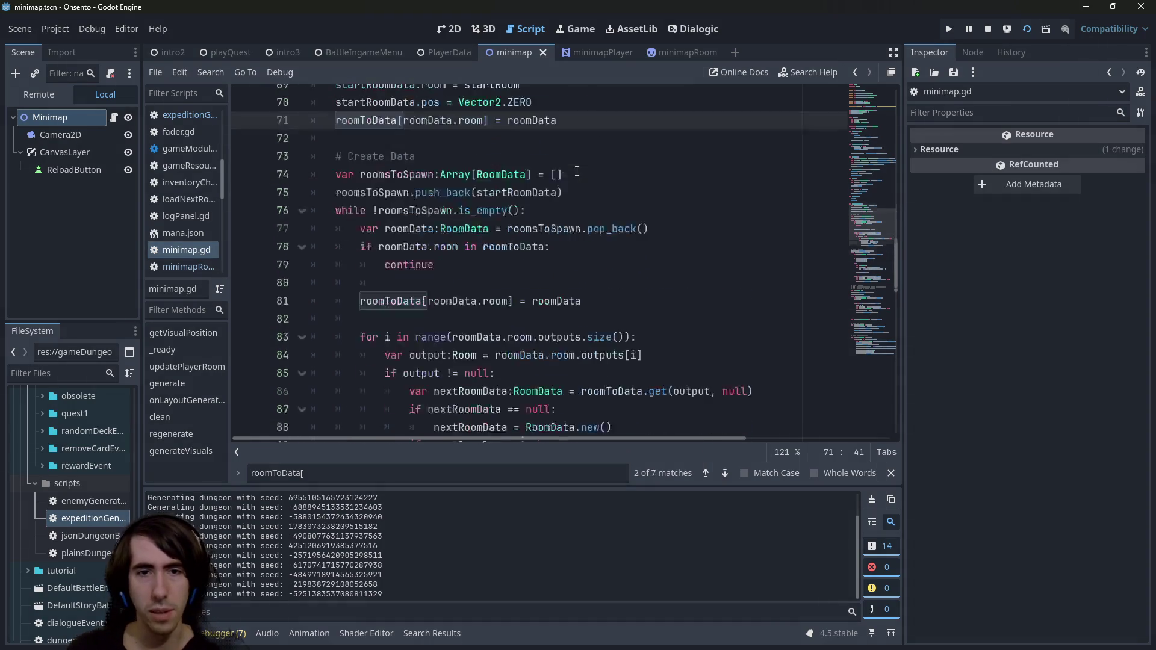
left_click_drag(361, 223, 293, 214)
key("BackSpace")
key("BackSpace")
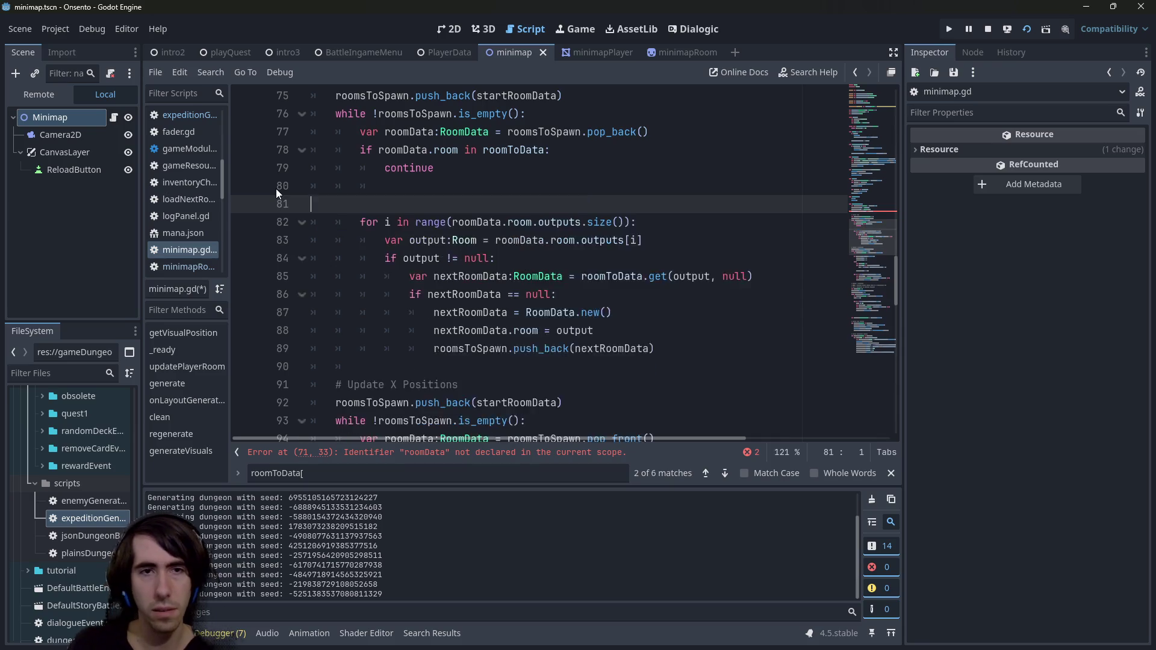
key("BackSpace")
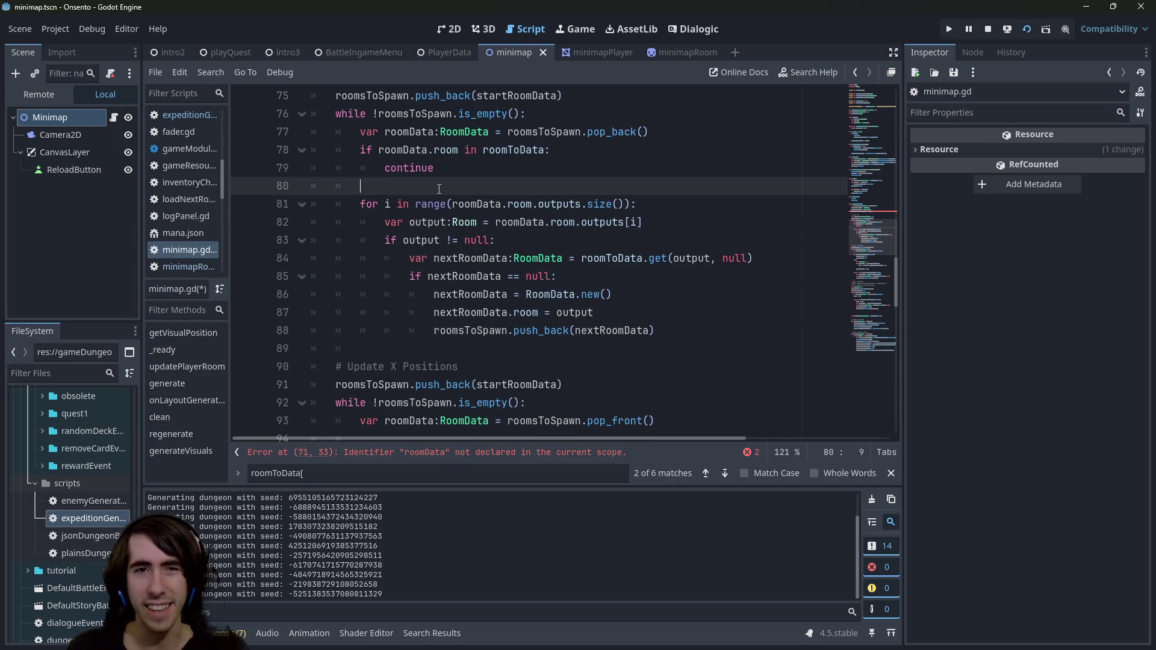
left_click_drag(439, 188, 298, 182)
scroll(469, 181, "up", 1)
scroll(469, 181, "down", 1)
left_click(717, 331)
key("Down")
key("ctrl+v")
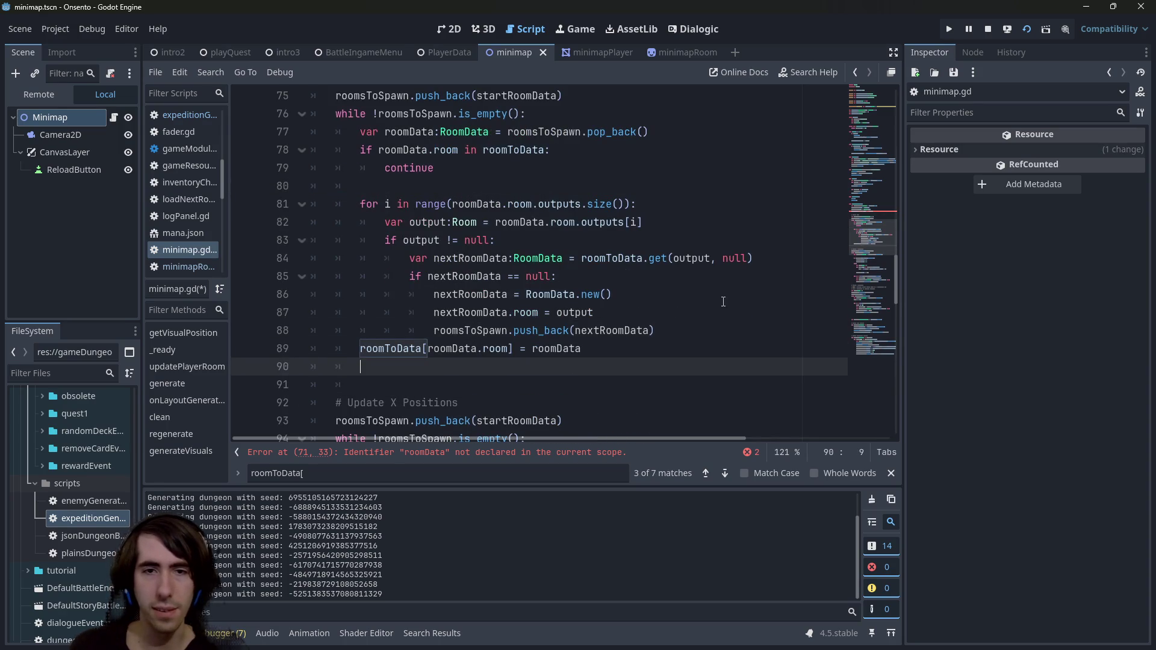
key("BackSpace")
key("BackSpace")
key("BackSpace")
key("Up")
key("Down")
key("Home")
key("Home")
key("Tab")
key("Tab")
key("Tab")
key("ctrl+s")
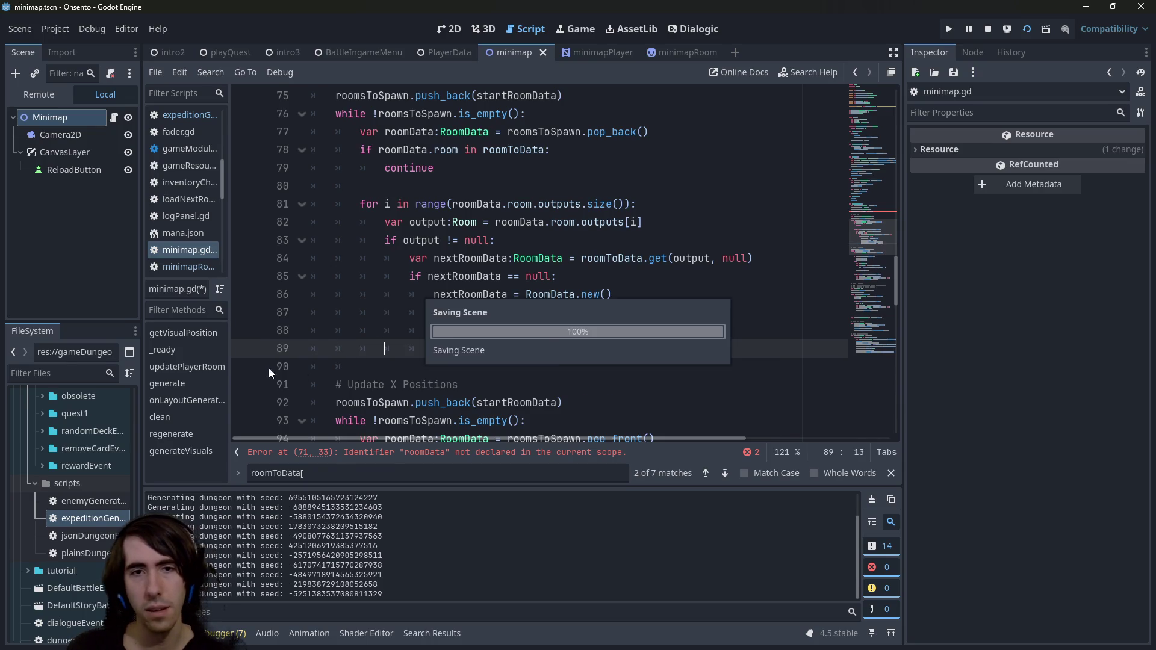
left_click(491, 275)
double_click(492, 276)
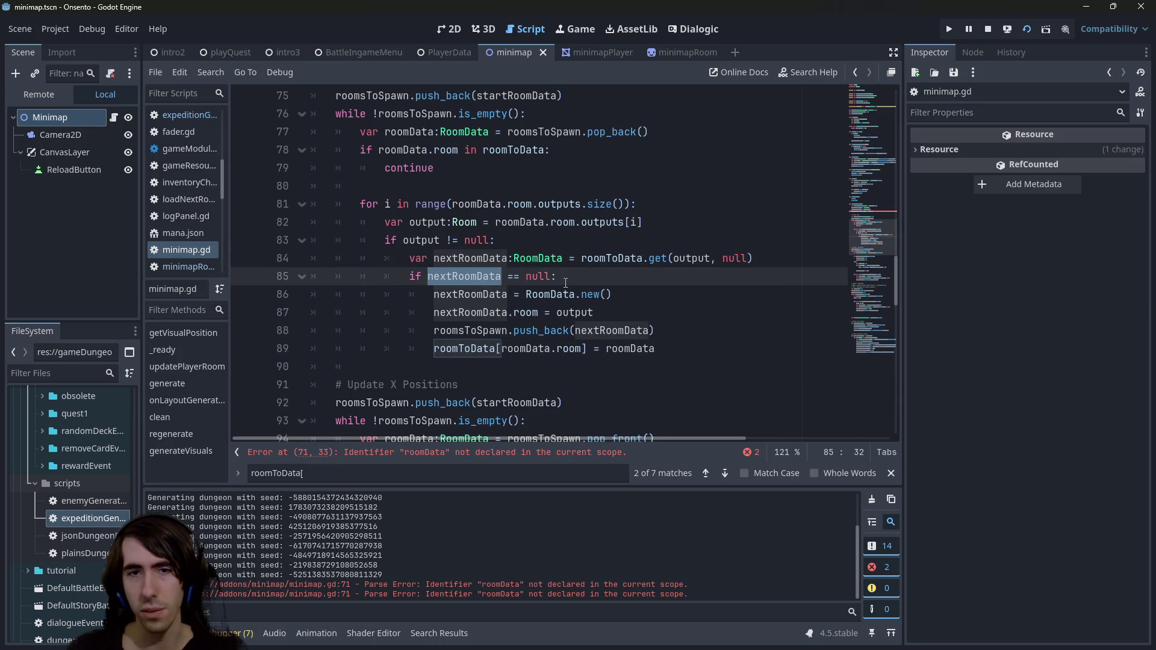
mouse_move(693, 348)
left_mouse_down()
mouse_move(361, 294)
mouse_move(361, 275)
left_mouse_up()
left_click(483, 294)
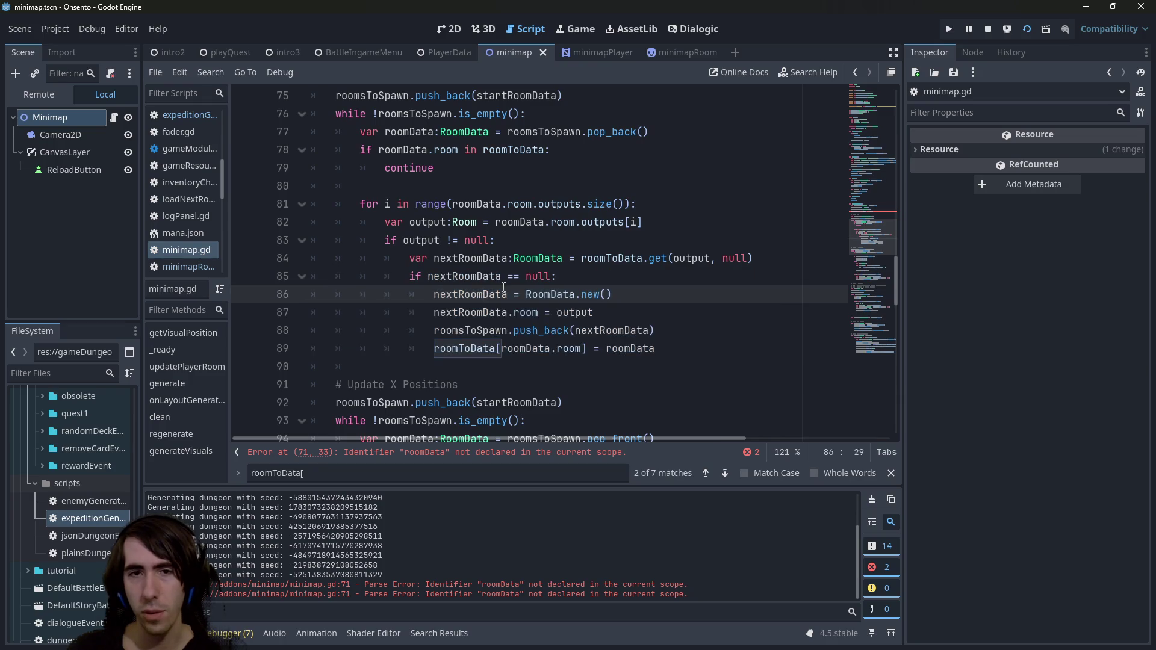
left_click_drag(505, 277, 539, 276)
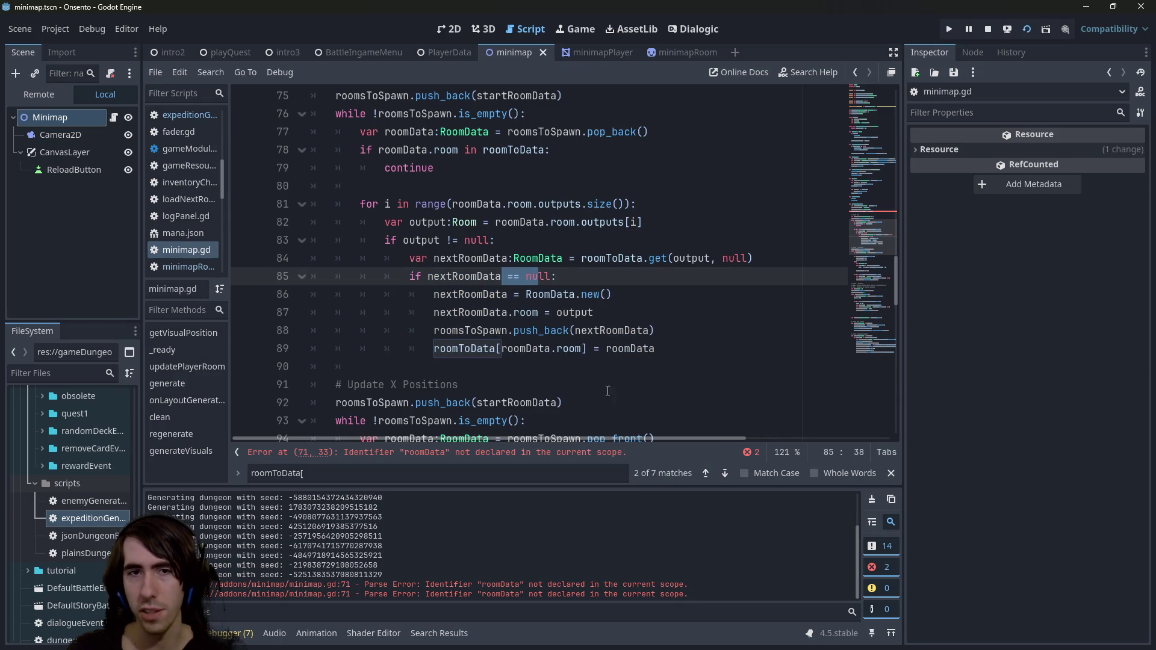
mouse_move(590, 314)
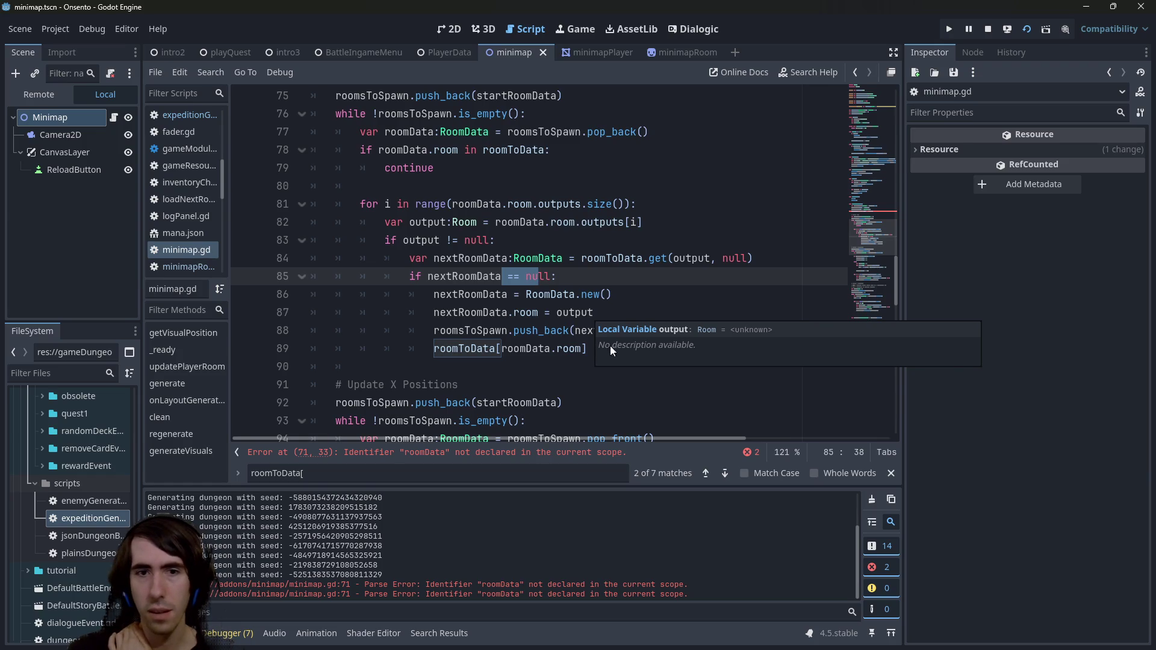
- Paste nextRoomData over both roomData words so line 89 reads roomToData[nextRoomData.room] = nextRoomData
double_click(632, 350)
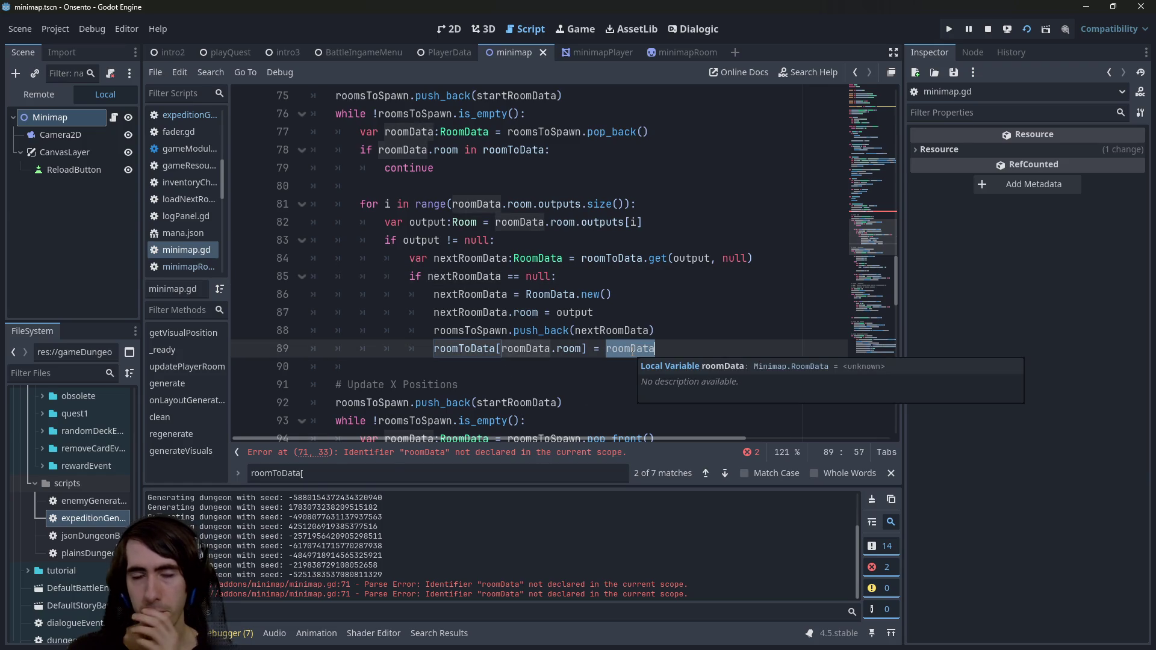
scroll(632, 350, "up", 1)
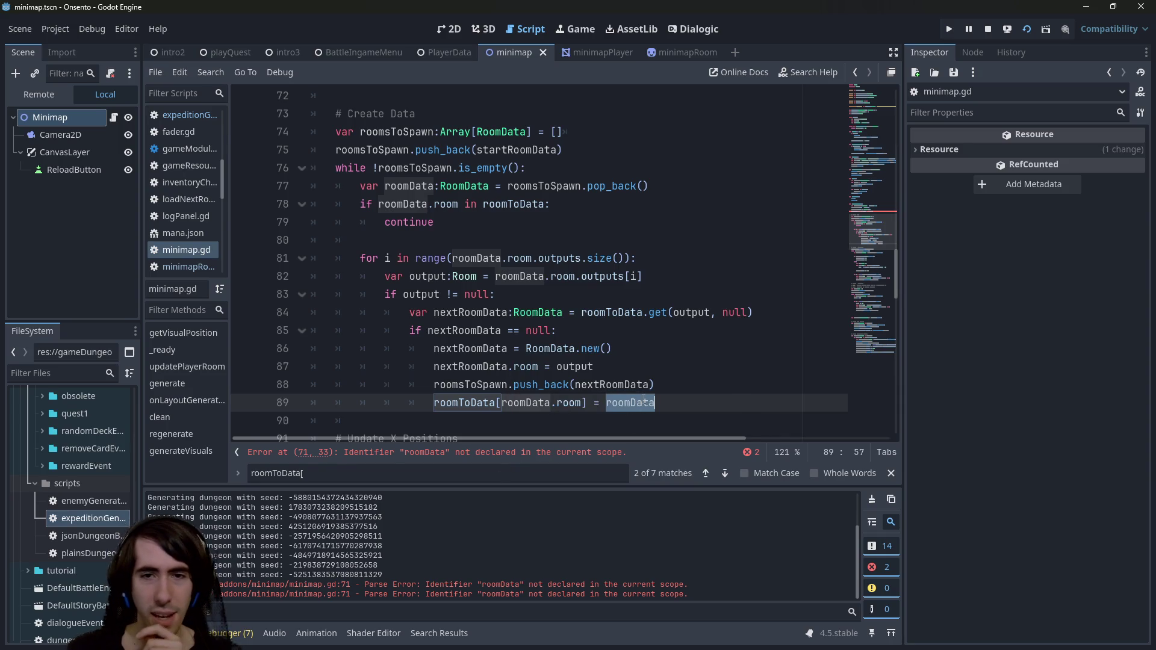
double_click(469, 403)
double_click(527, 402)
double_click(463, 330)
key("ctrl+c")
double_click(522, 403)
key("ctrl+v")
double_click(629, 403)
key("ctrl+v")
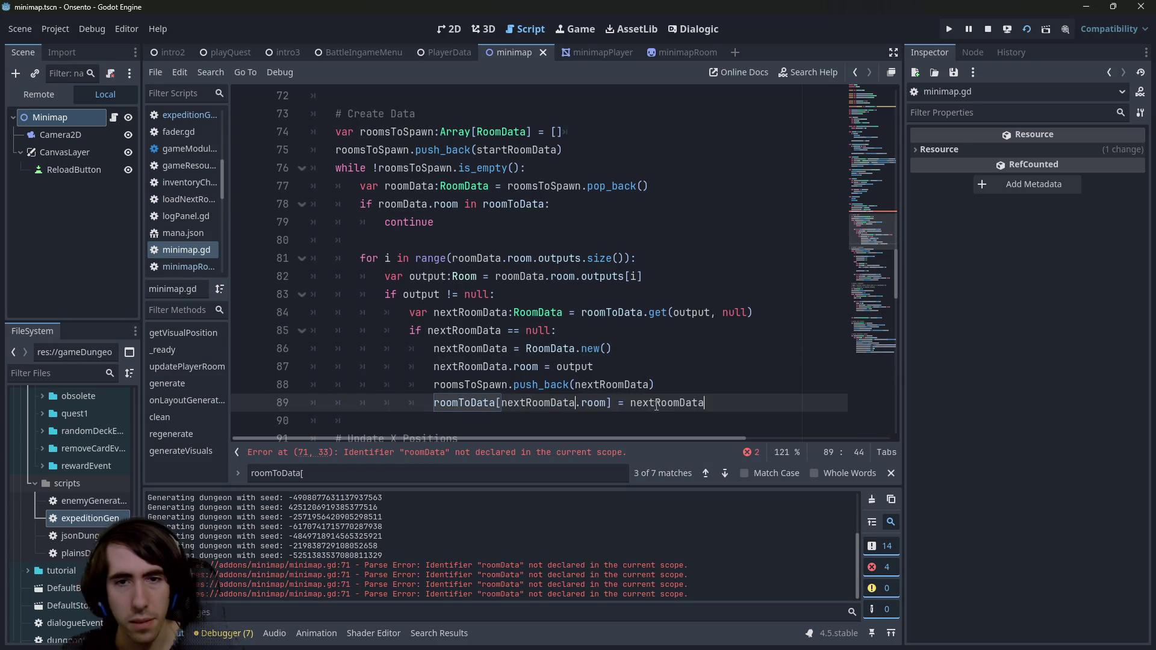
left_click(691, 336)
left_click(692, 385)
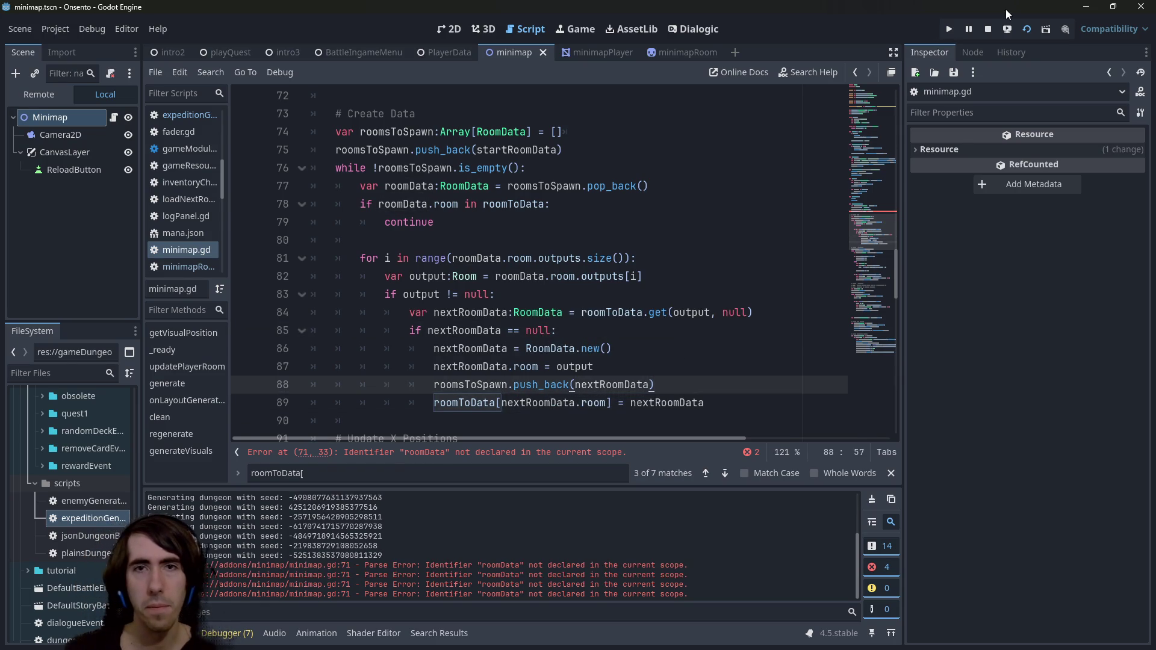
- Rerun the game, jump to the line-71 error, and replace roomData.room with startRoom
left_click(1003, 30)
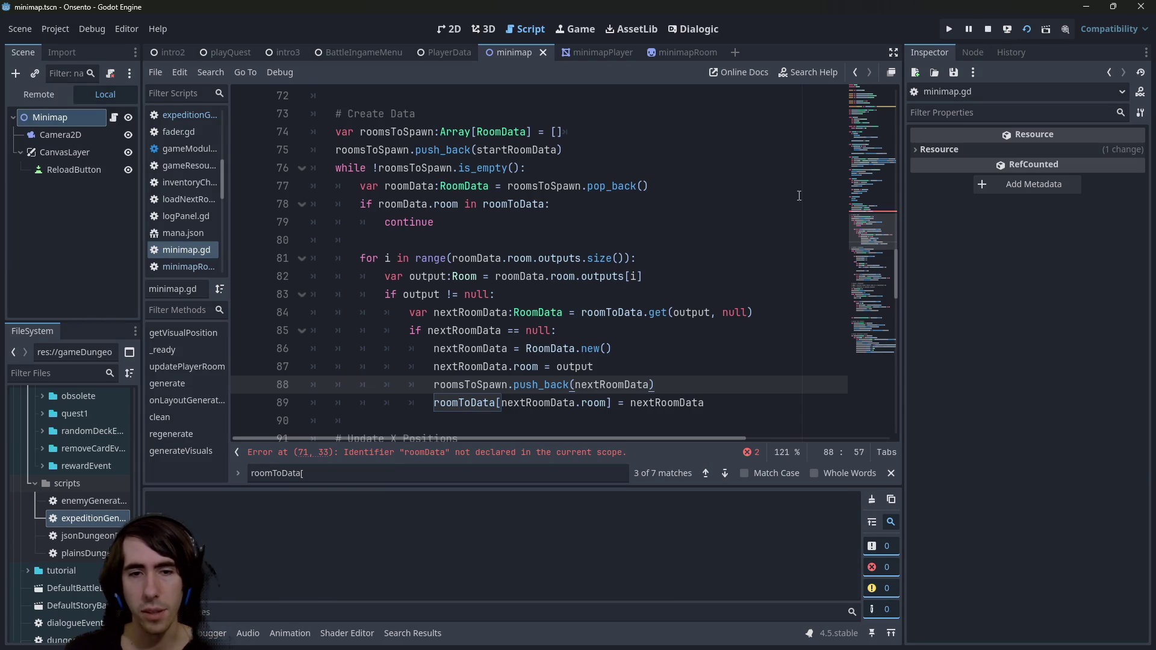
left_click(591, 452)
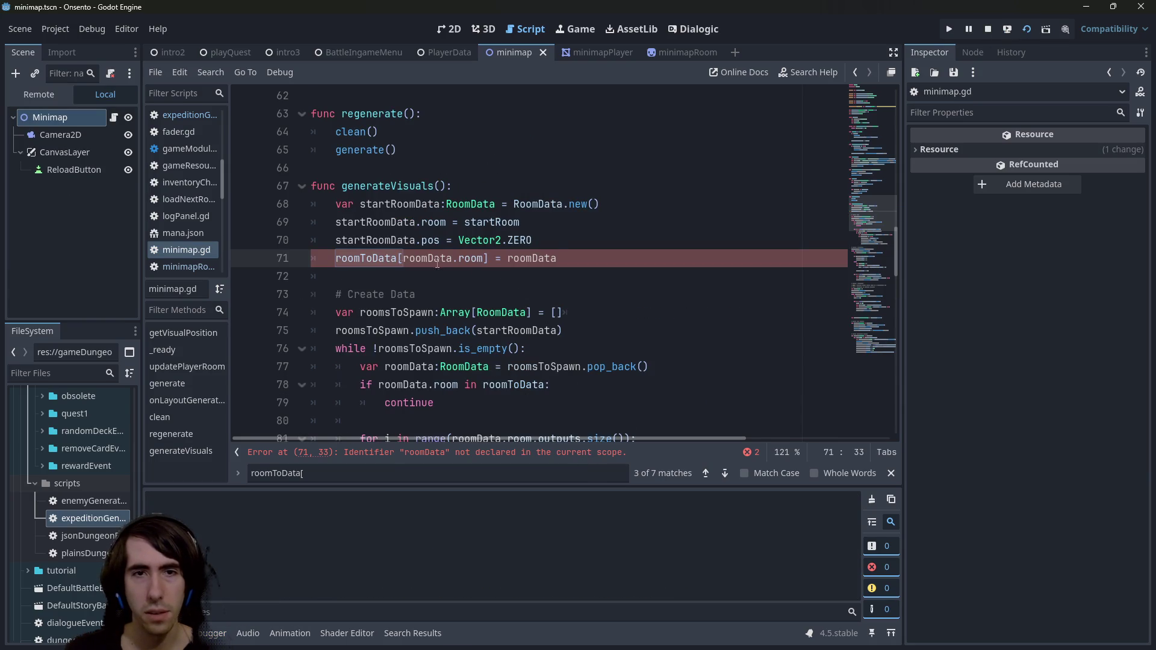
double_click(553, 256)
left_click(511, 210)
double_click(491, 222)
key("ctrl+c")
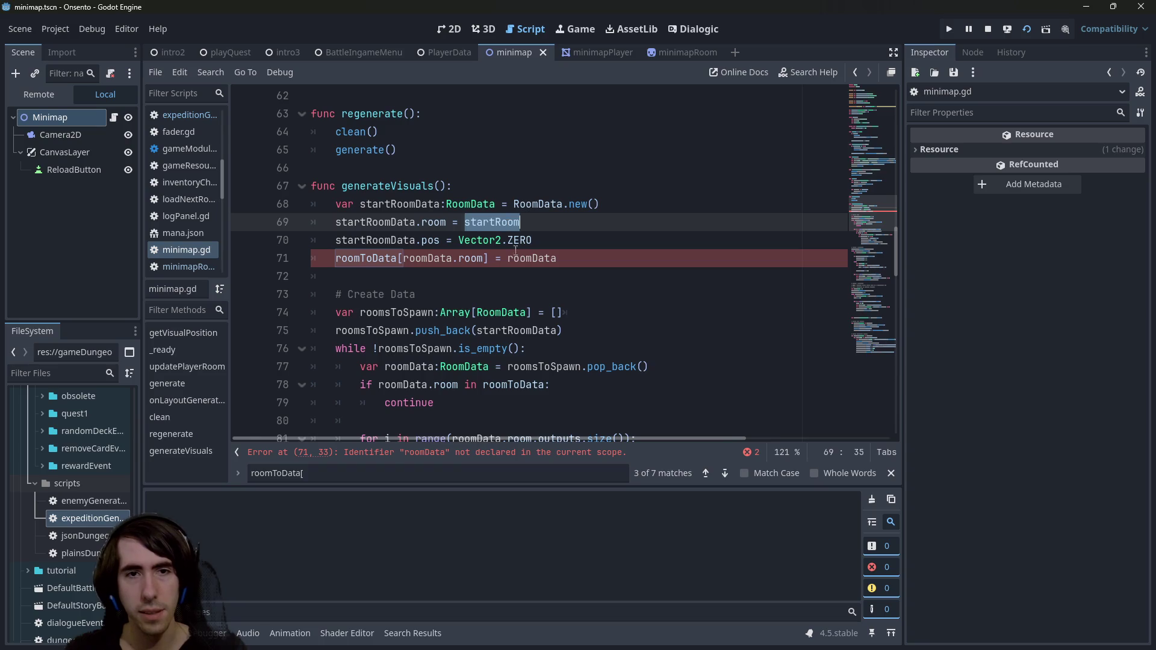
double_click(471, 258)
key("BackSpace")
key("ctrl+BackSpace")
key("ctrl+v")
key("ctrl+s")
- Change line 71's assigned value to startRoomData, save the script, and stop the game
double_click(431, 205)
key("ctrl+c")
double_click(507, 259)
key("ctrl+v")
key("ctrl+s")
left_click(988, 30)
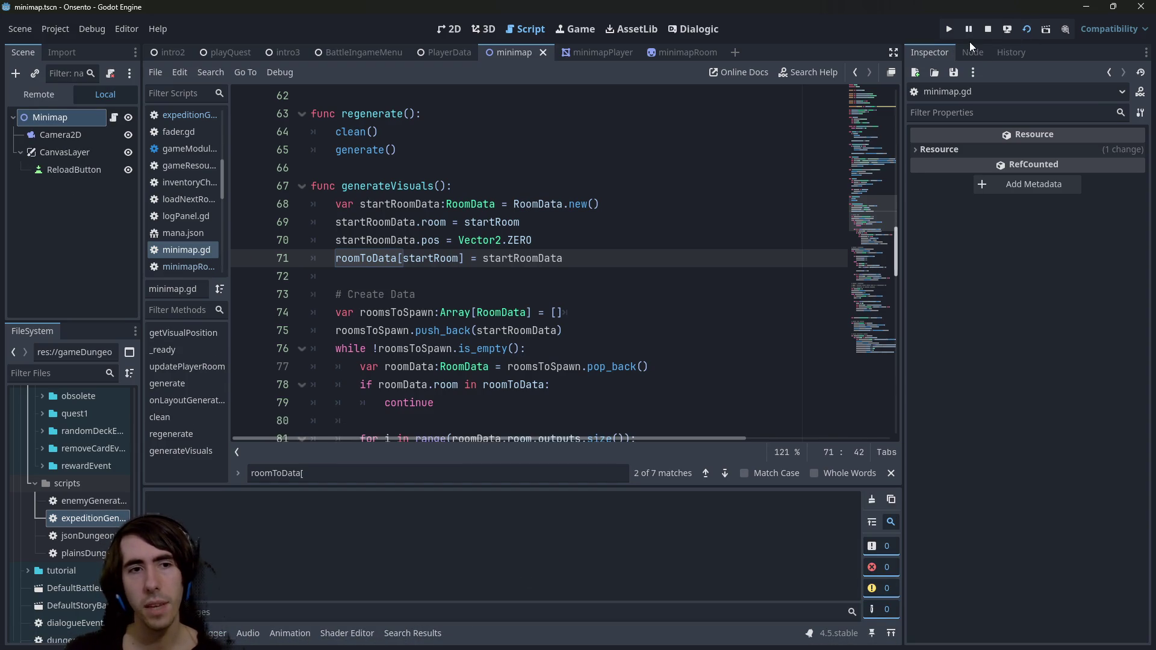
key("F5")
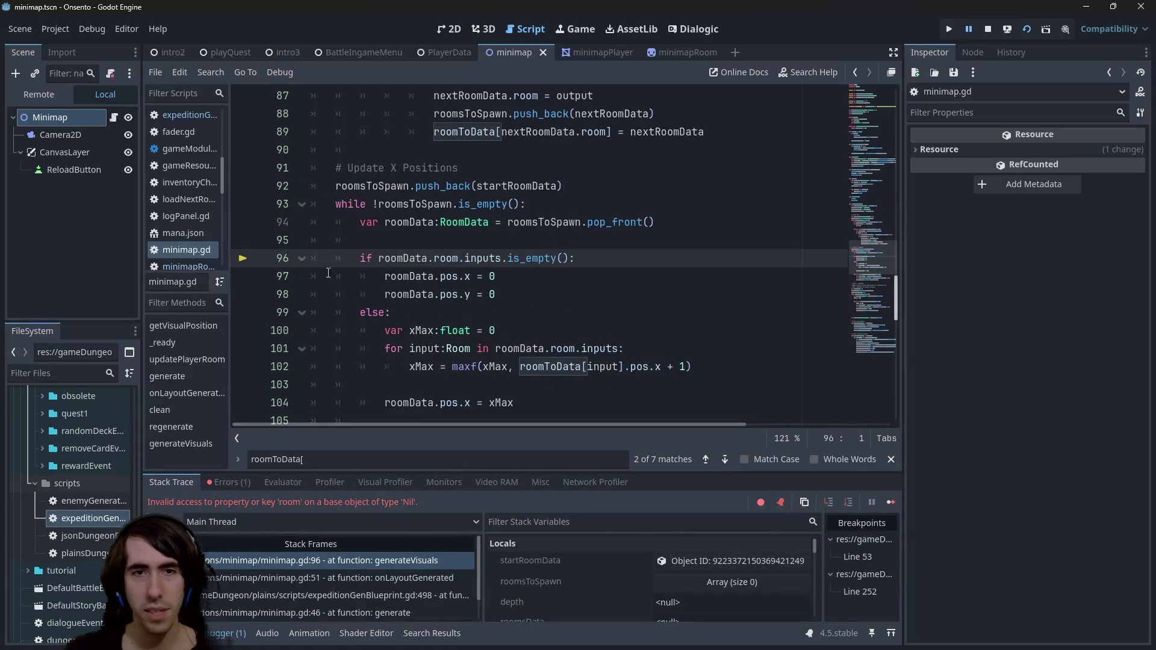
- Inspect failing line 96, the line-69 startRoom assignment, and the Nil 'room' access error
double_click(458, 259)
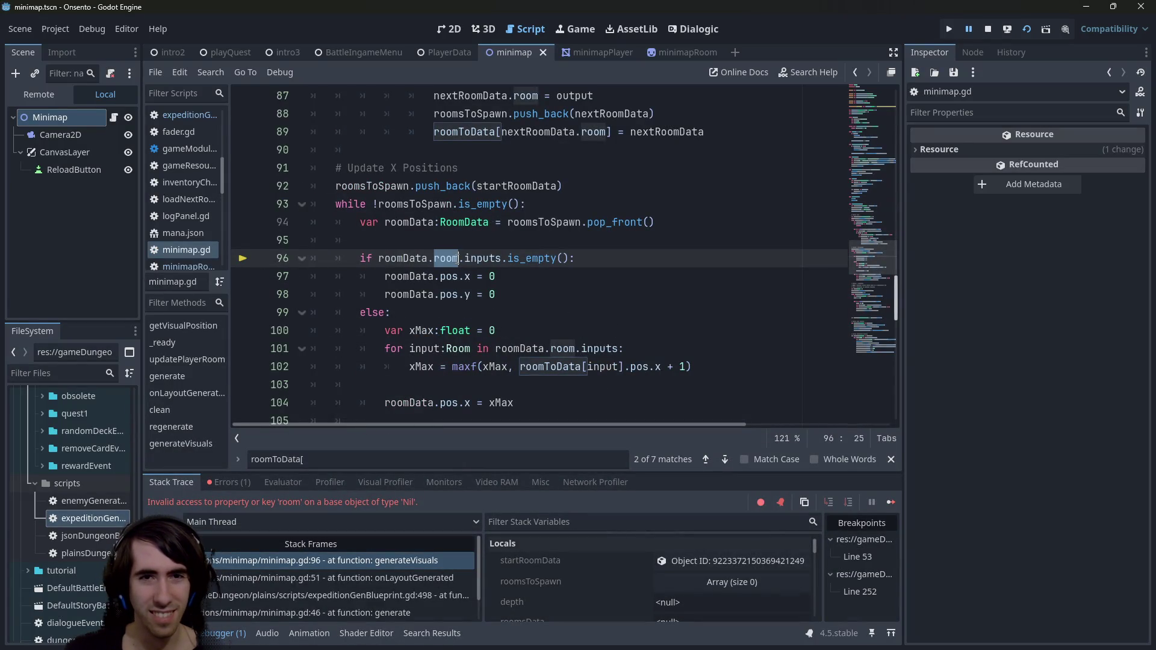
scroll(471, 305, "up", 2)
left_click(432, 366)
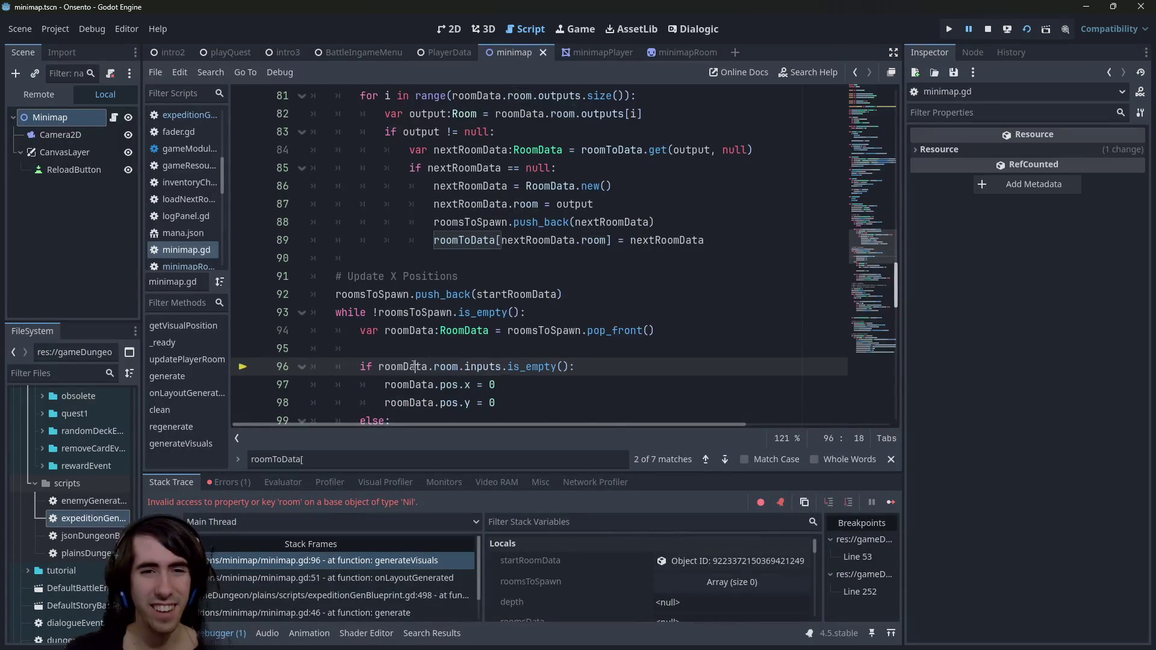
scroll(421, 358, "up", 7)
scroll(421, 358, "down", 3)
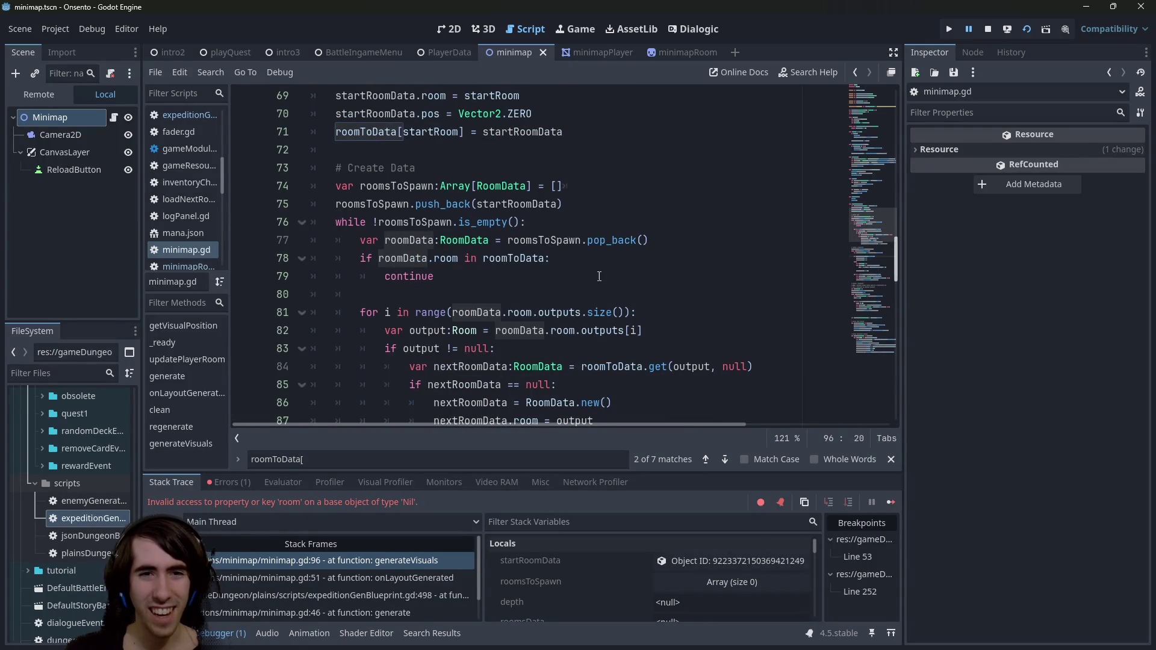
scroll(596, 276, "down", 2)
scroll(593, 278, "up", 4)
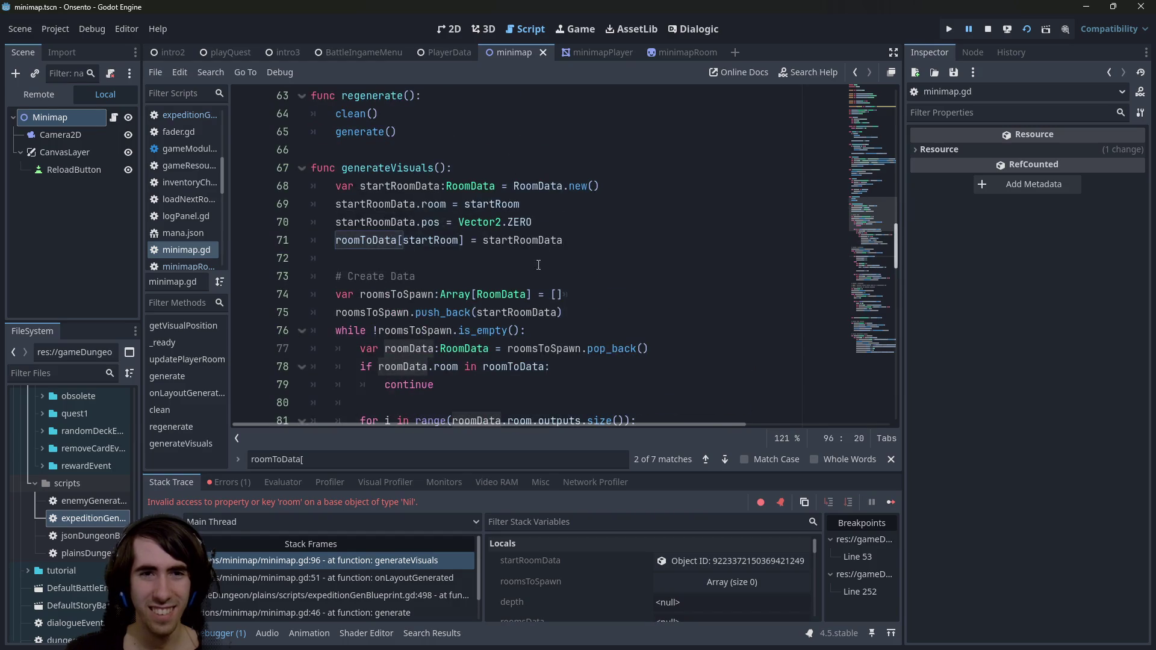
double_click(492, 204)
double_click(357, 502)
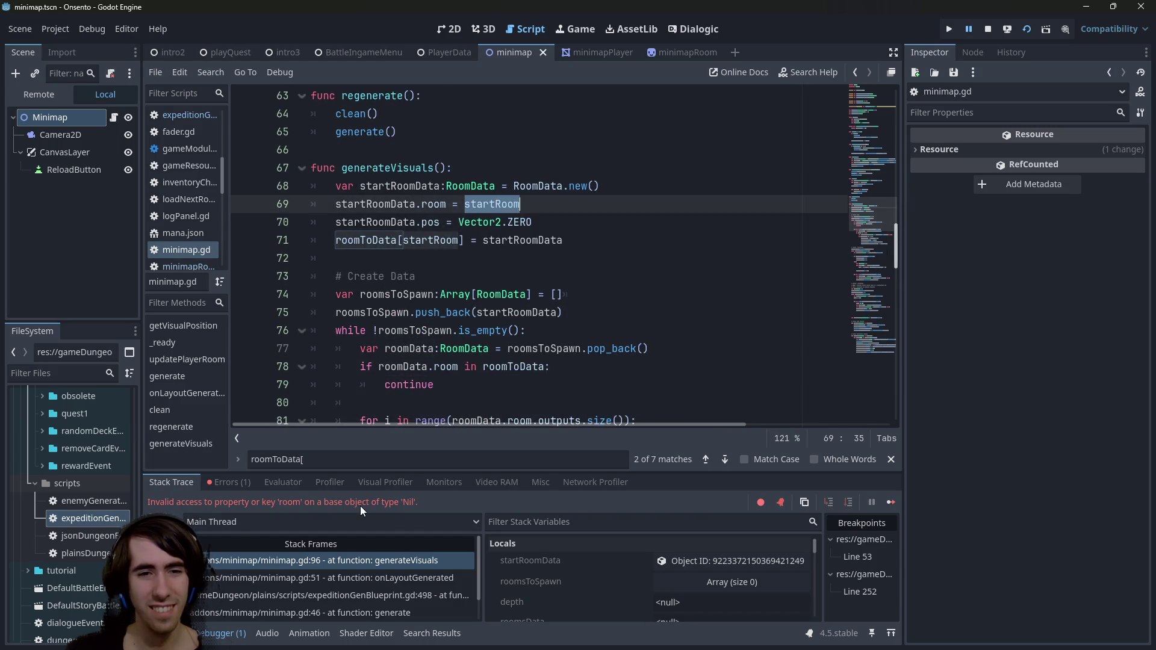
- Replace nextRoomData.room with output inside line 89's brackets
scroll(460, 330, "down", 5)
scroll(459, 331, "up", 2)
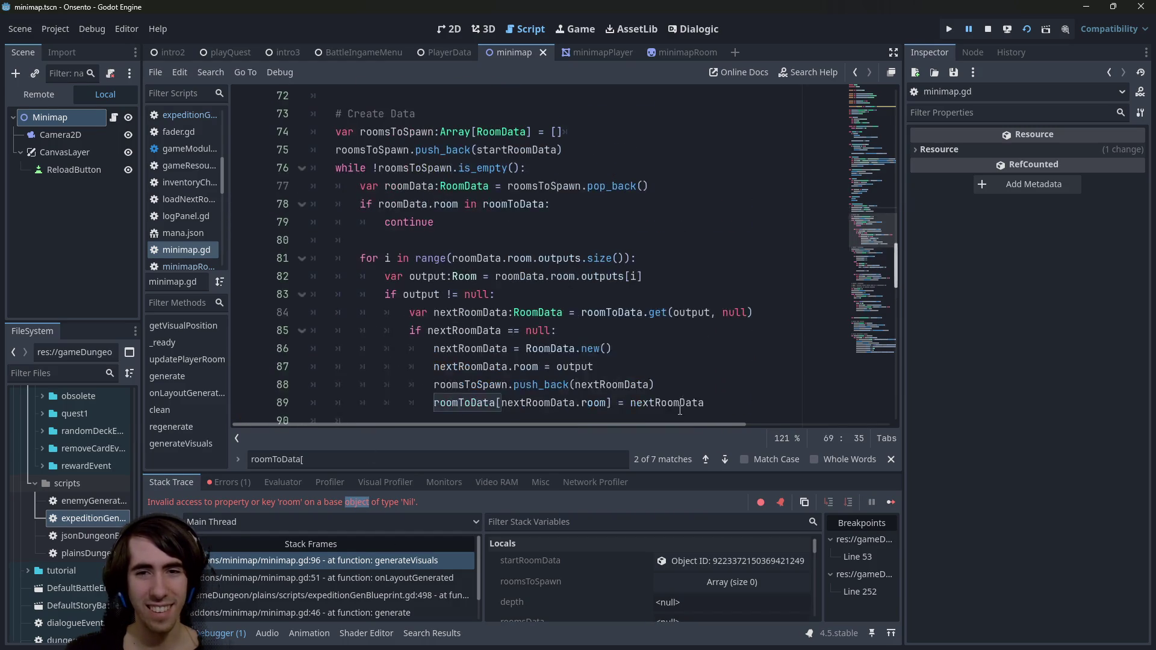
double_click(676, 366)
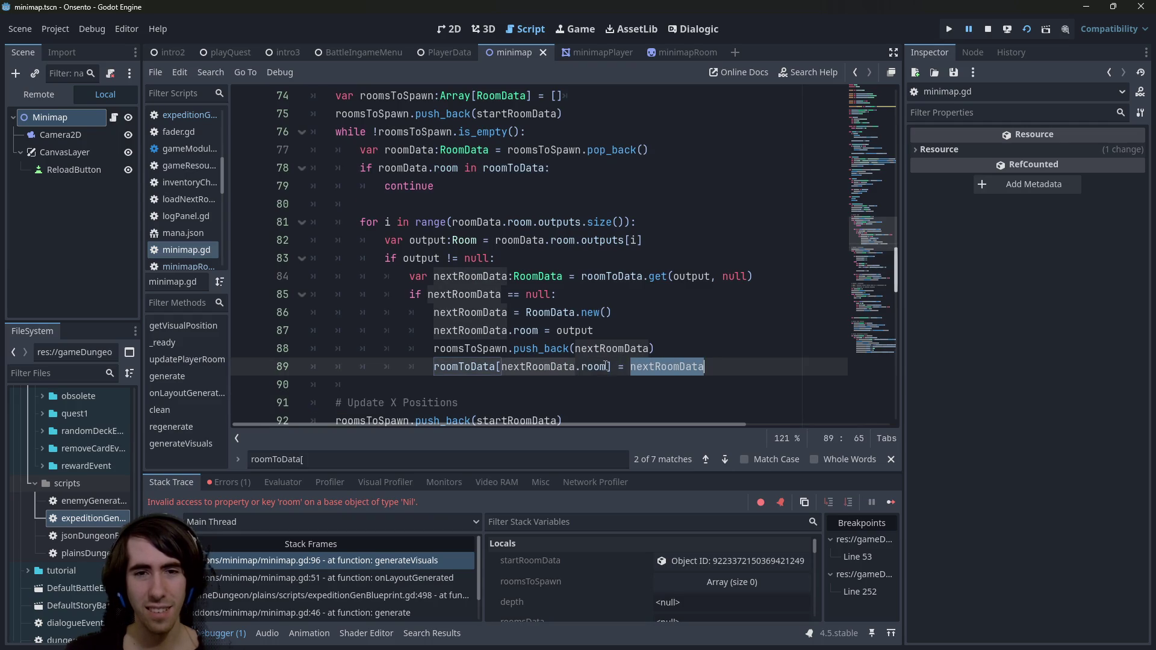
double_click(593, 366)
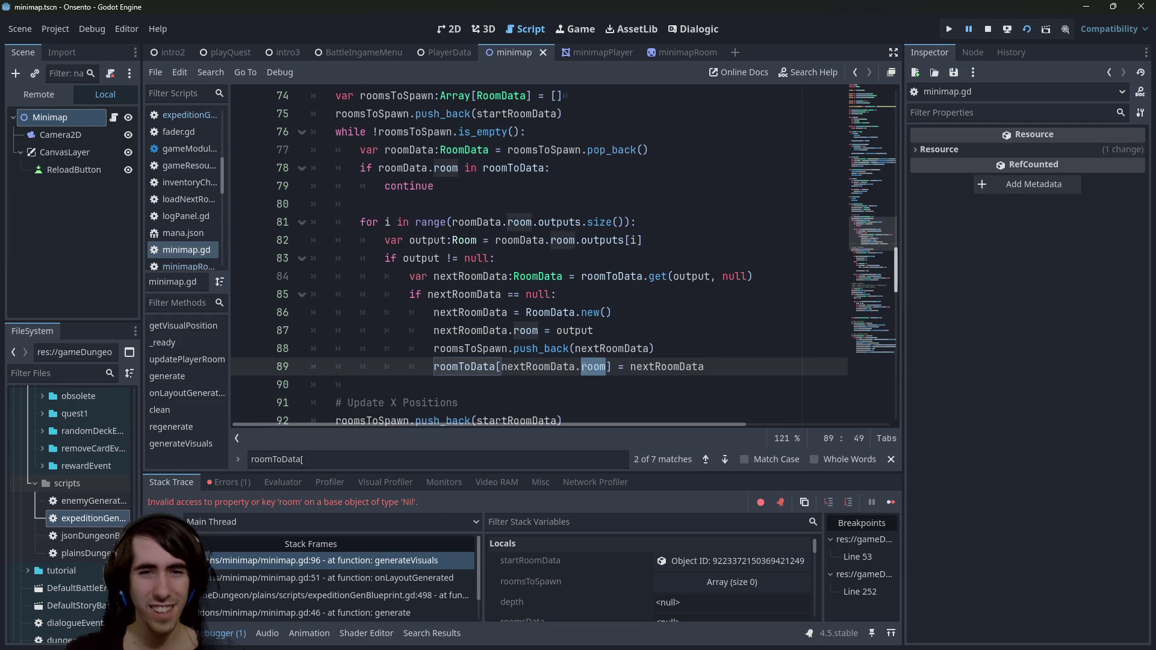
double_click(575, 332)
left_click_drag(605, 366, 500, 367)
type("output")
double_click(573, 373)
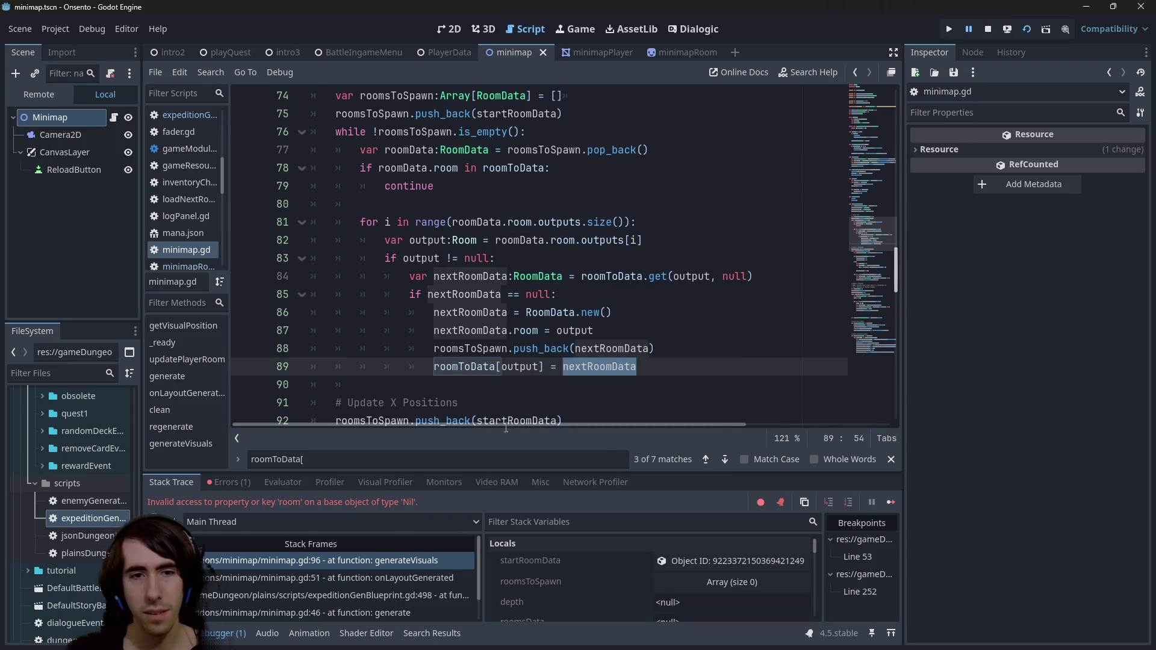
left_click(578, 294)
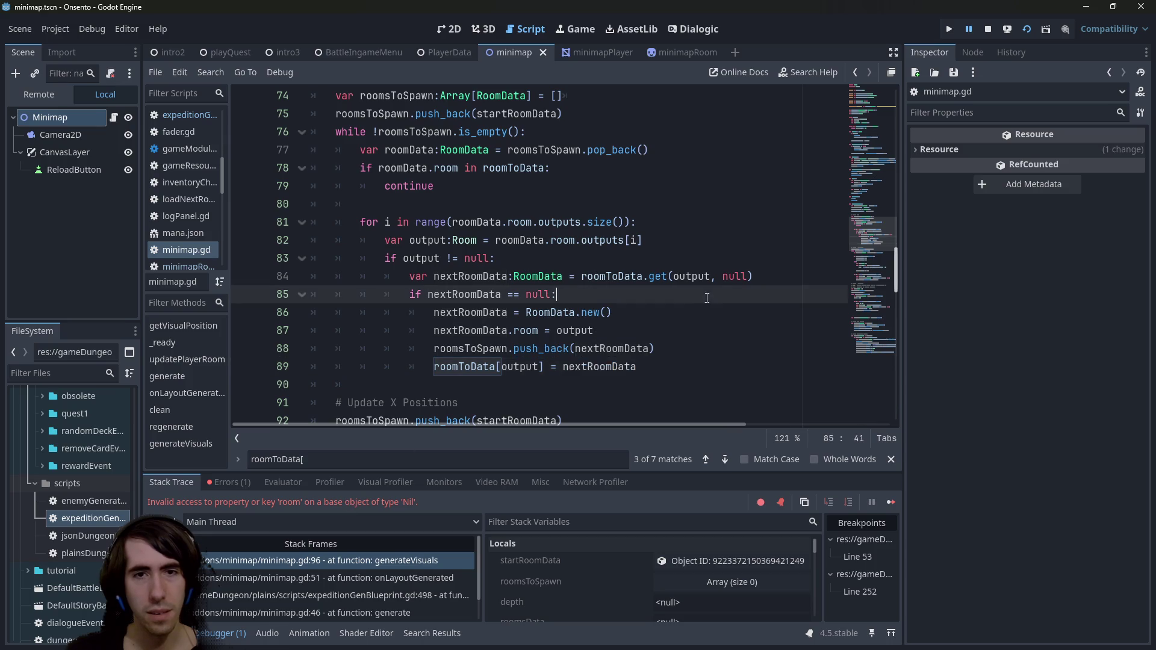
left_click(1008, 30)
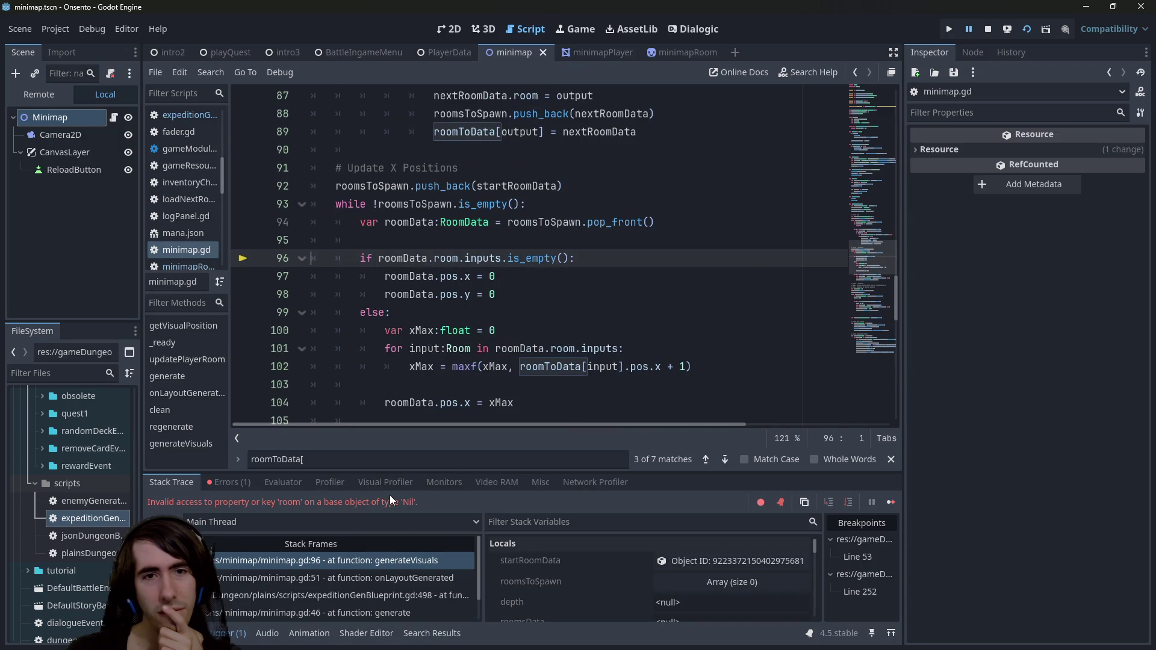
left_click(446, 258)
double_click(424, 258)
scroll(472, 281, "up", 3)
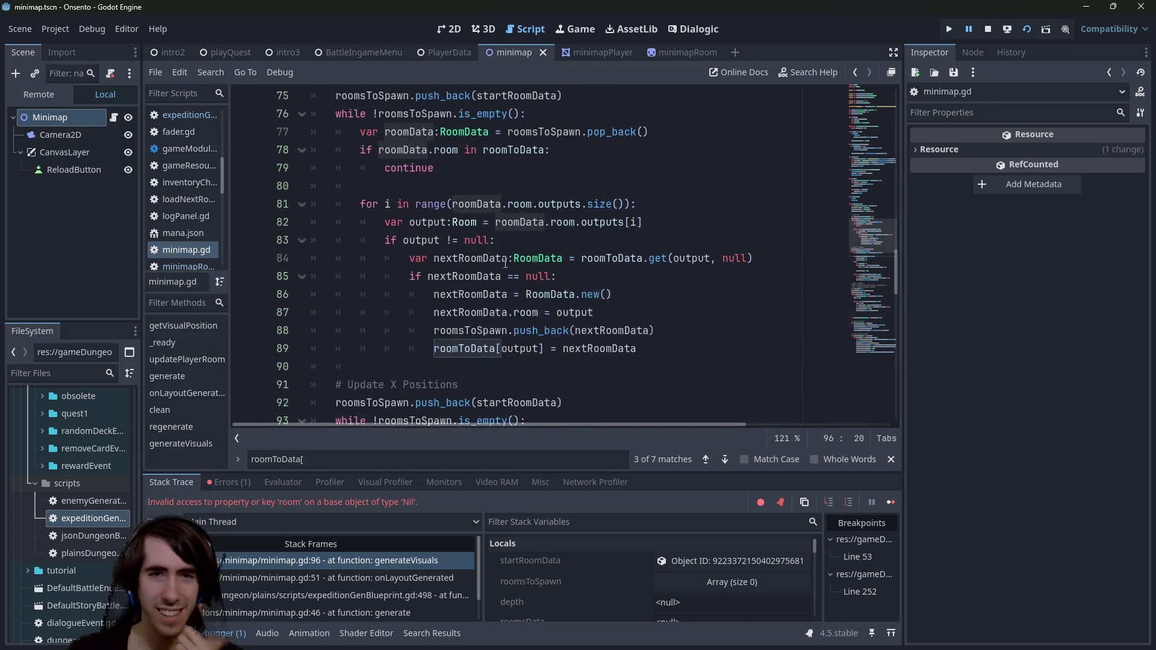
scroll(505, 262, "up", 1)
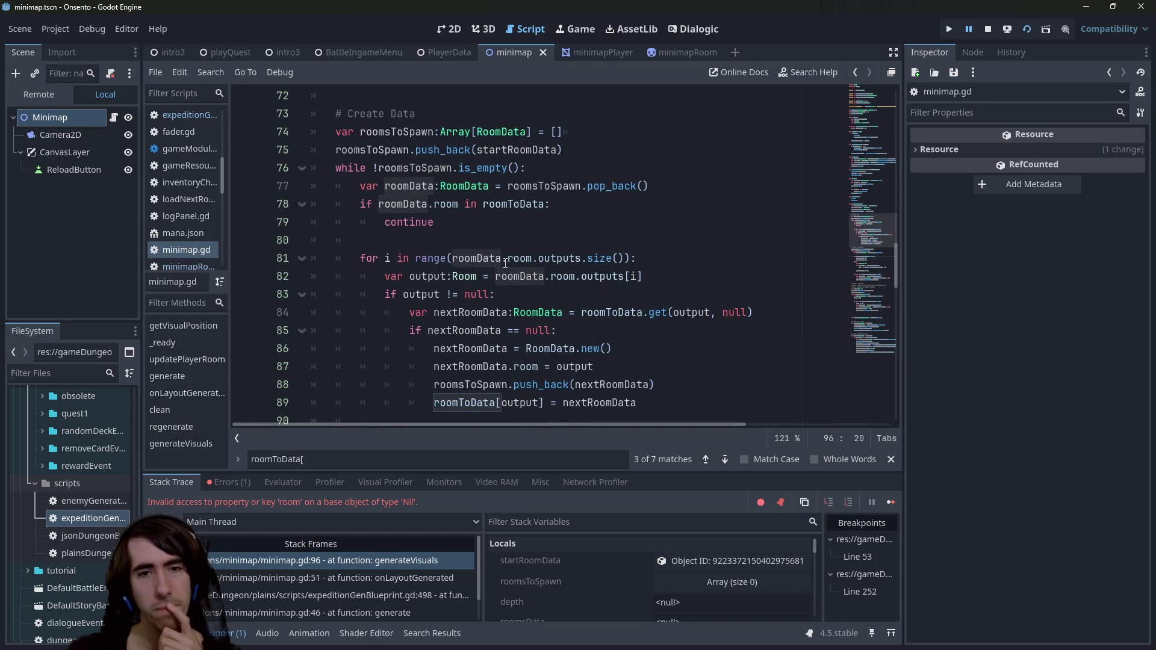
scroll(541, 265, "down", 2)
double_click(475, 257)
double_click(484, 240)
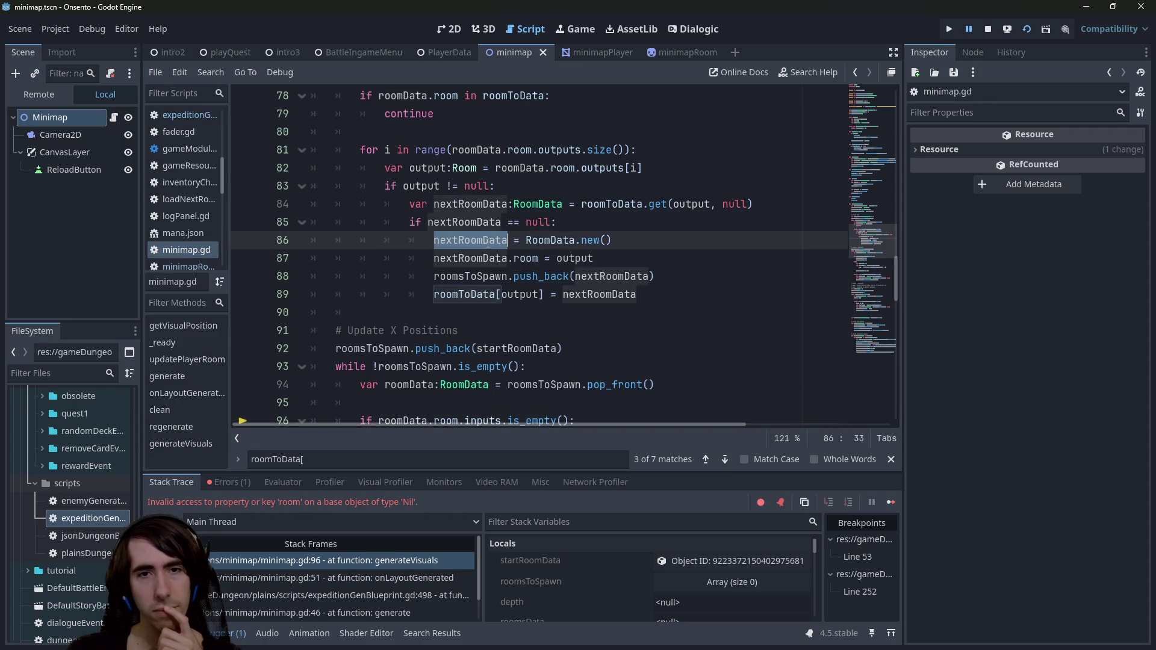
scroll(532, 365, "up", 1)
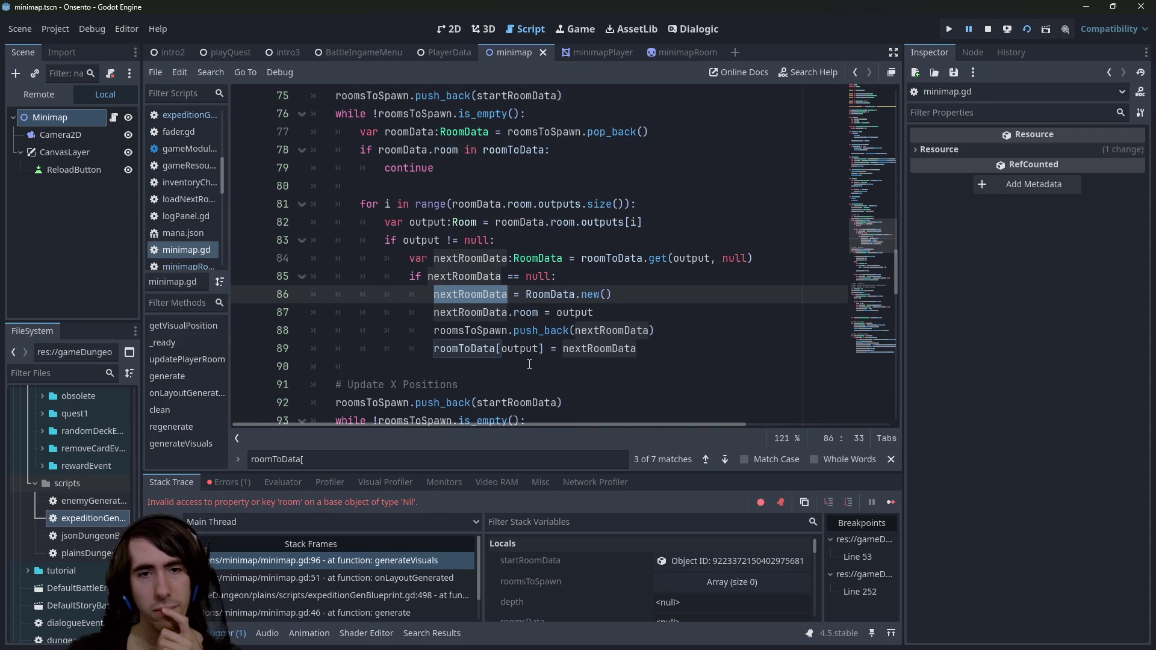
double_click(477, 349)
scroll(477, 348, "down", 4)
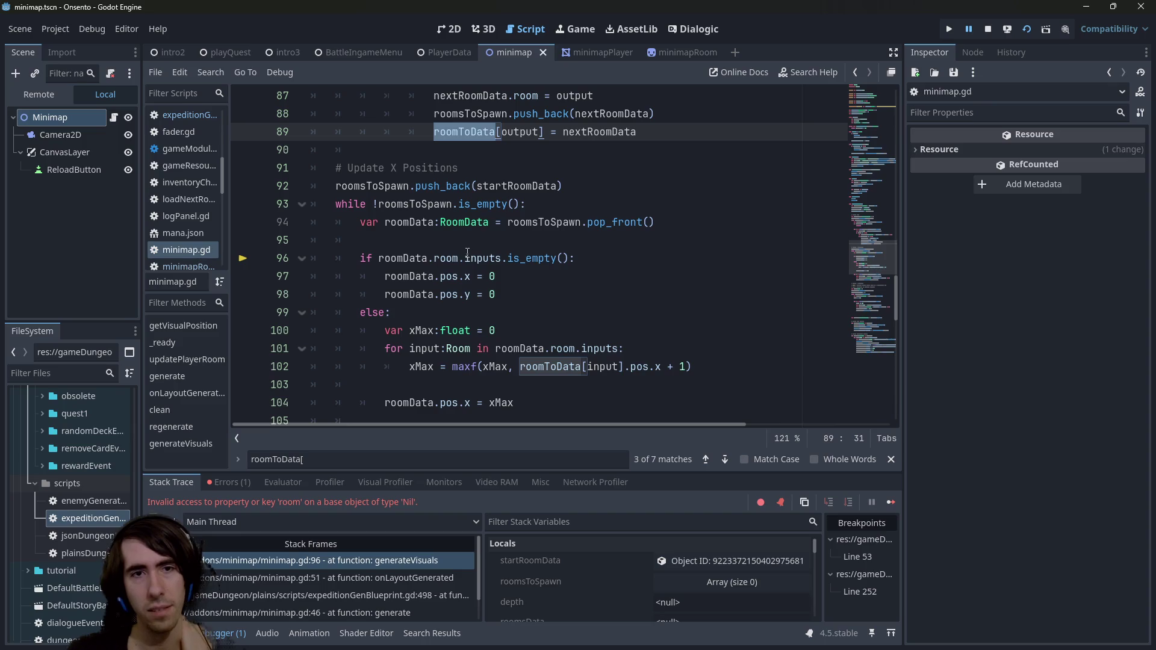
mouse_move(416, 255)
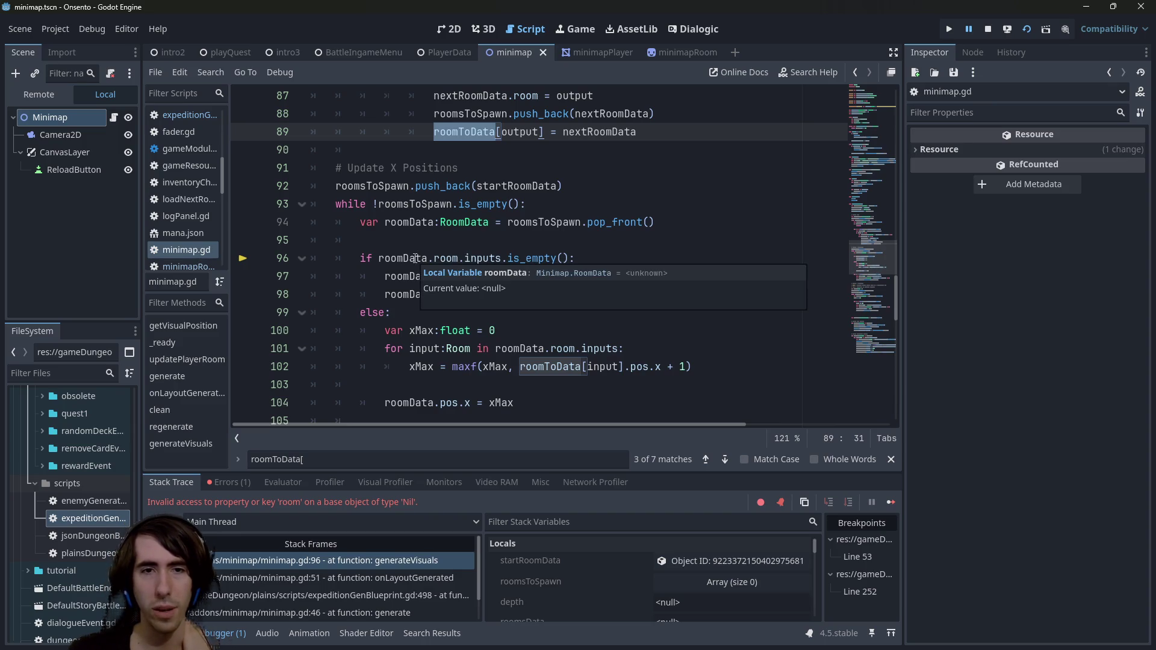
double_click(415, 257)
scroll(422, 259, "up", 3)
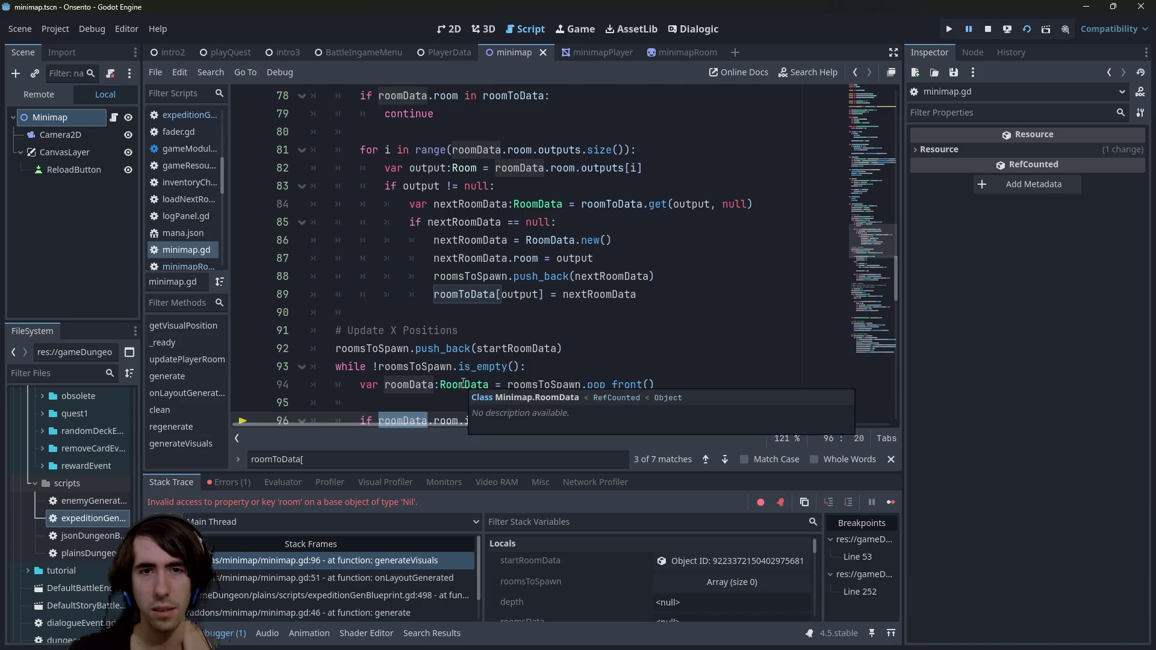
scroll(463, 383, "down", 1)
double_click(476, 168)
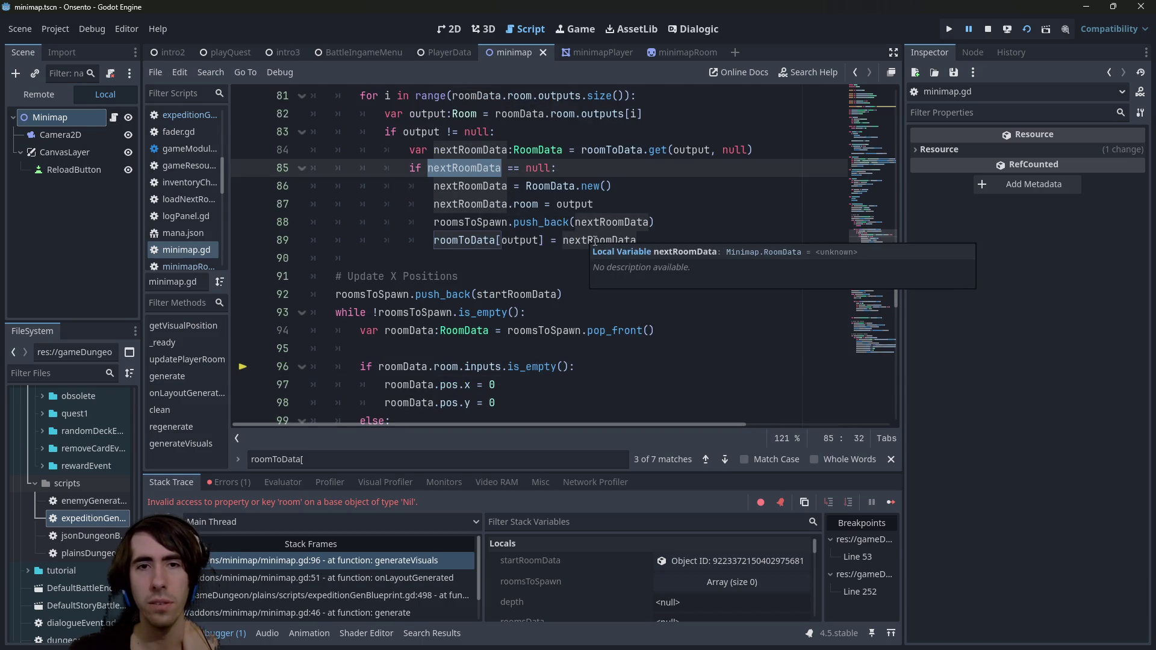
scroll(420, 349, "down", 1)
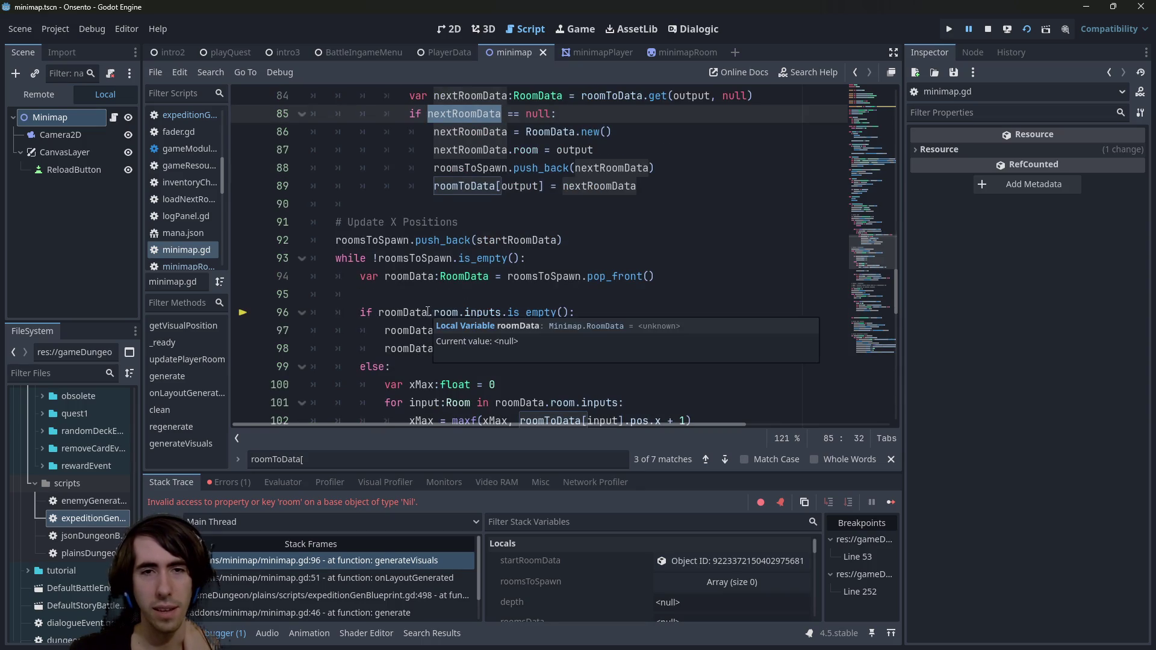
scroll(427, 312, "up", 4)
scroll(428, 311, "up", 3)
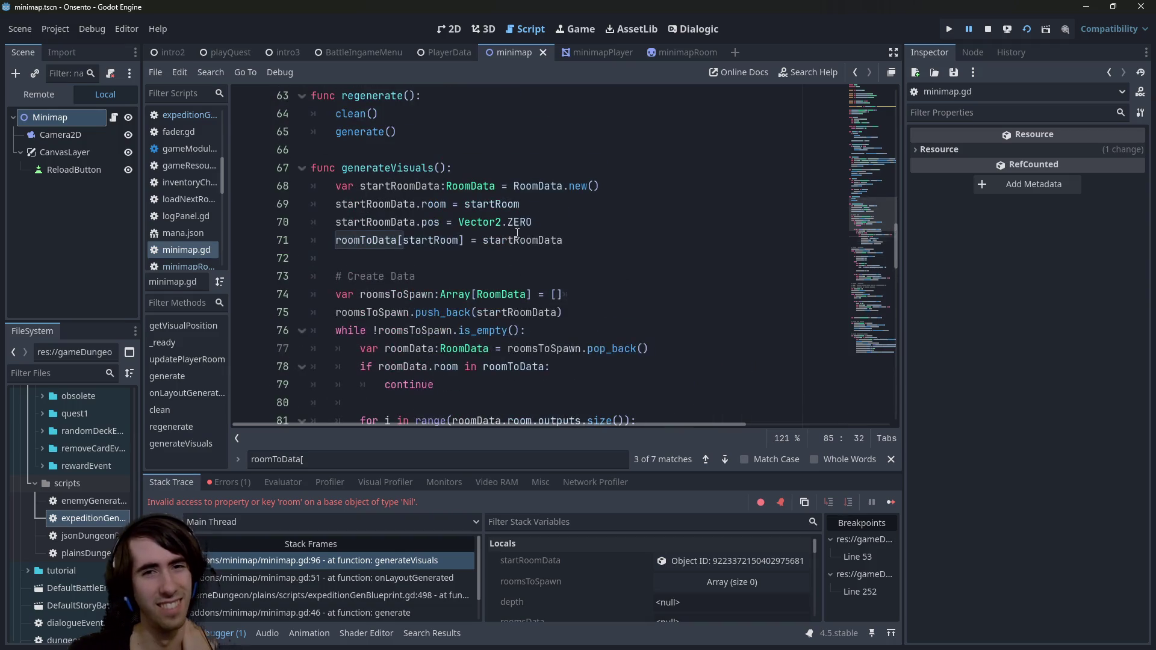
triple_click(523, 241)
double_click(523, 241)
left_click(430, 249)
double_click(430, 244)
scroll(541, 300, "down", 7)
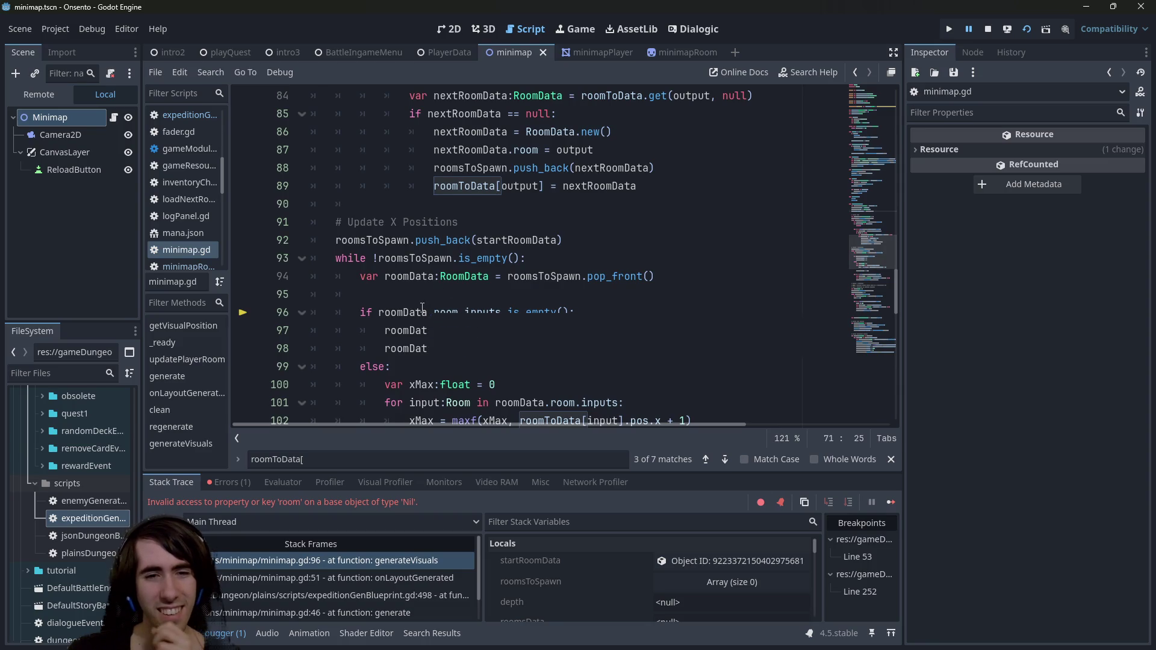
scroll(677, 571, "down", 1)
scroll(673, 579, "down", 1)
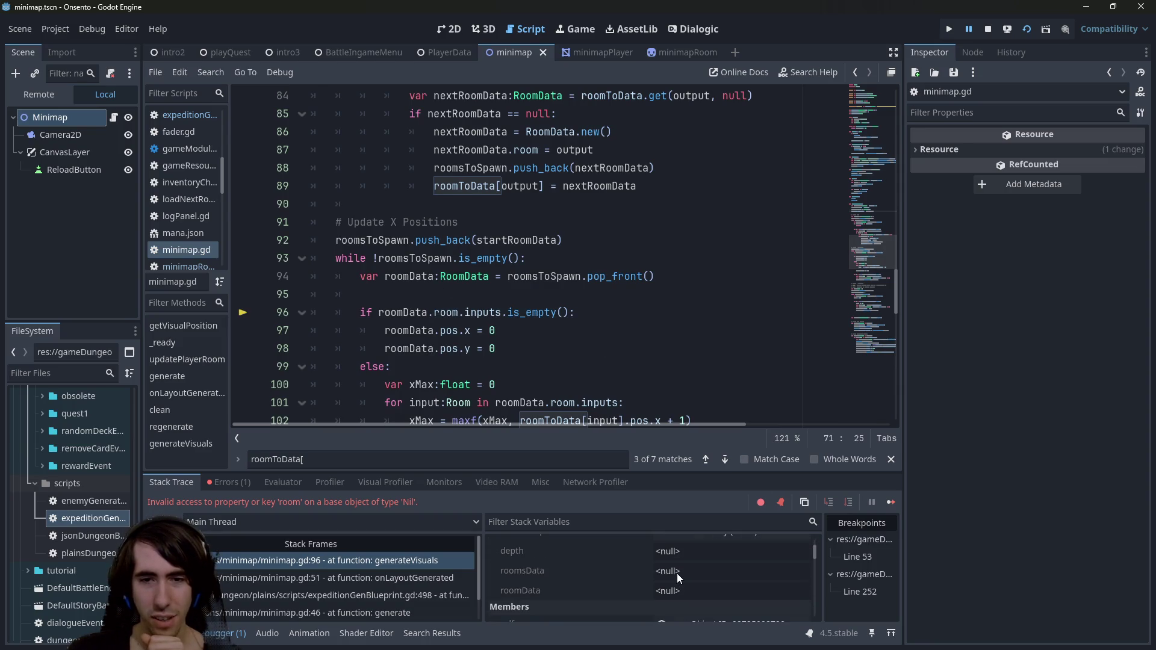
- Highlight roomData's uses around line 96 while the debugger is paused
left_click(677, 572)
left_click(415, 312)
double_click(416, 312)
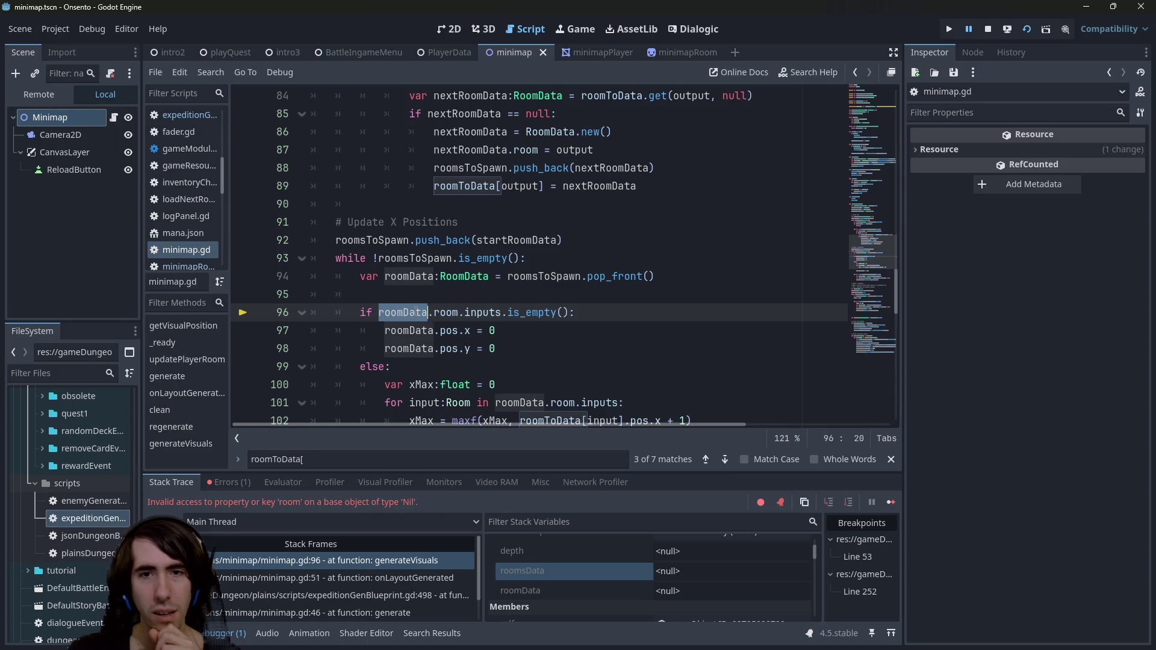
mouse_move(583, 275)
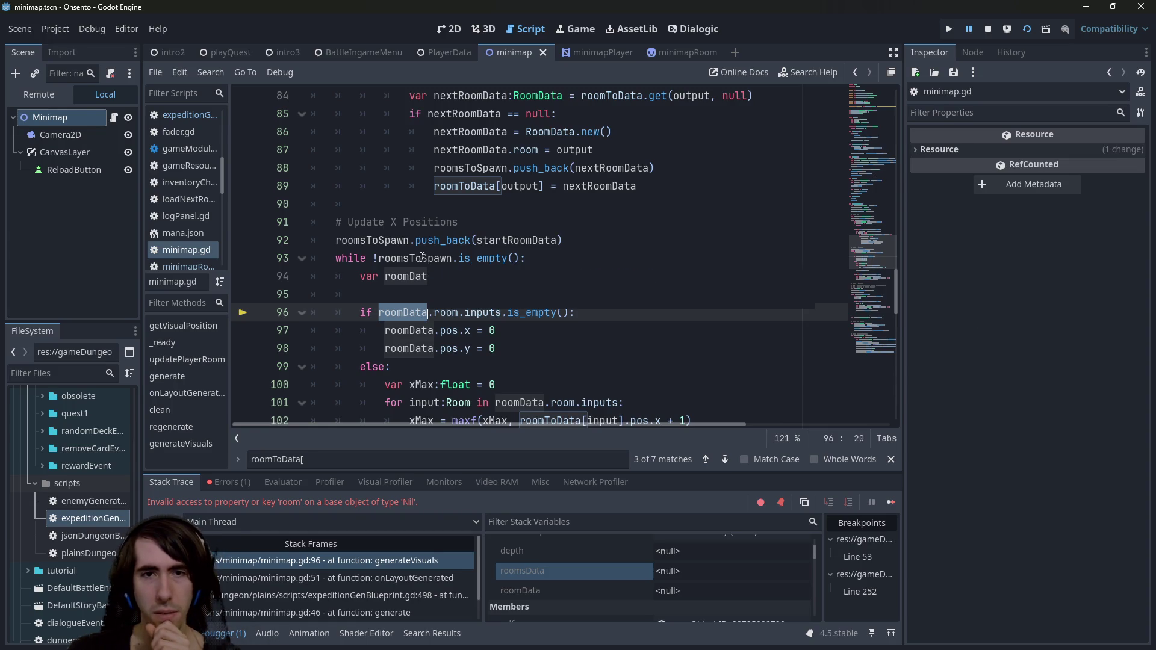
mouse_move(423, 257)
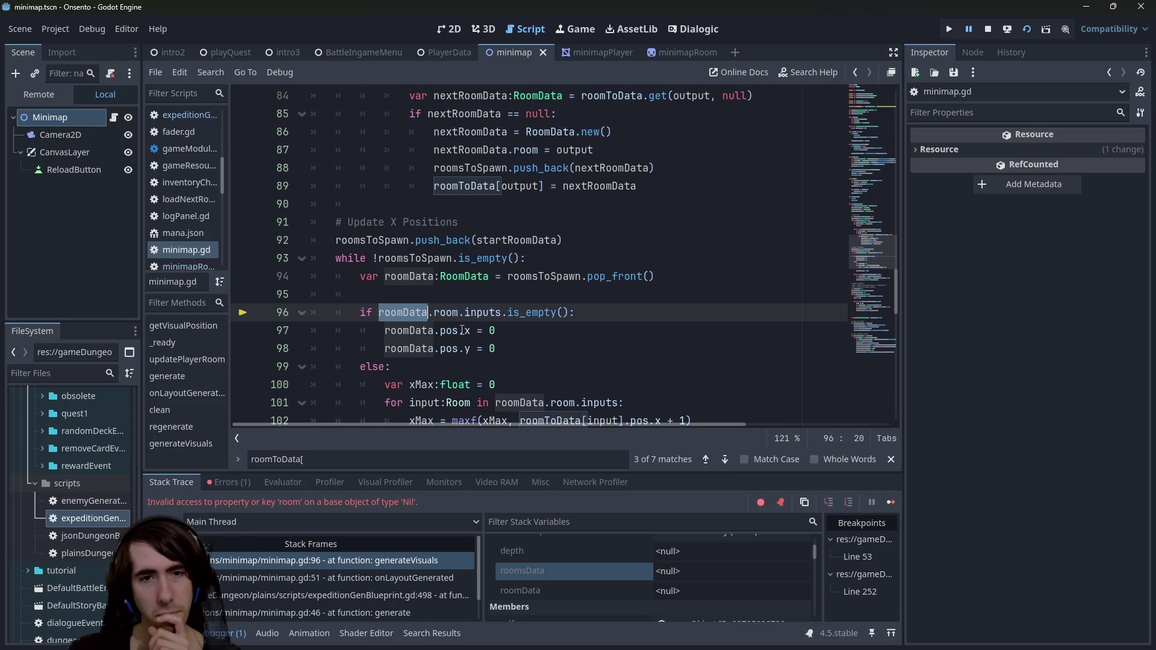
scroll(462, 331, "down", 2)
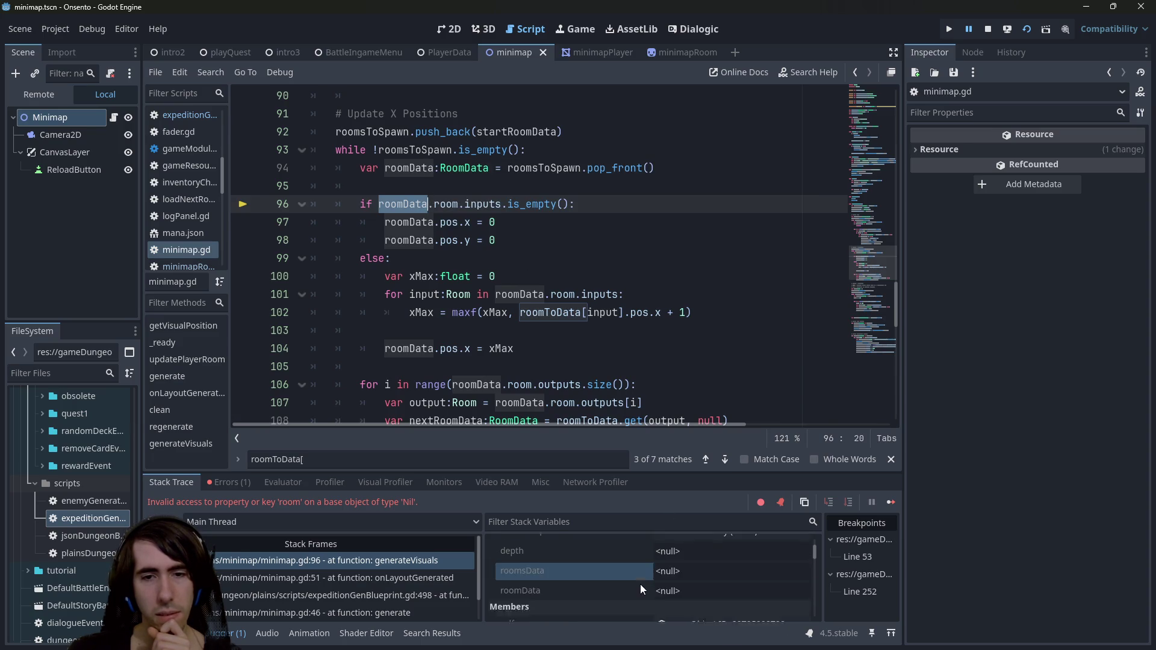
scroll(642, 584, "up", 2)
- Show startRoomData in the Inspector and confirm its roomsToSpawn array is empty
left_click(695, 561)
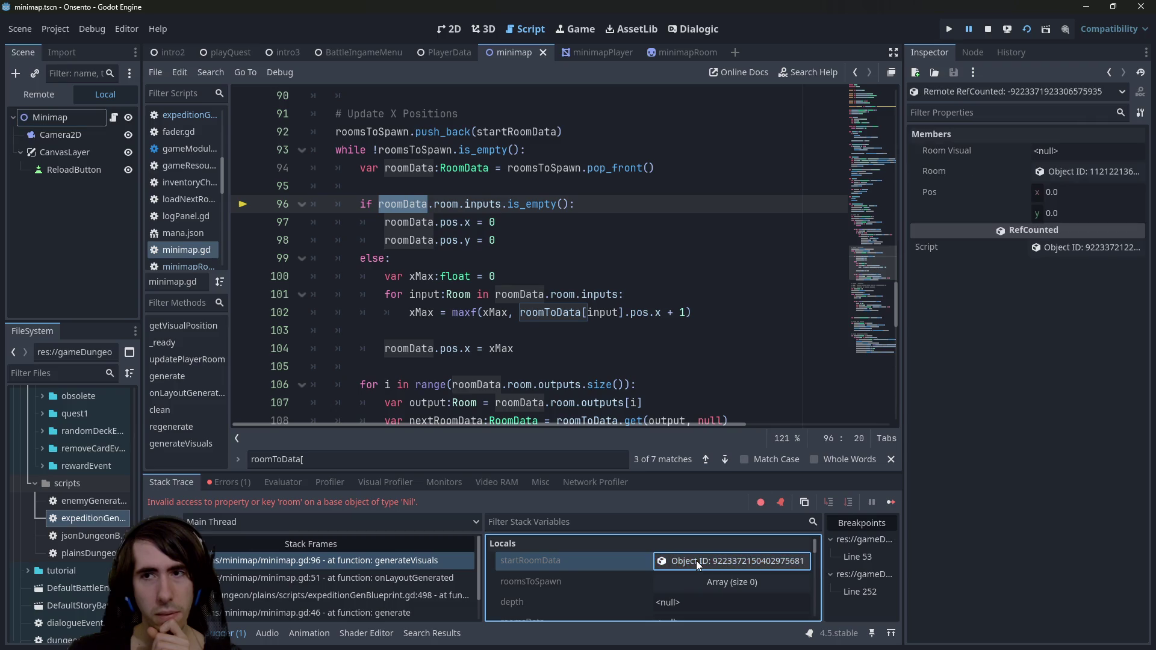
left_click(699, 583)
scroll(698, 579, "down", 3)
scroll(698, 568, "up", 1)
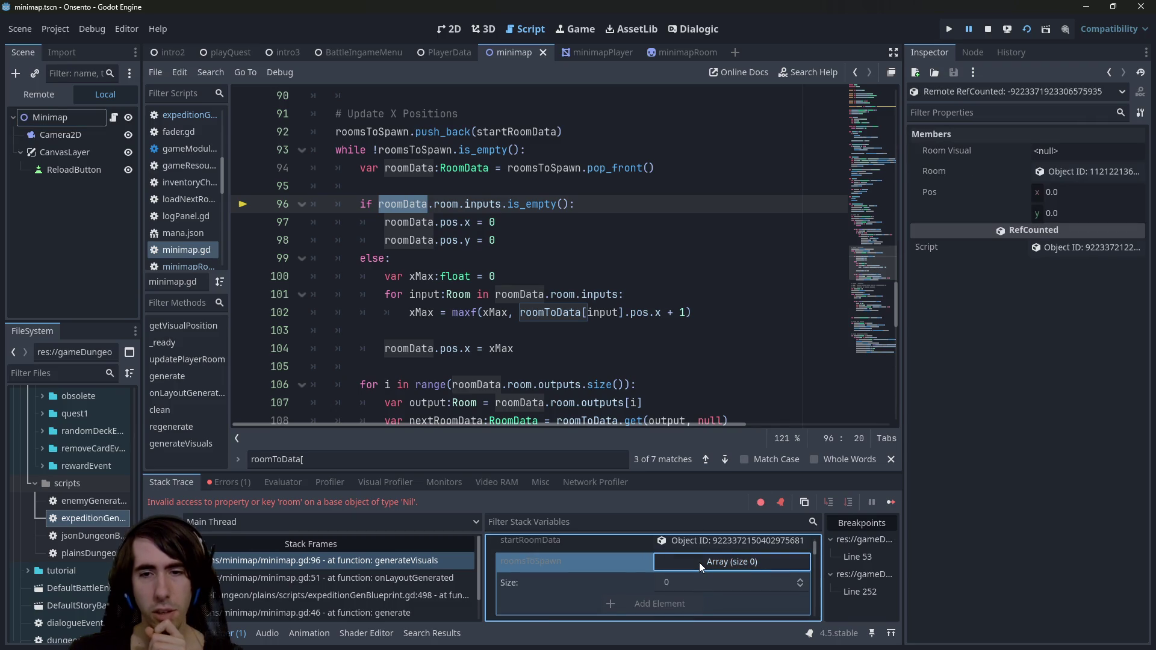
left_click(699, 562)
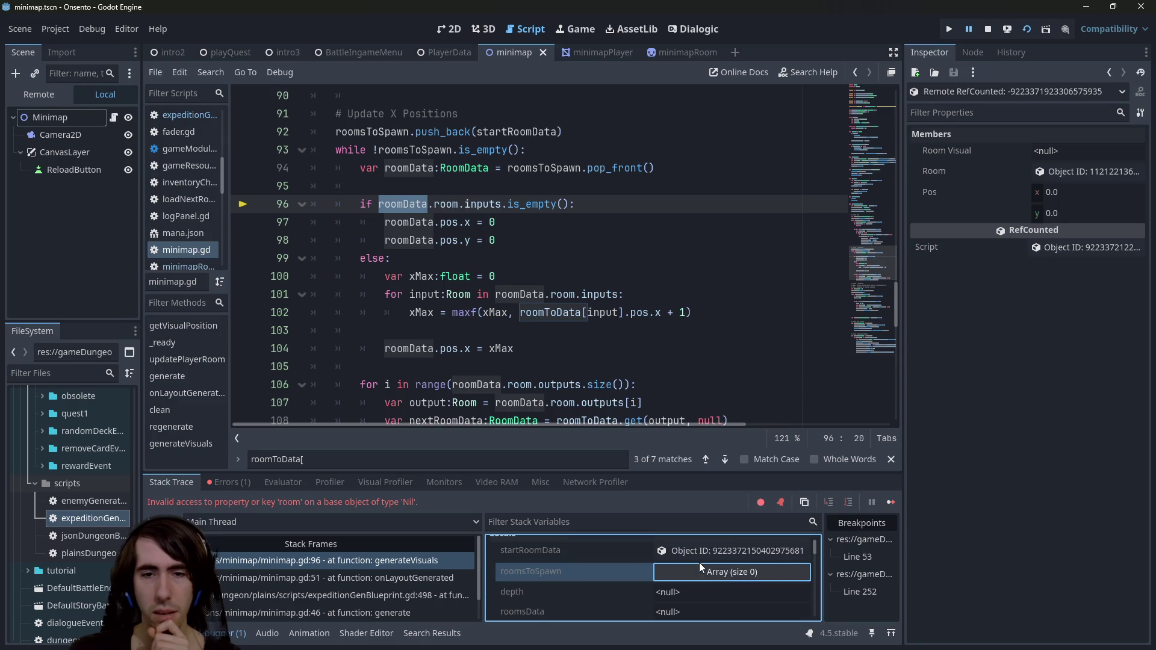
- Expand the roomToData Dictionary to confirm it holds only one entry
scroll(699, 562, "down", 2)
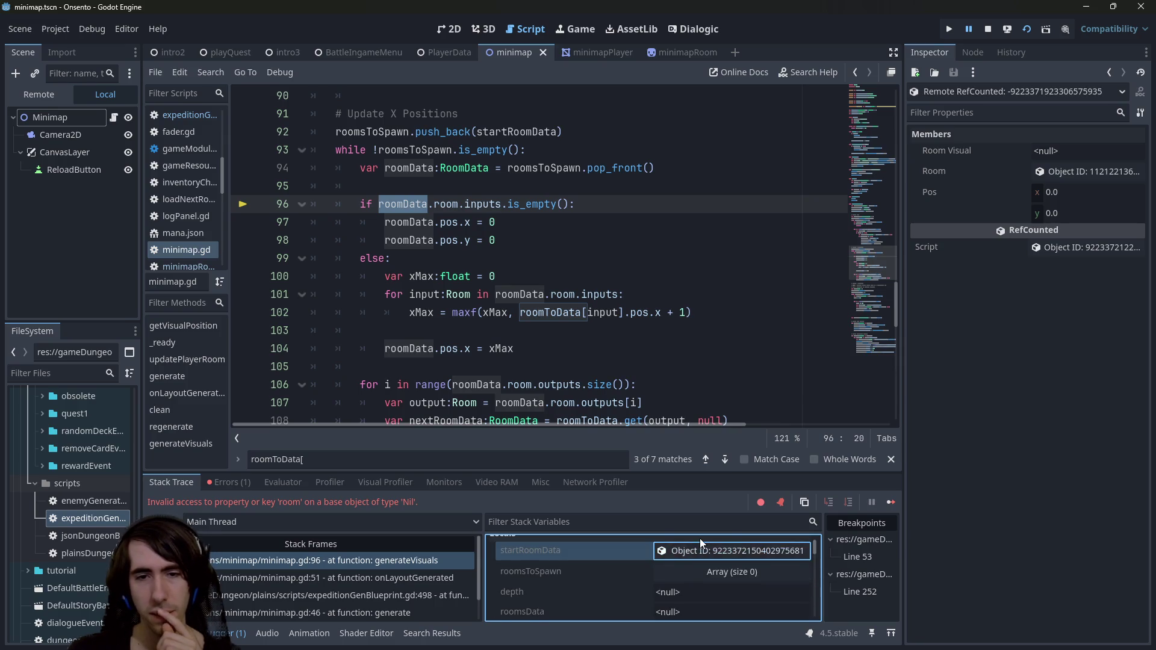
scroll(700, 538, "down", 2)
scroll(691, 573, "down", 5)
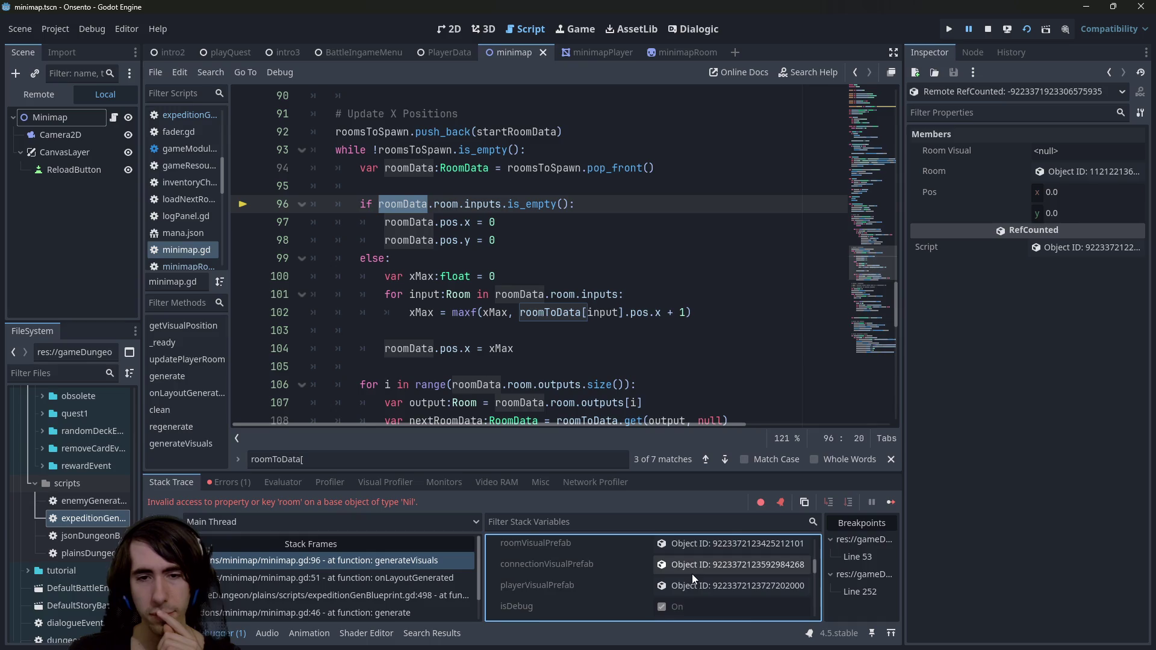
scroll(694, 575, "down", 2)
left_click(694, 576)
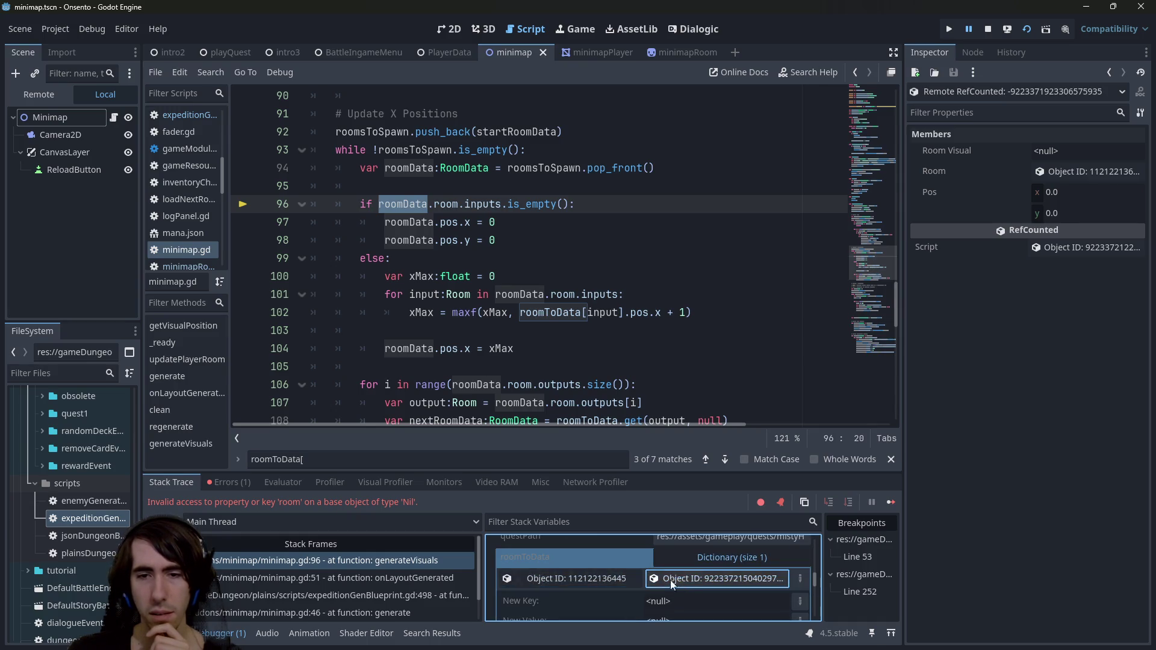
scroll(612, 575, "down", 3)
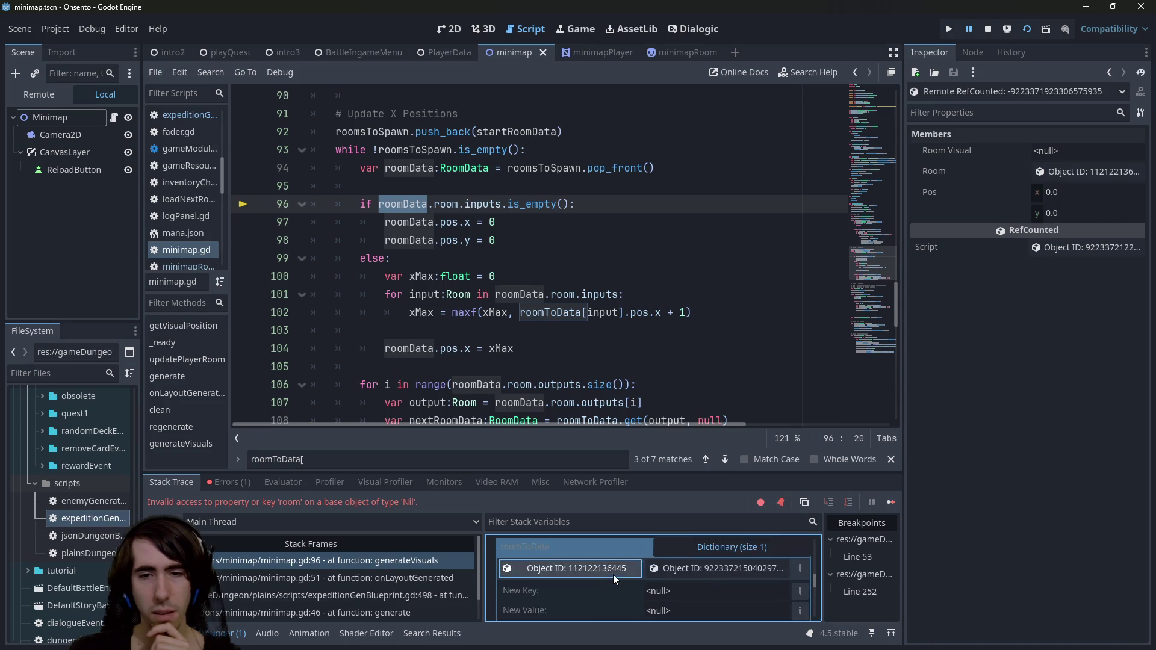
scroll(655, 581, "up", 3)
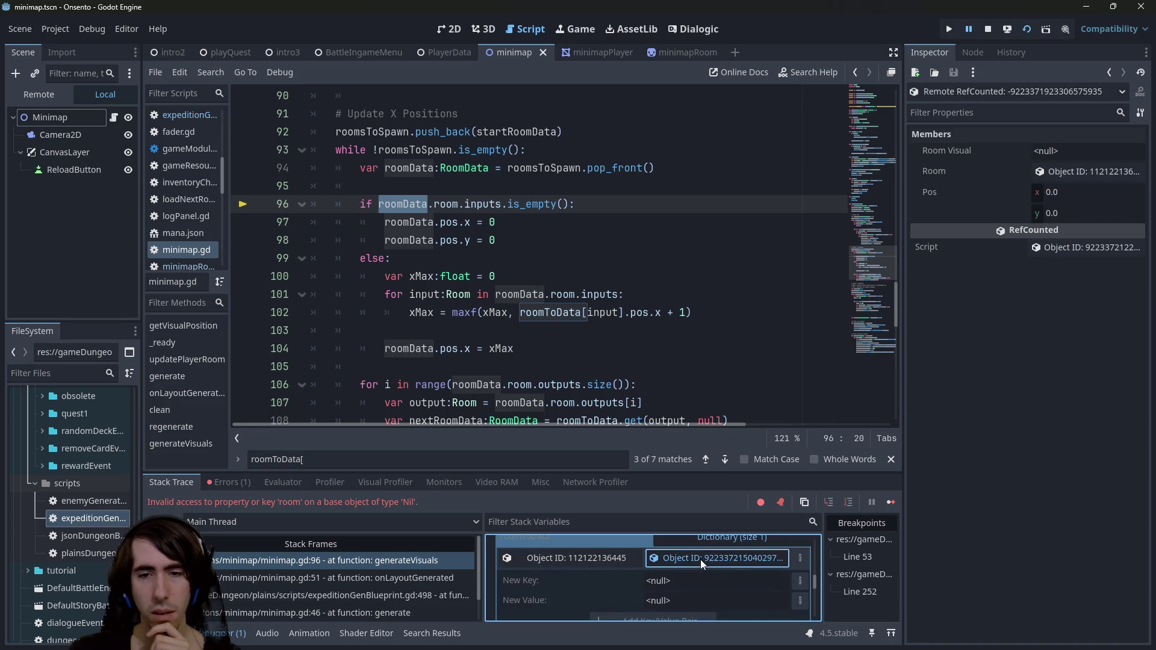
left_click(674, 558)
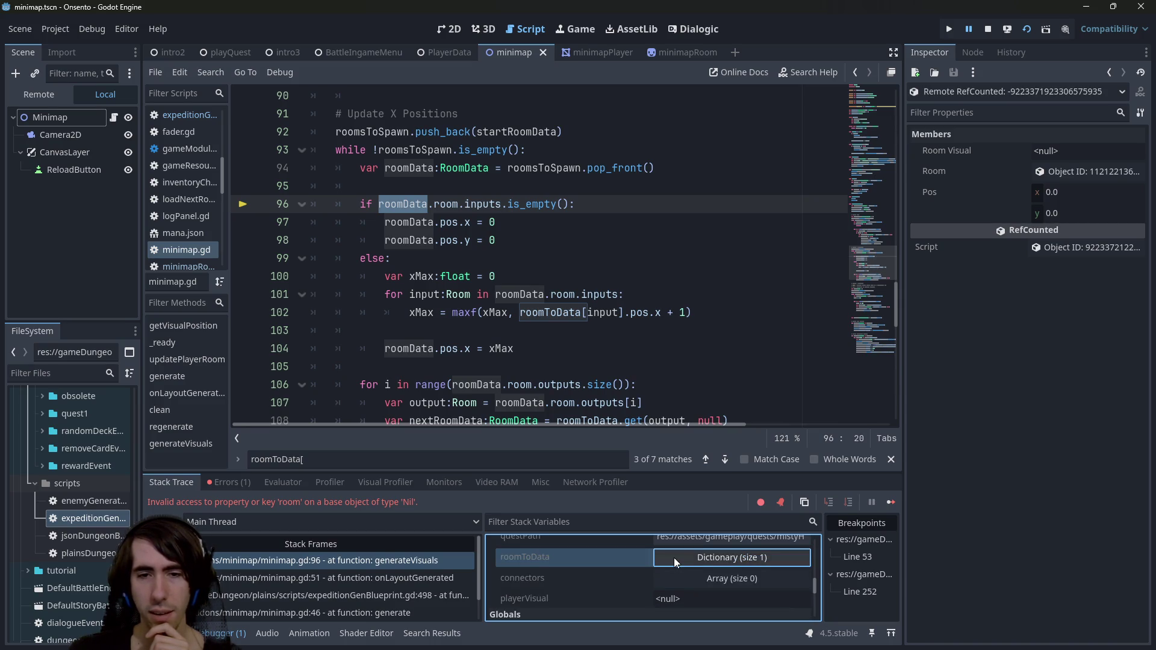
scroll(442, 309, "up", 7)
left_click(409, 240)
left_click(478, 275)
left_click_drag(478, 276, 361, 258)
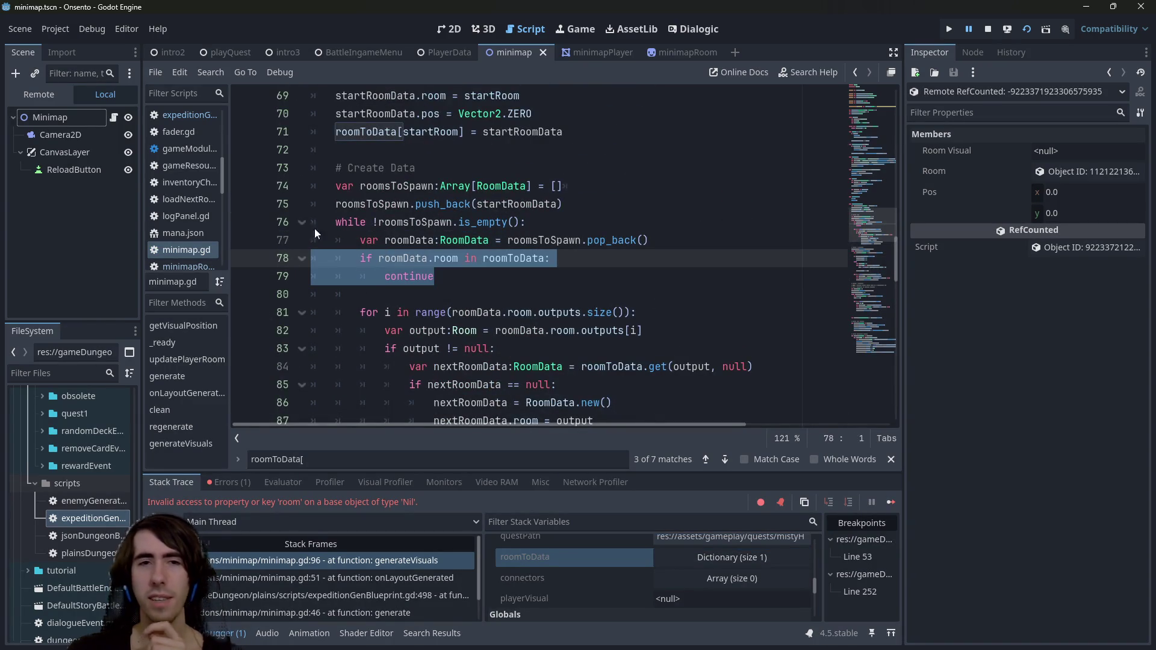
- Paste the roomToData visited check and continue into the outputs loop, indented under the null test
scroll(518, 241, "up", 1)
left_click(562, 186)
key("shift+Home")
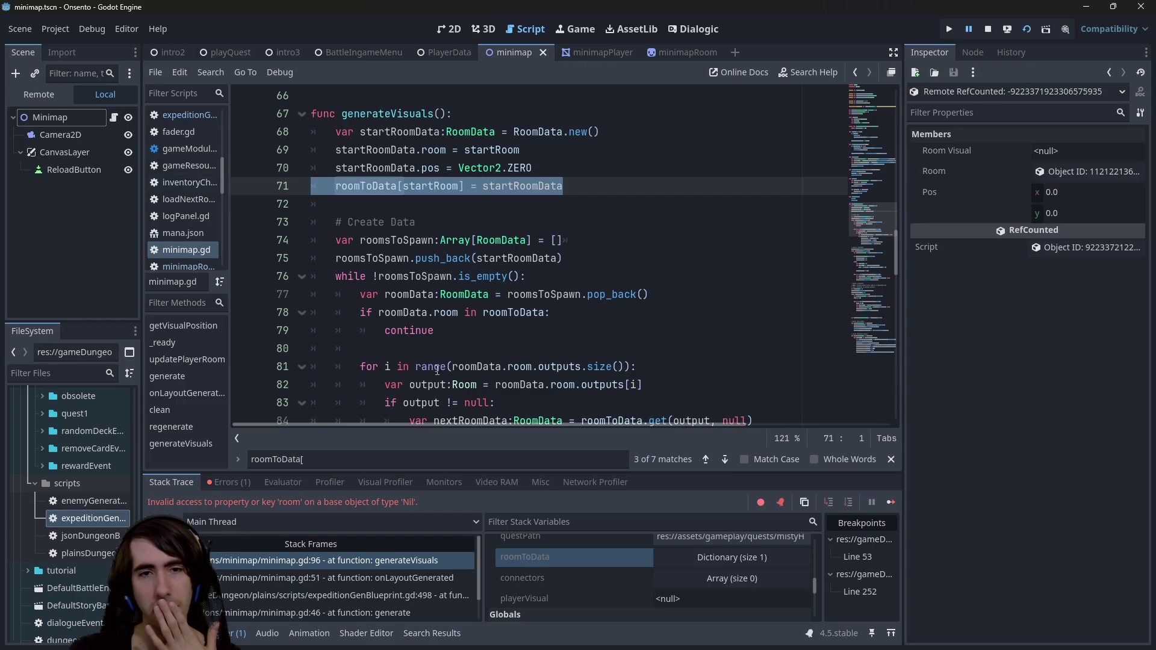
scroll(362, 259, "down", 1)
left_click_drag(434, 276, 281, 265)
key("ctrl+c")
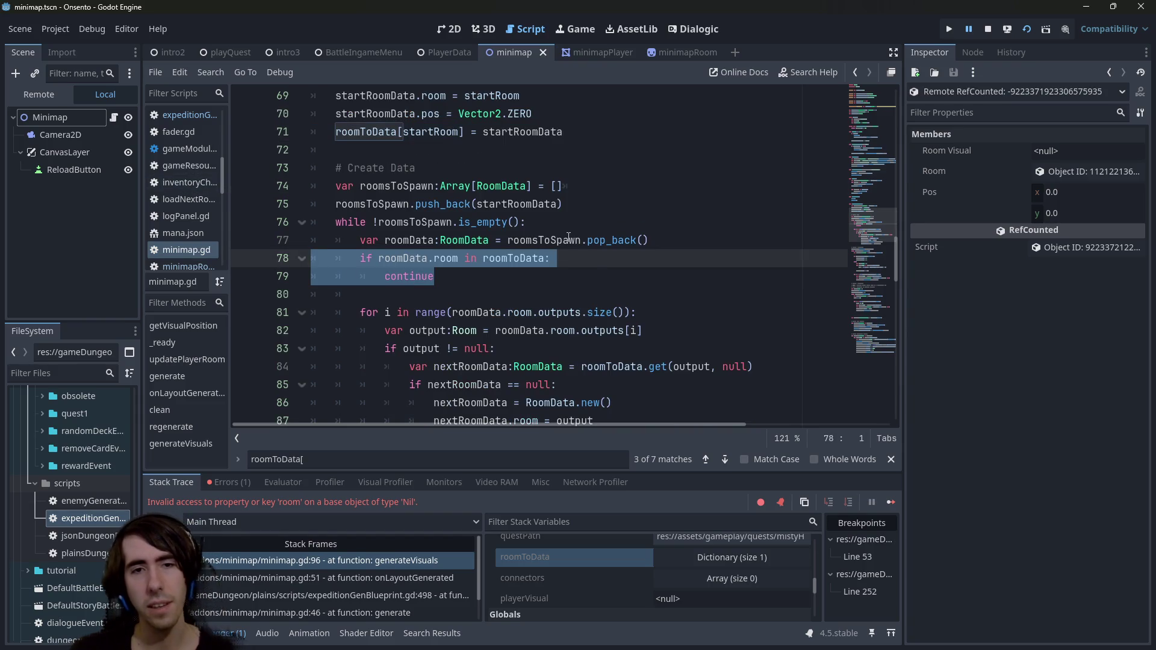
scroll(567, 247, "down", 2)
scroll(637, 321, "up", 1)
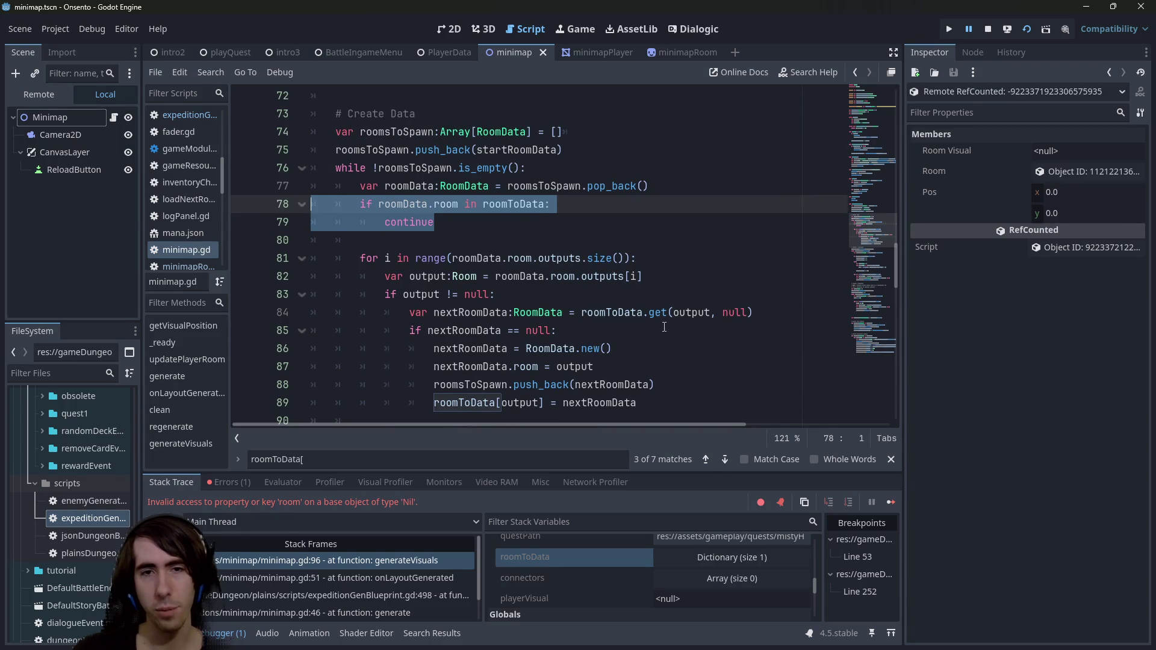
left_click(664, 326)
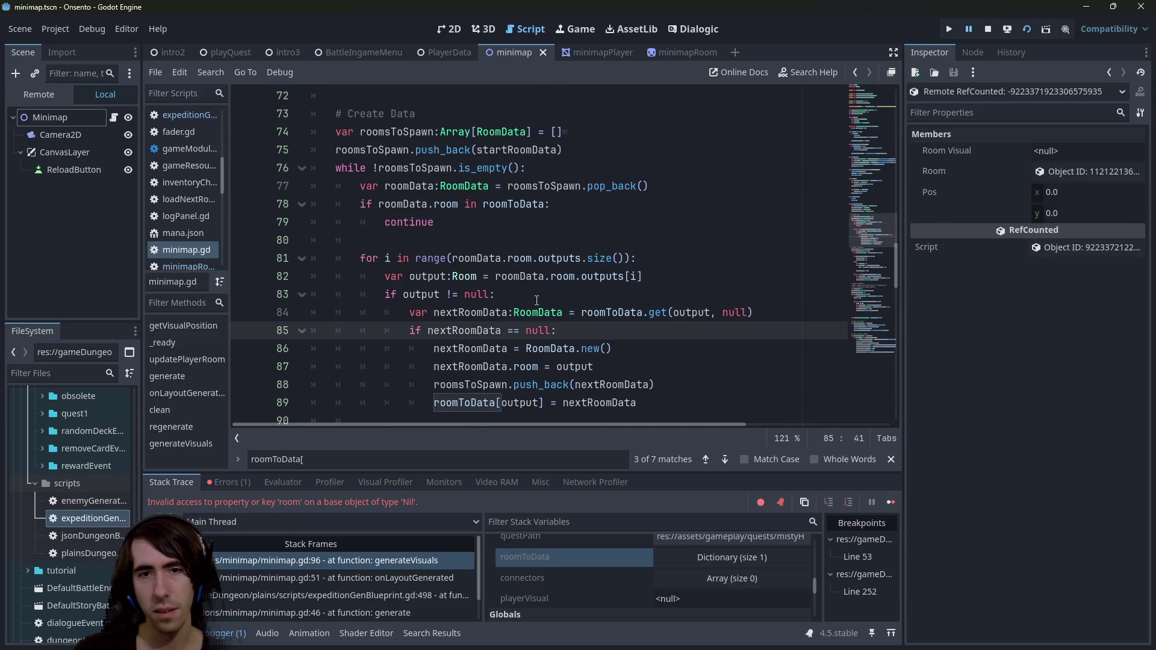
left_click(678, 273)
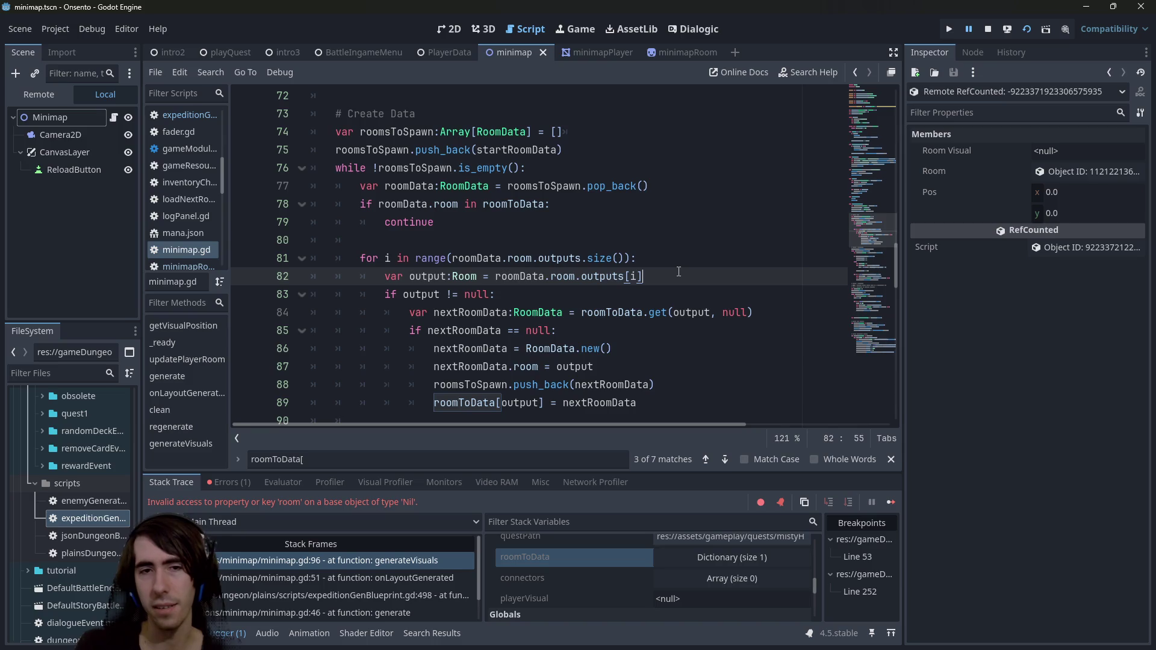
key("Down")
key("Return")
key("Return")
key("Up")
key("ctrl+v")
key("shift+Up")
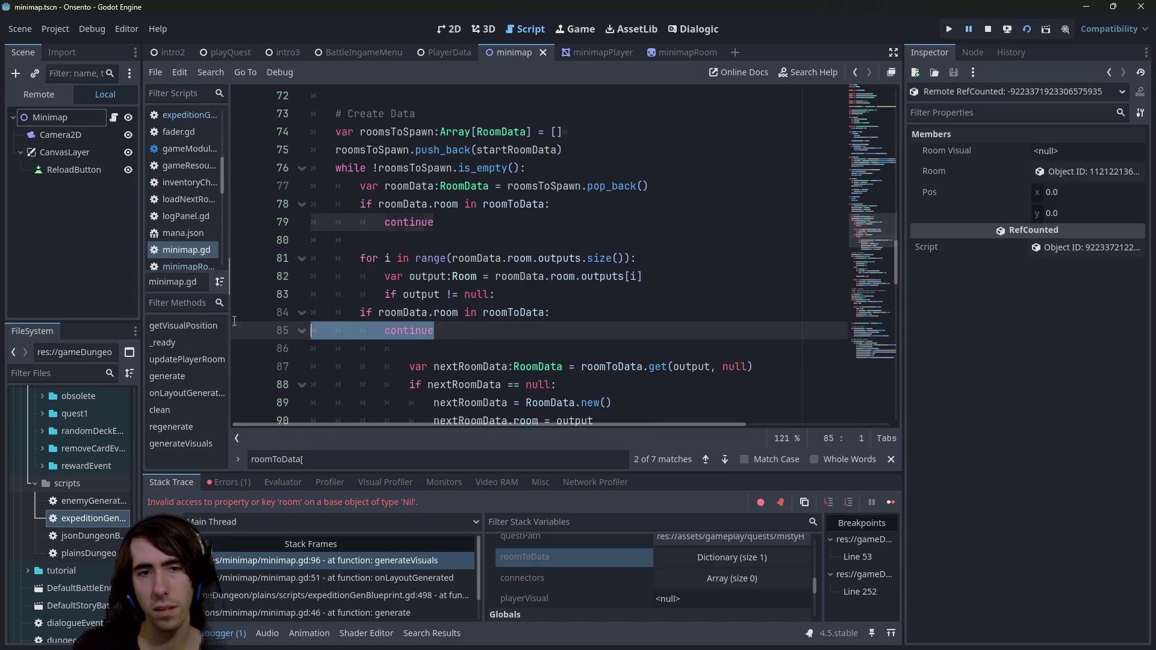
key("Tab")
- Delete the original check, change roomData.room to output in the moved one, and stop debugging
left_click_drag(435, 222, 312, 204)
key("ctrl+shift+k")
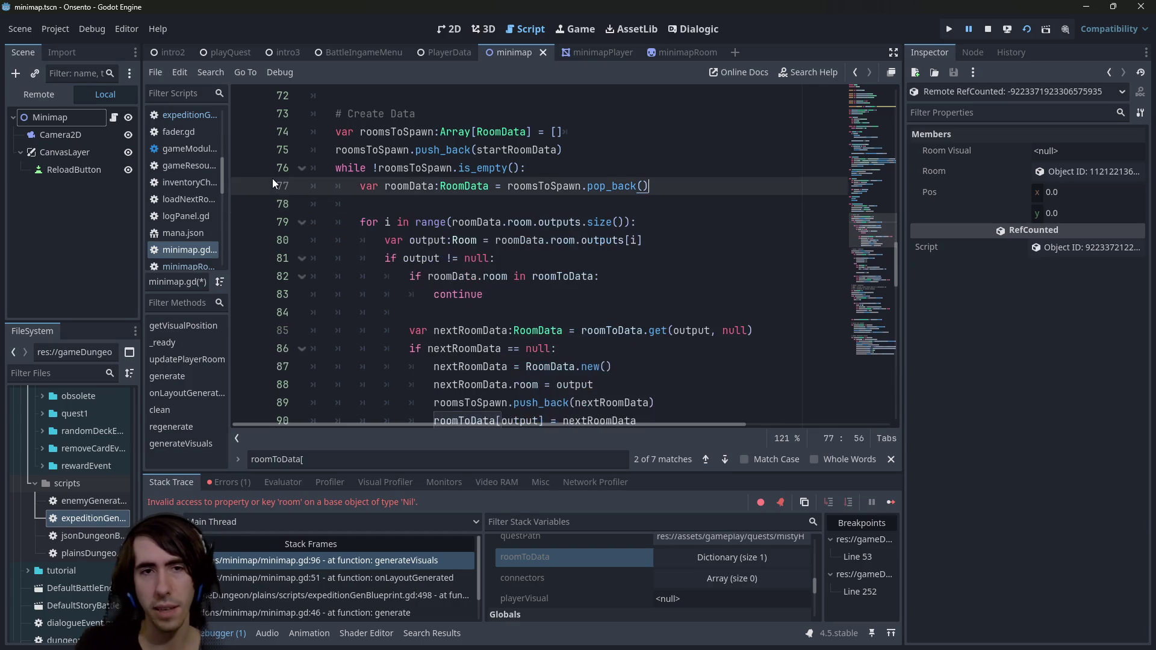
left_click(431, 240)
double_click(431, 240)
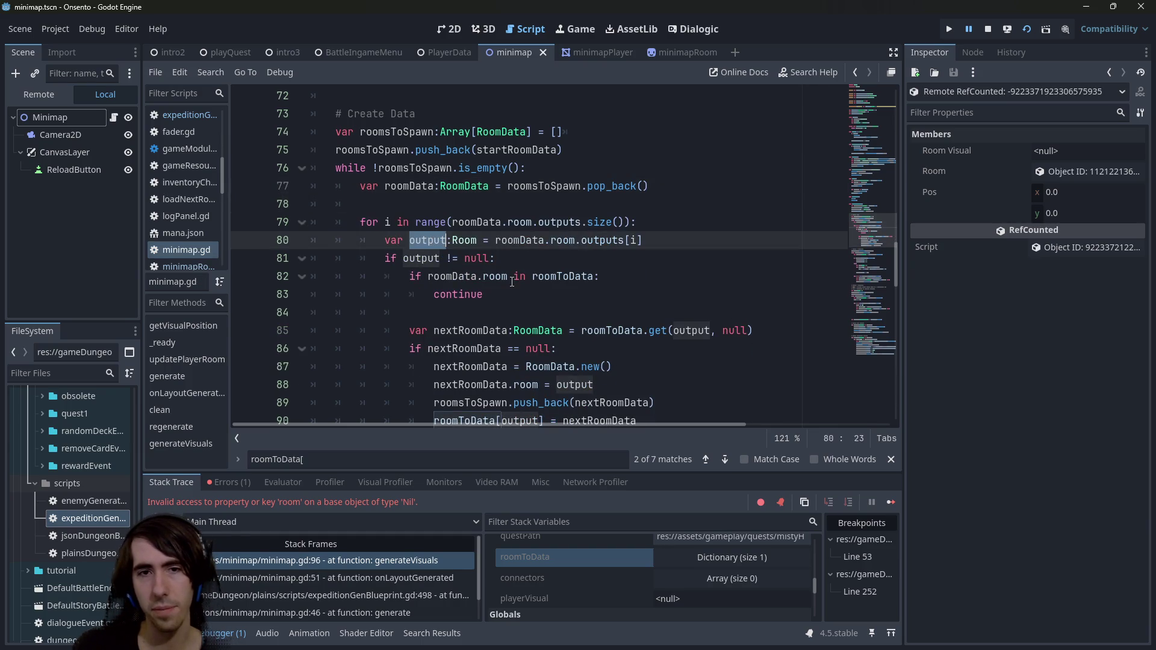
left_click_drag(507, 276, 428, 276)
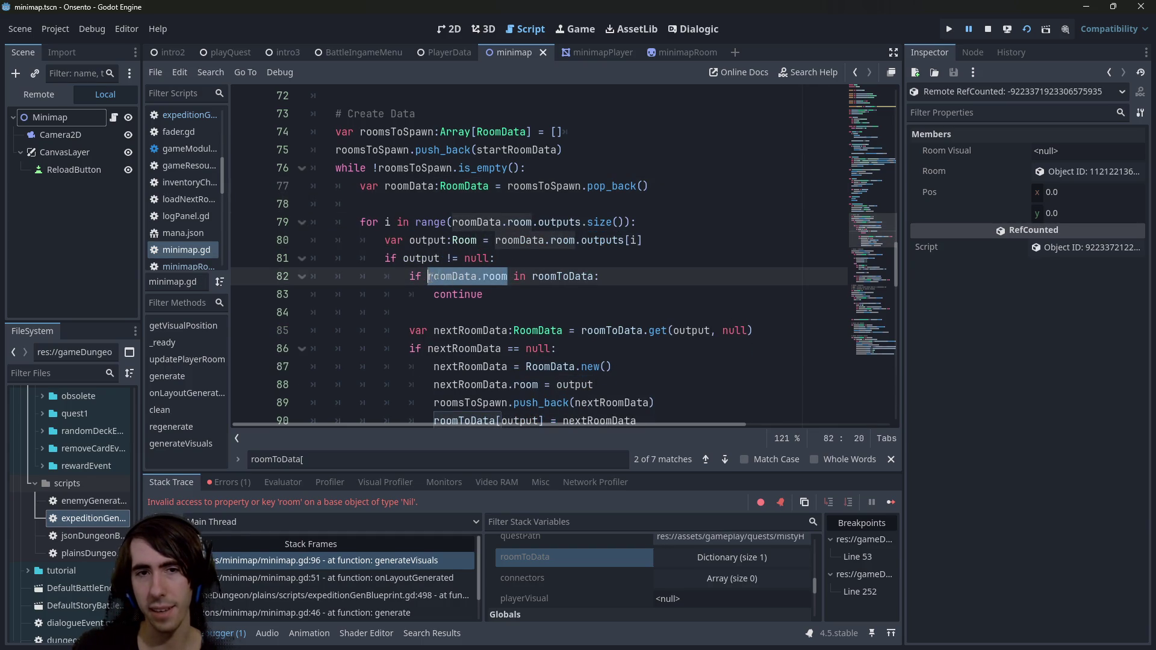
type("output")
left_click(484, 294)
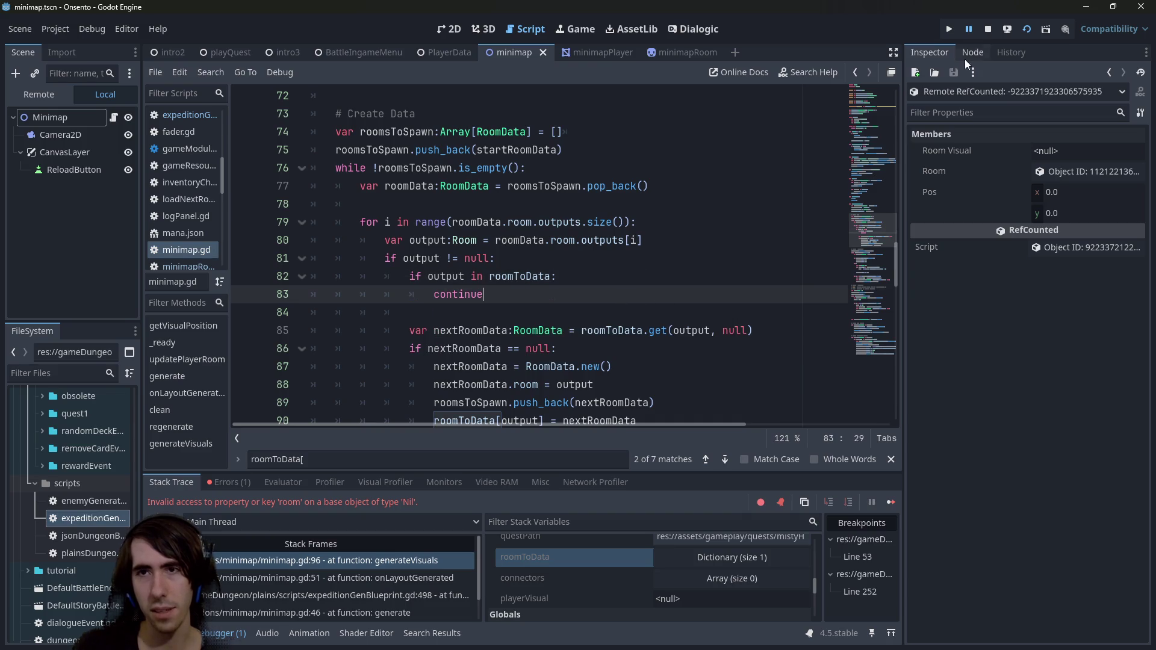
left_click(985, 34)
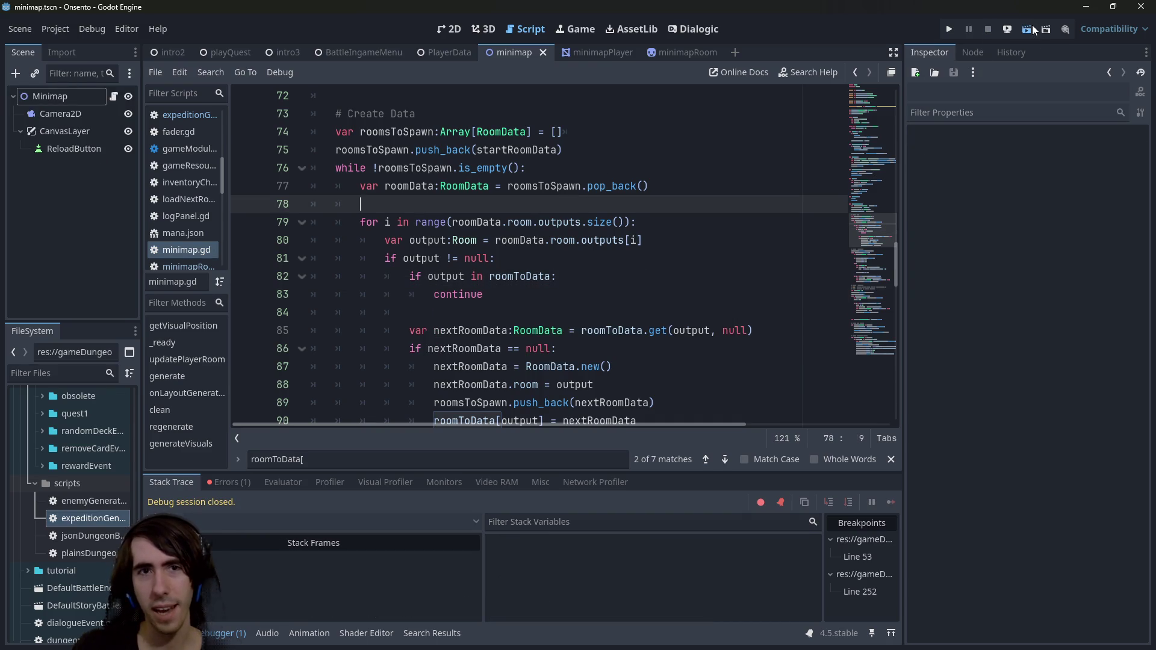
- Run the current scene to see the two-row dungeon graph, then close the game window
left_click(1030, 29)
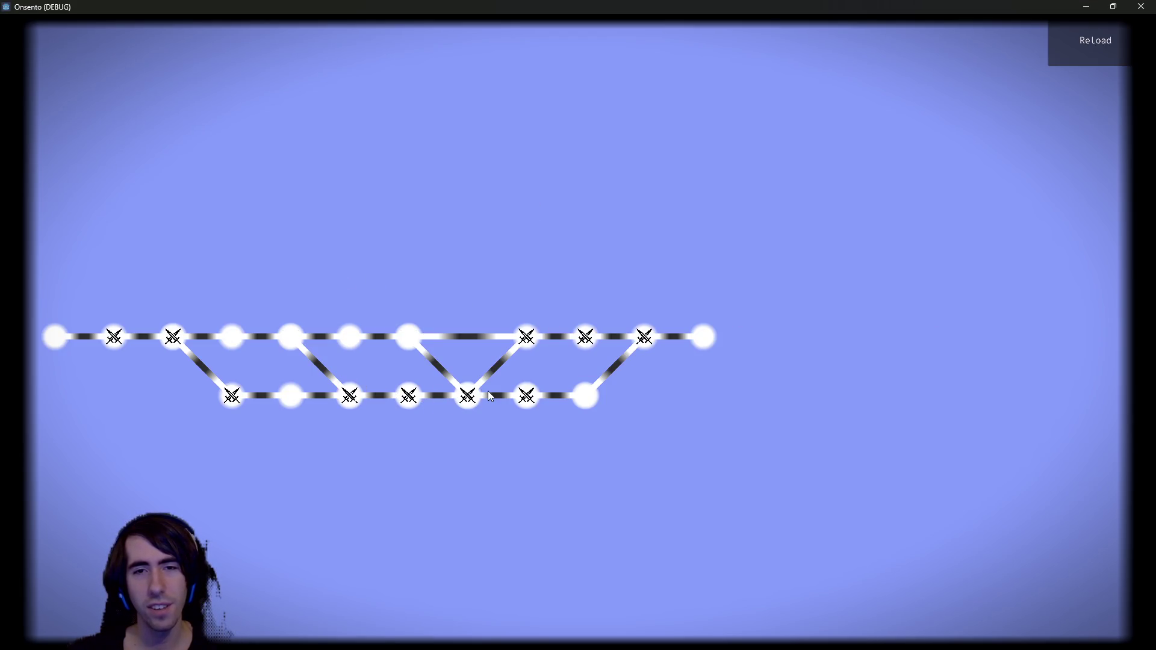
left_click(1142, 6)
left_click(610, 284)
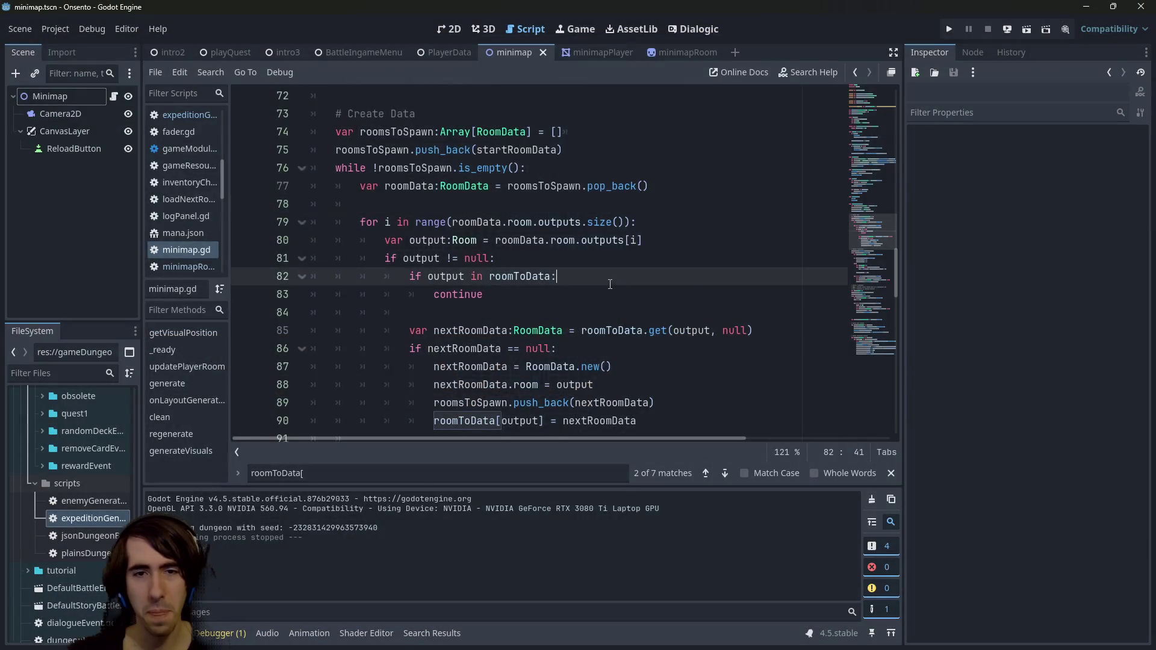
- Run the minimap scene, regenerate the dungeon map thirteen times with ReLoad, then minimize the game
left_click(1024, 32)
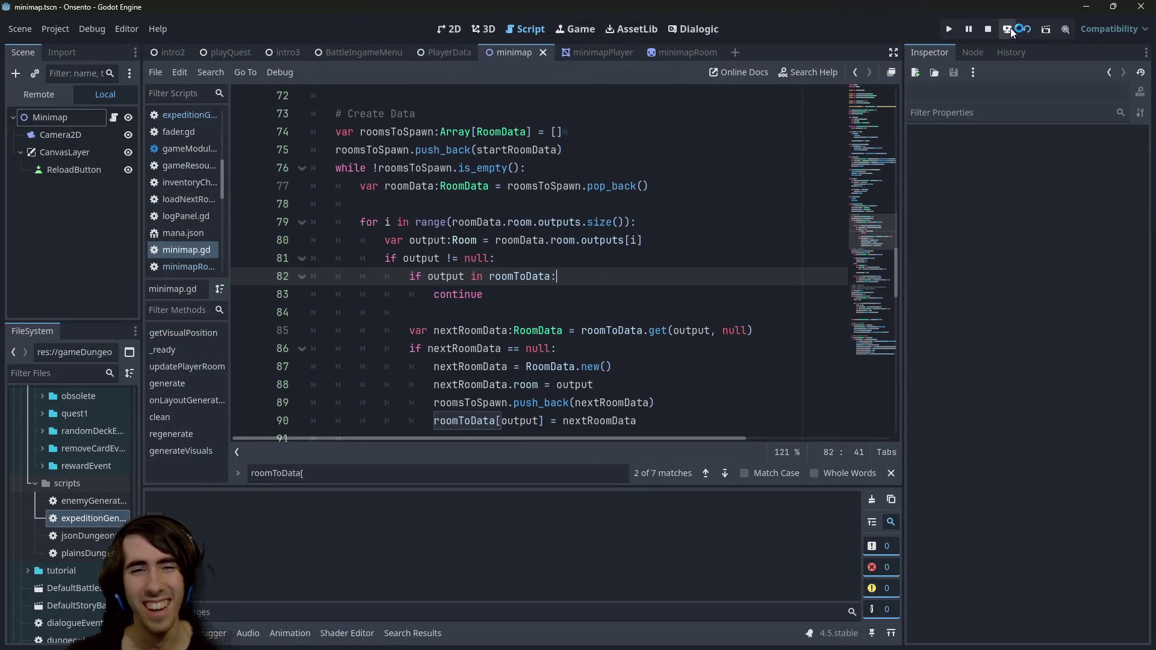
scroll(712, 263, "down", 1)
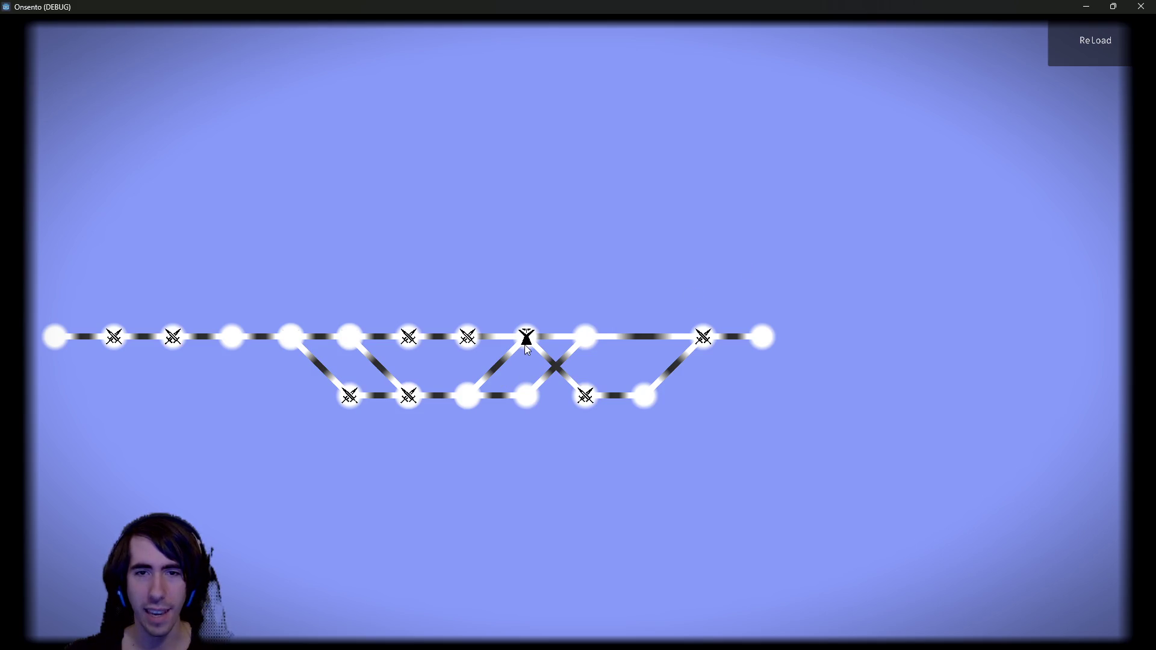
left_click(1081, 48)
left_click(1081, 49)
left_click(1081, 48)
left_click(1081, 48)
left_click(1081, 48)
left_click(1081, 48)
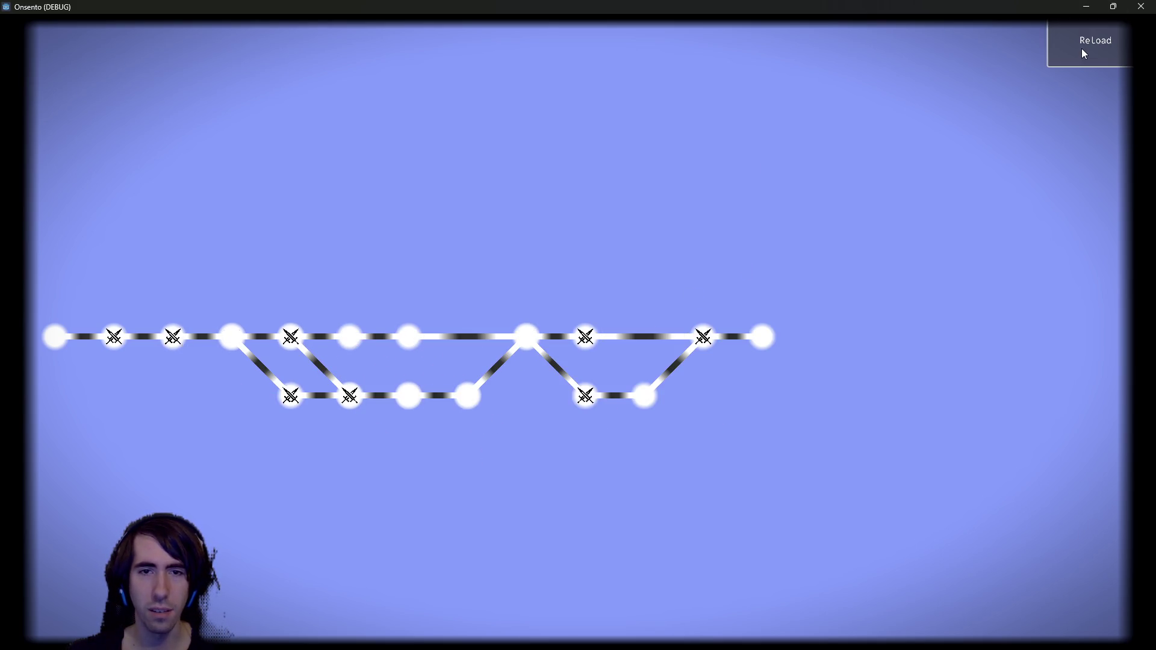
left_click(1082, 51)
left_click(1082, 51)
left_click(1082, 51)
left_click(1082, 50)
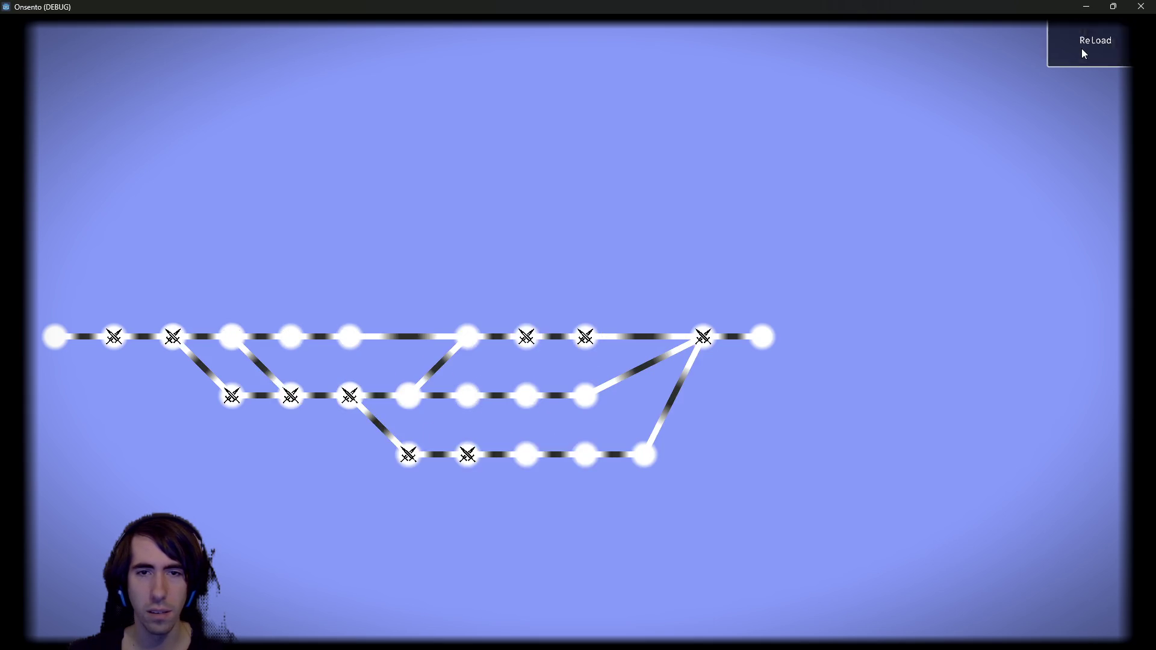
left_click(1082, 51)
left_click(1082, 51)
left_click(1082, 51)
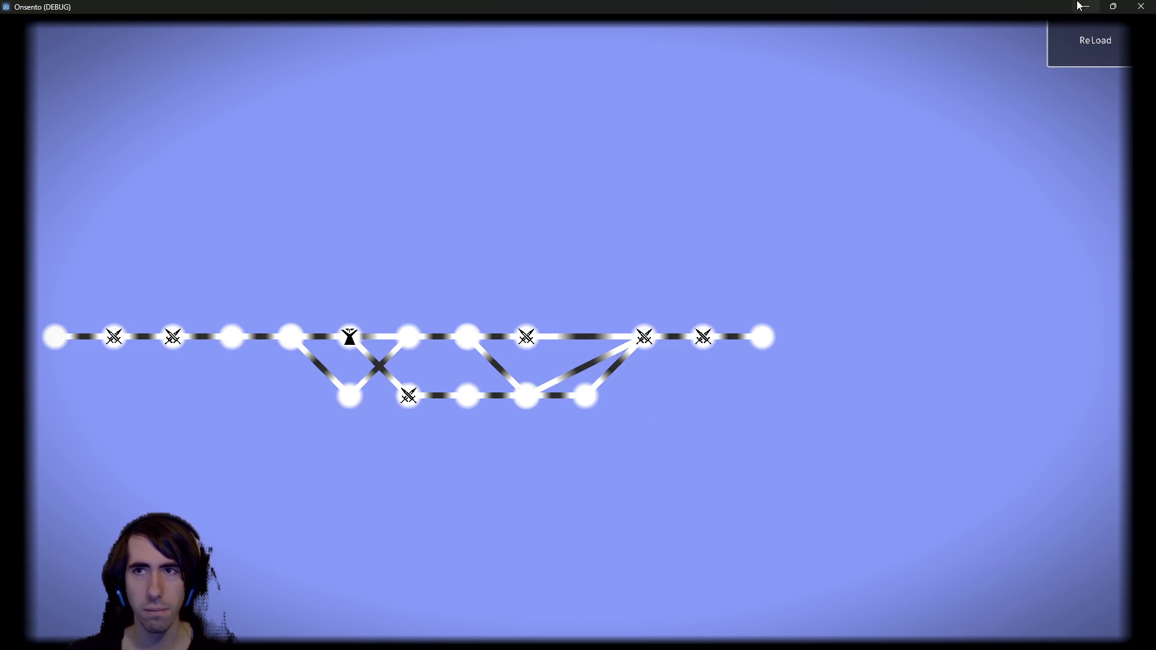
left_click(1086, 6)
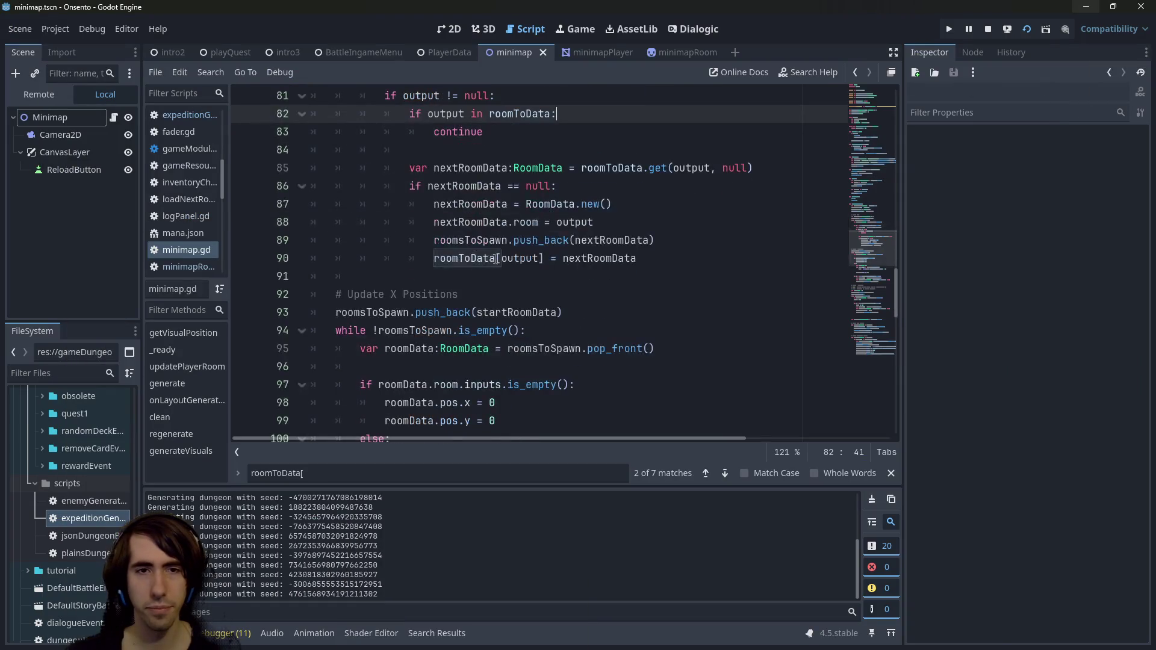
- Set a breakpoint on minimap.gd line 93 and reload the map so execution pauses there
left_click(243, 312)
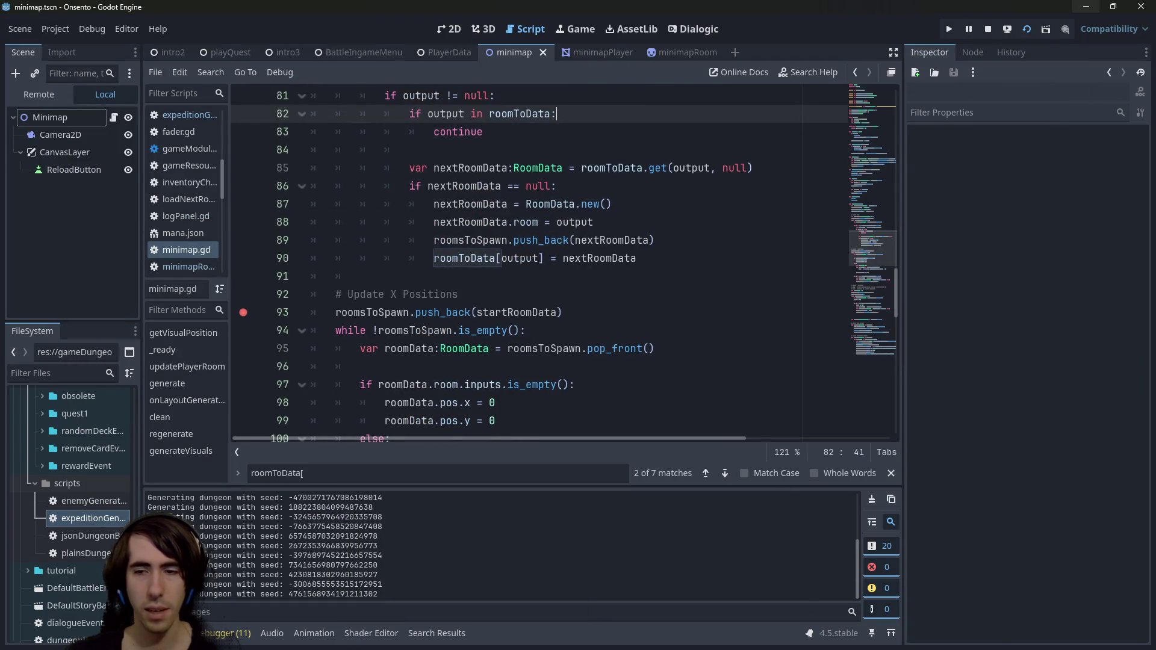
key("alt+Tab")
left_click(1082, 39)
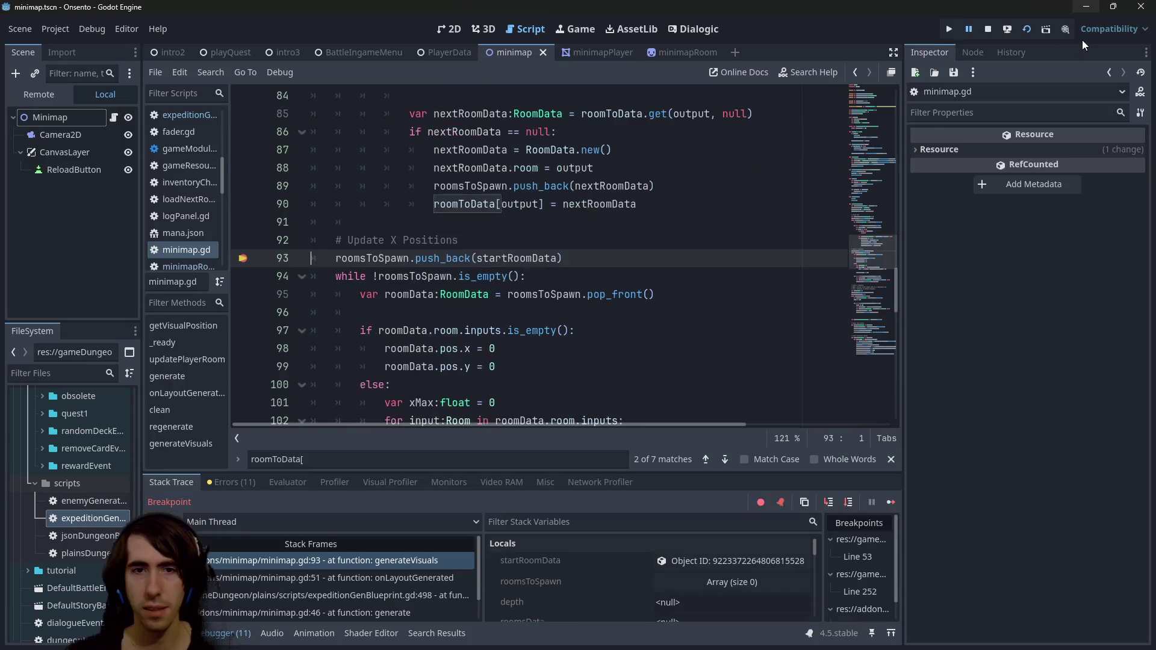
scroll(602, 211, "up", 1)
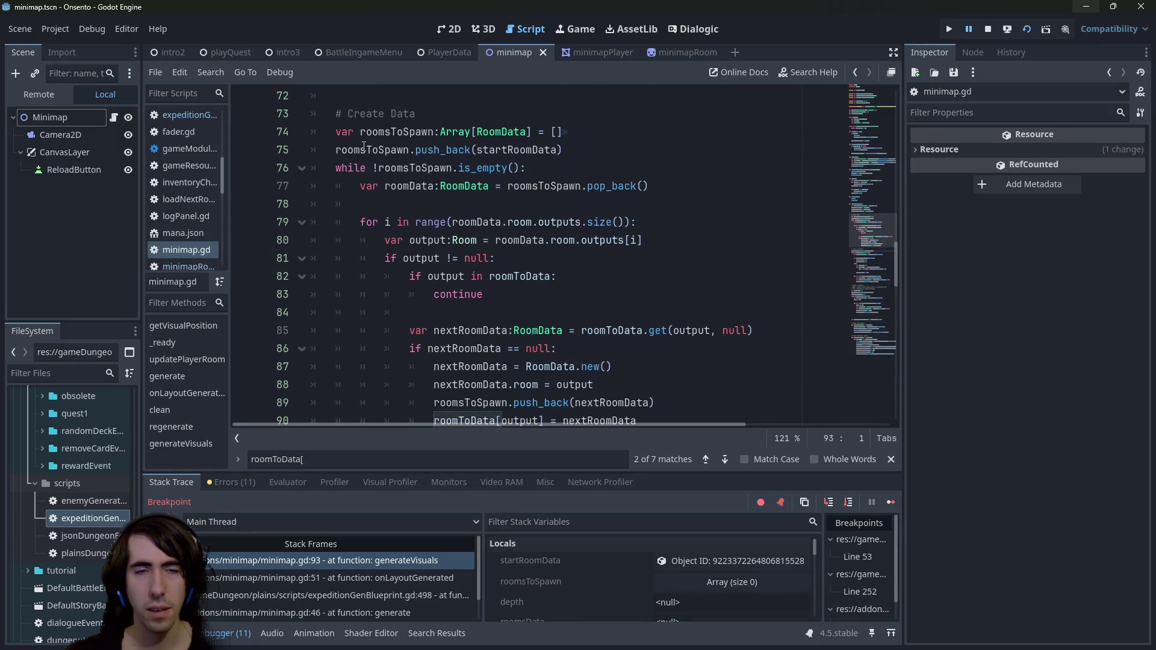
scroll(426, 149, "up", 4)
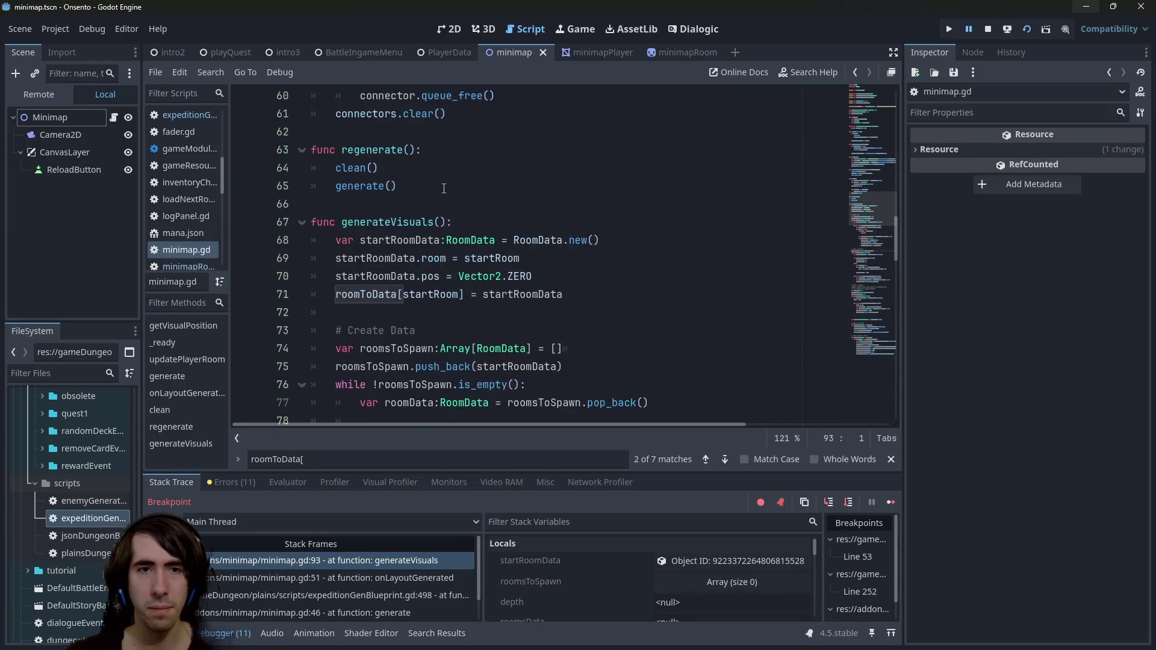
scroll(420, 210, "down", 2)
scroll(398, 206, "down", 2)
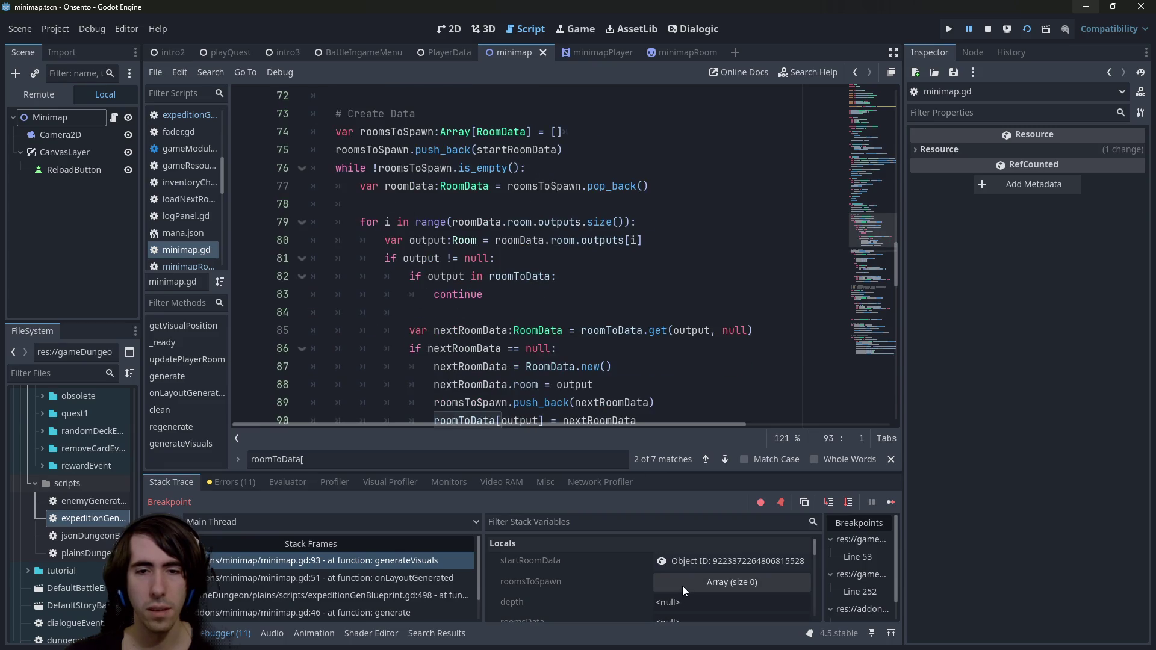
scroll(608, 588, "down", 2)
scroll(608, 583, "down", 1)
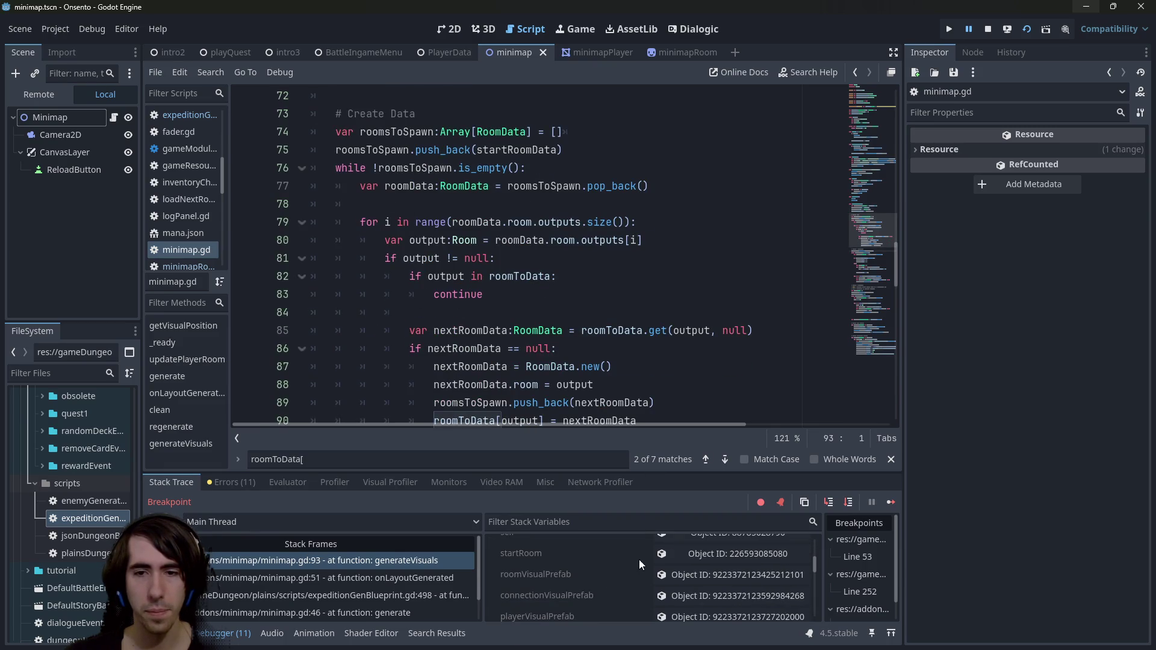
scroll(638, 558, "down", 2)
scroll(648, 559, "down", 4)
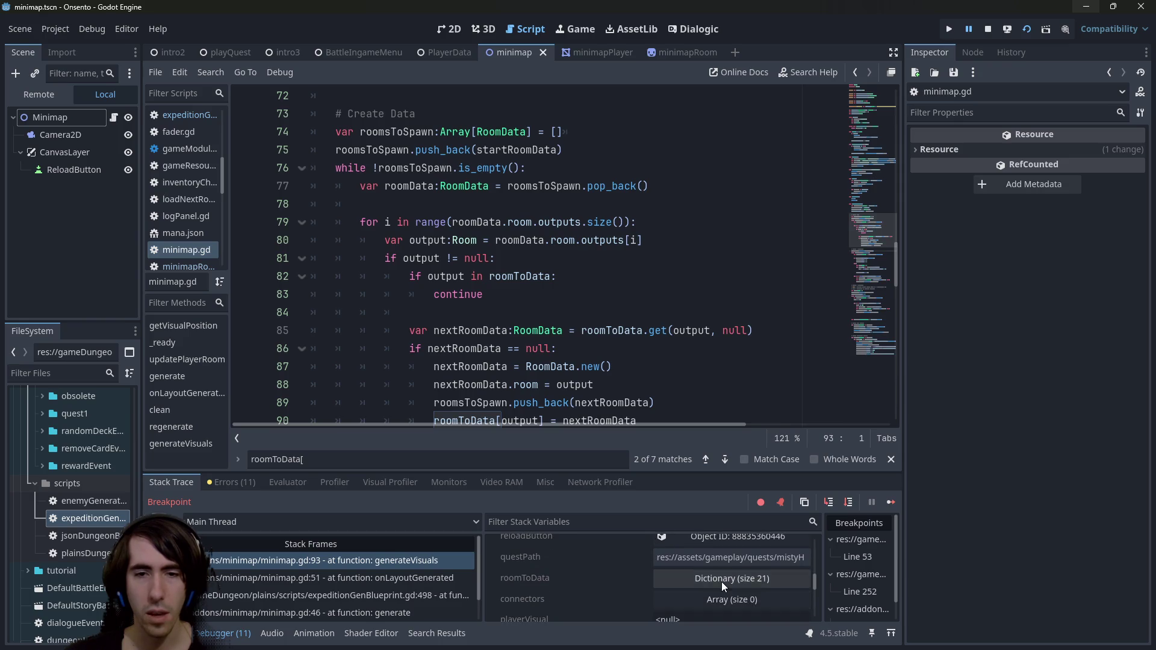
- Expand roomToData to see its 21 entries, then resume execution with F12
left_click(721, 582)
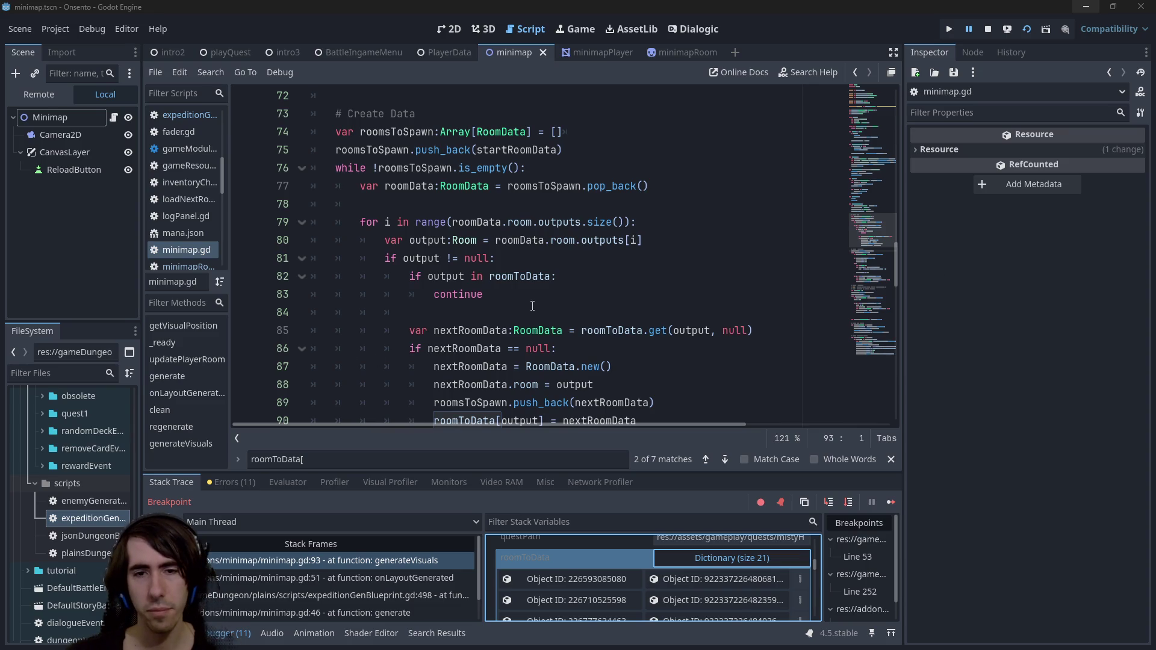
scroll(673, 588, "down", 3)
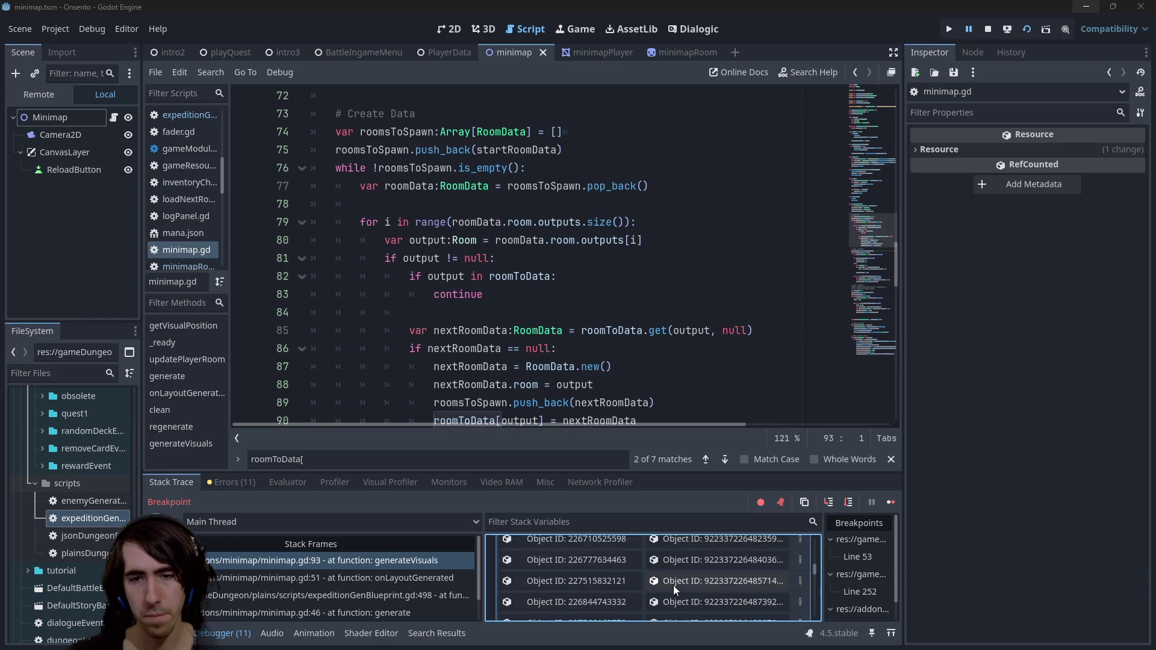
scroll(673, 585, "down", 2)
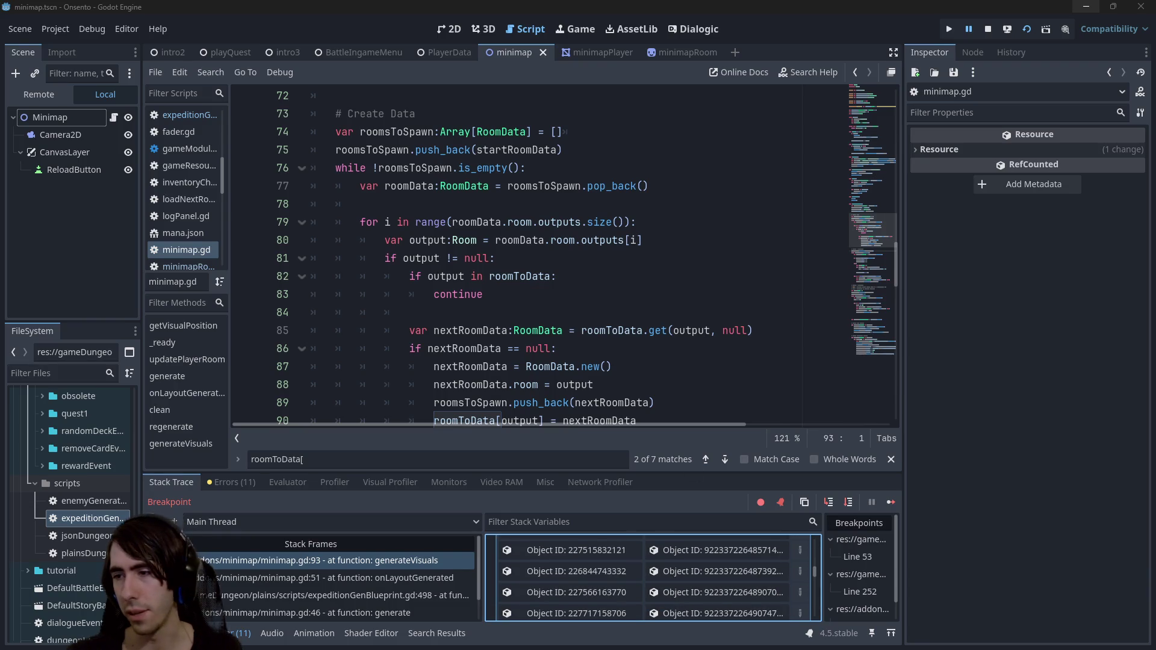
key("F12")
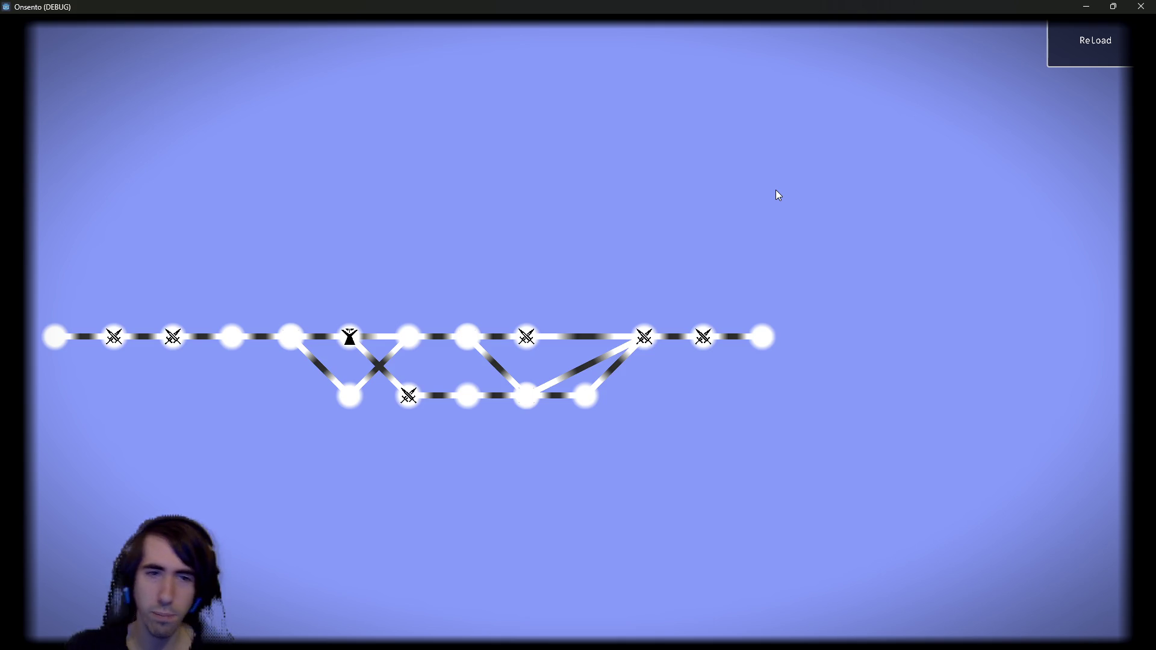
- Resume the paused game past the minimap.gd breakpoint at line 93, checking the running game
left_click(1086, 6)
scroll(465, 308, "down", 5)
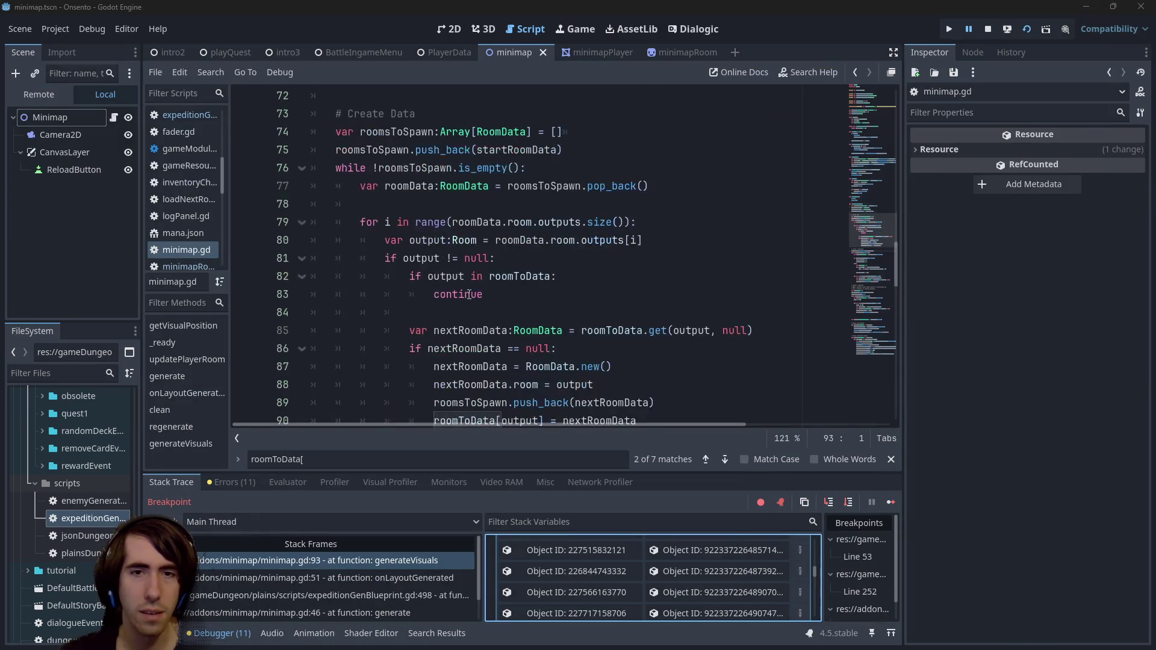
scroll(471, 282, "up", 2)
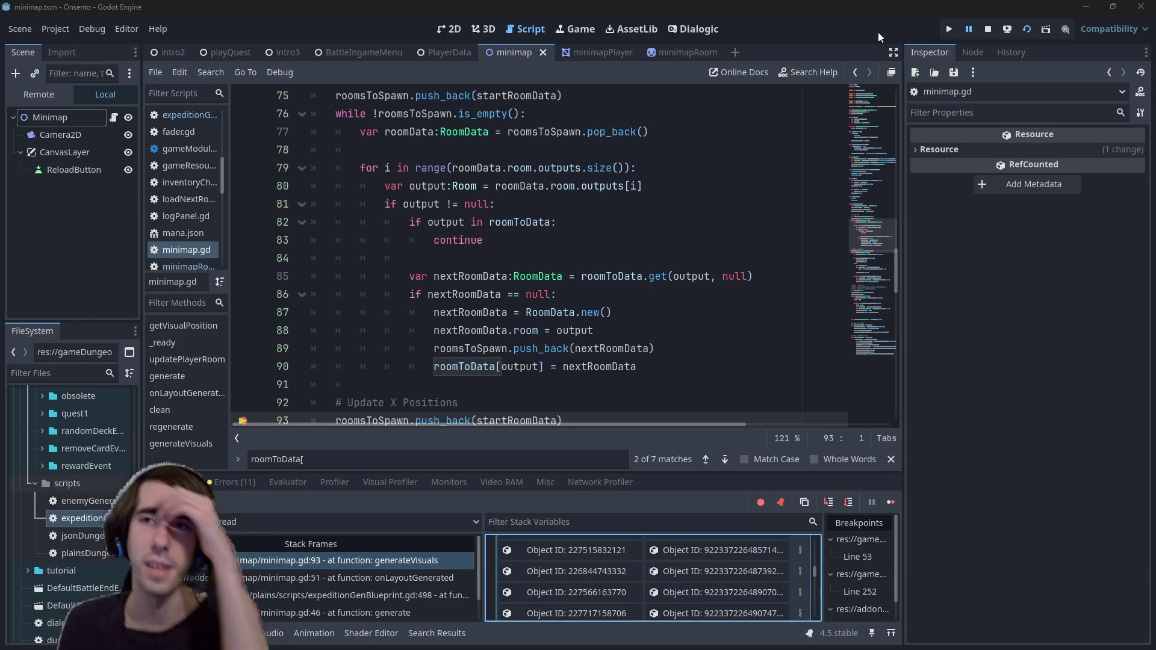
key("F12")
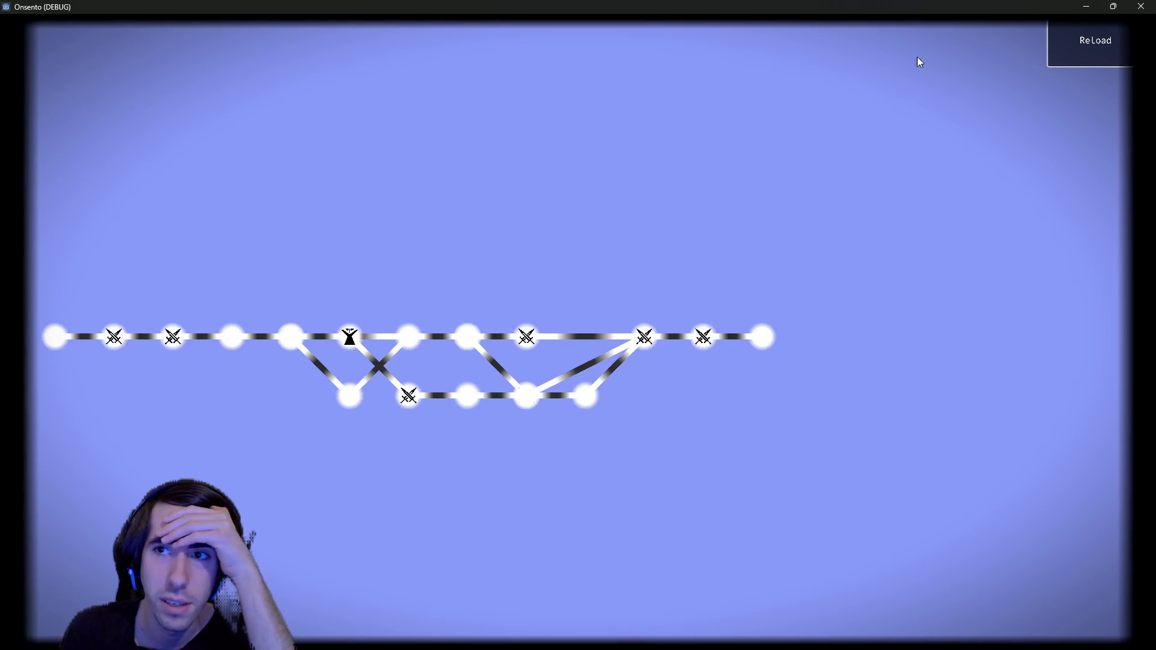
left_click(1061, 52)
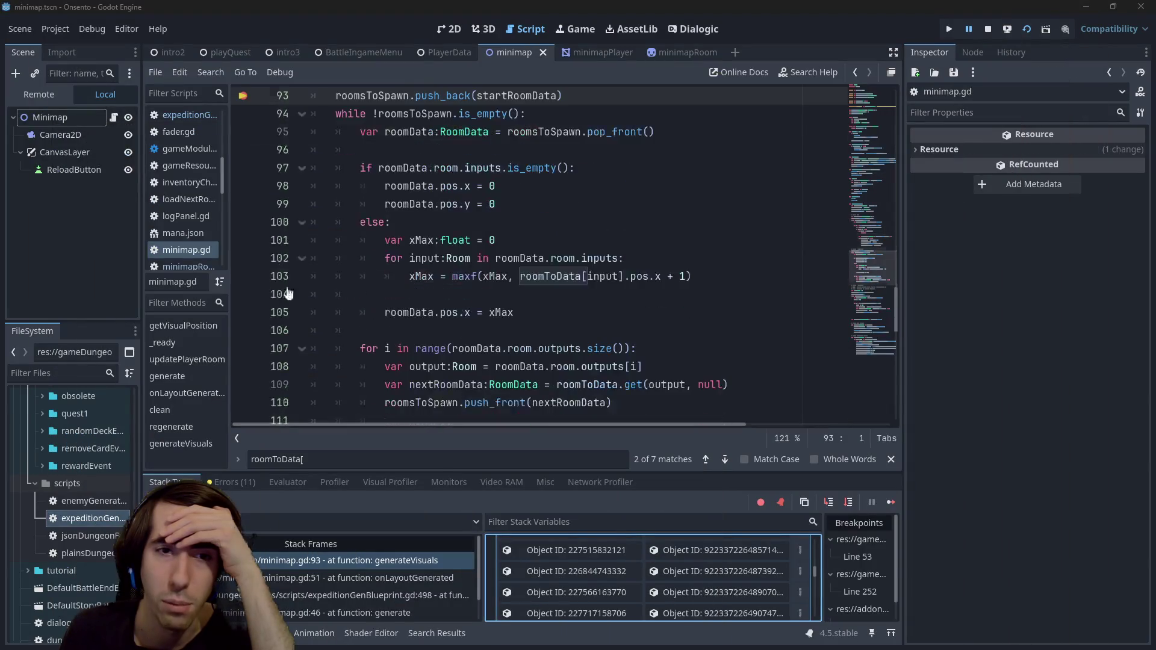
scroll(245, 131, "up", 1)
scroll(541, 271, "up", 5)
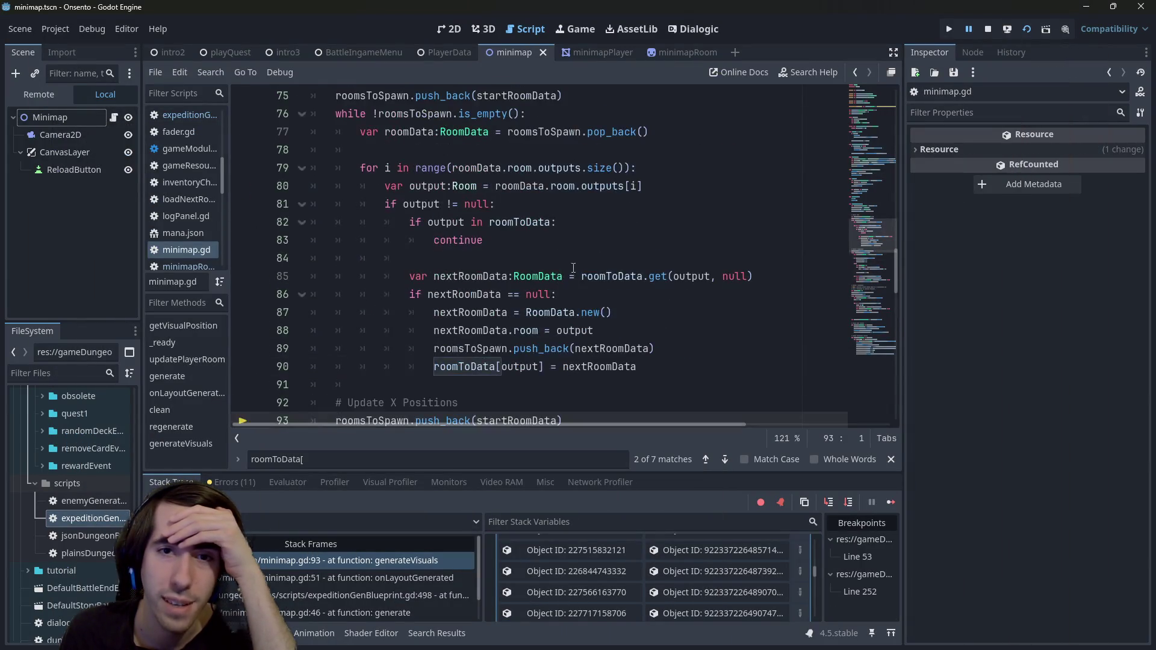
left_click(610, 285)
mouse_move(610, 285)
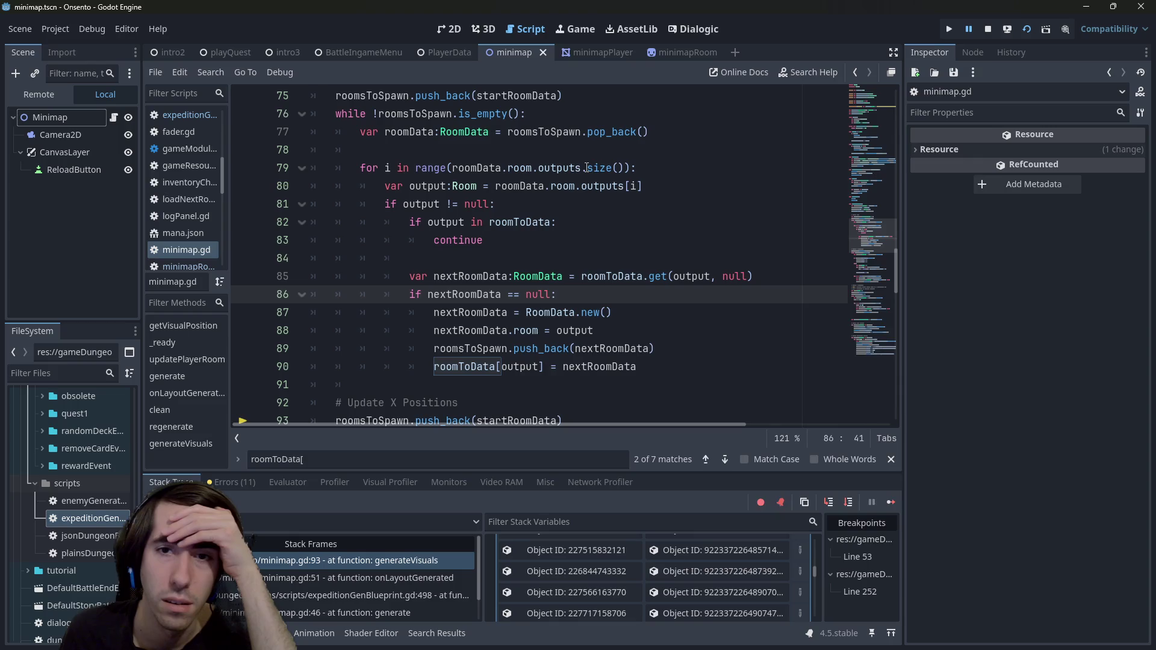
left_click(891, 502)
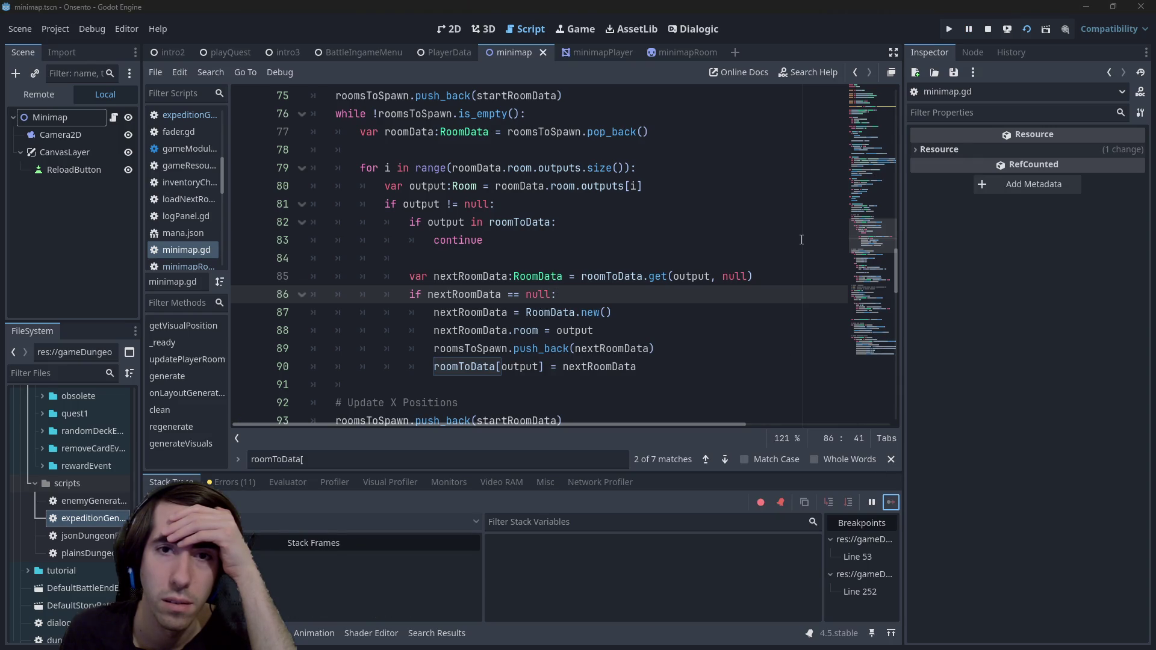
- Widen the script list pane and add a breakpoint on line 49's add_child(dungeonLayout)
left_click(679, 193)
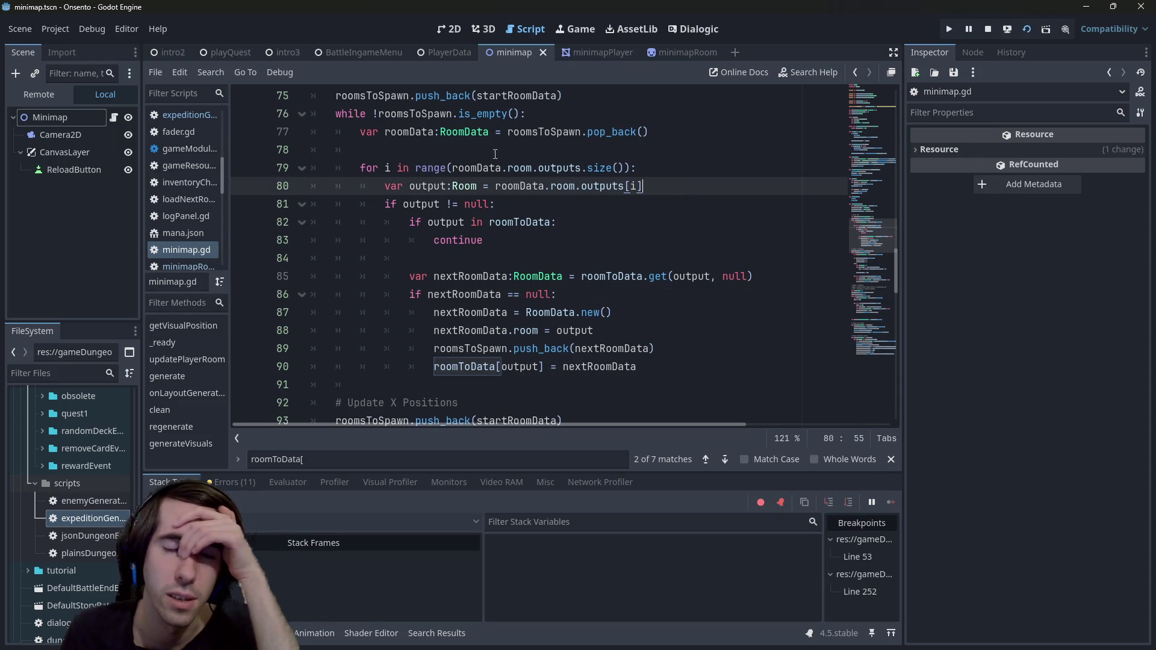
mouse_move(229, 153)
left_mouse_down()
mouse_move(294, 148)
mouse_move(236, 143)
left_mouse_up()
left_click(443, 204)
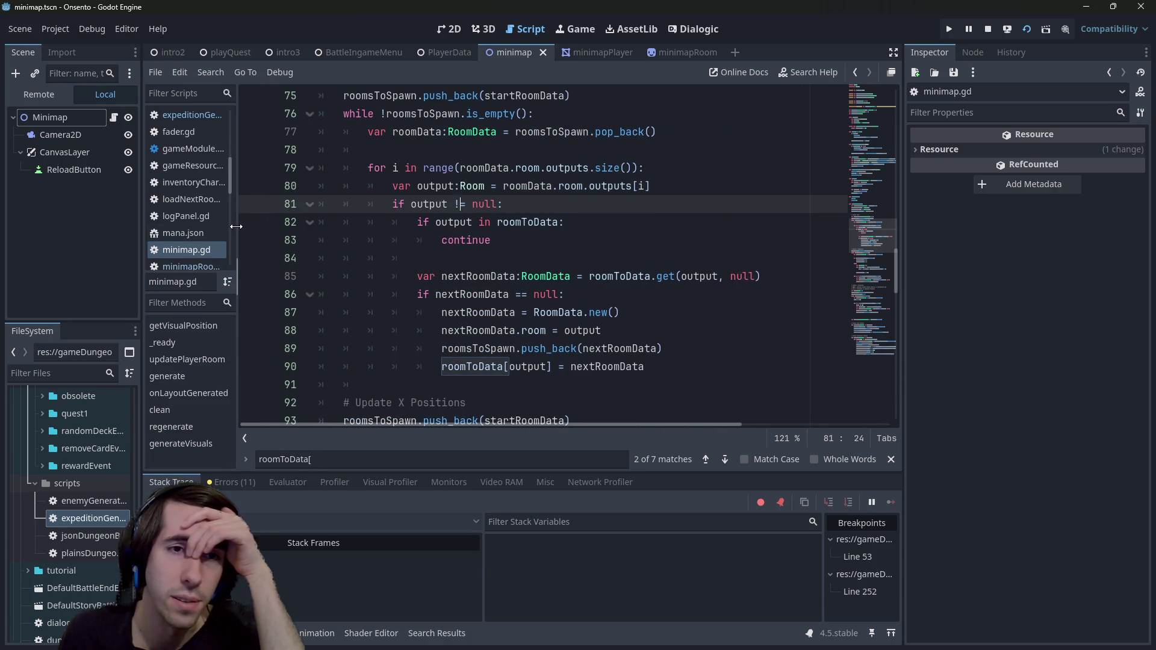
left_click_drag(236, 226, 257, 224)
left_click(337, 221)
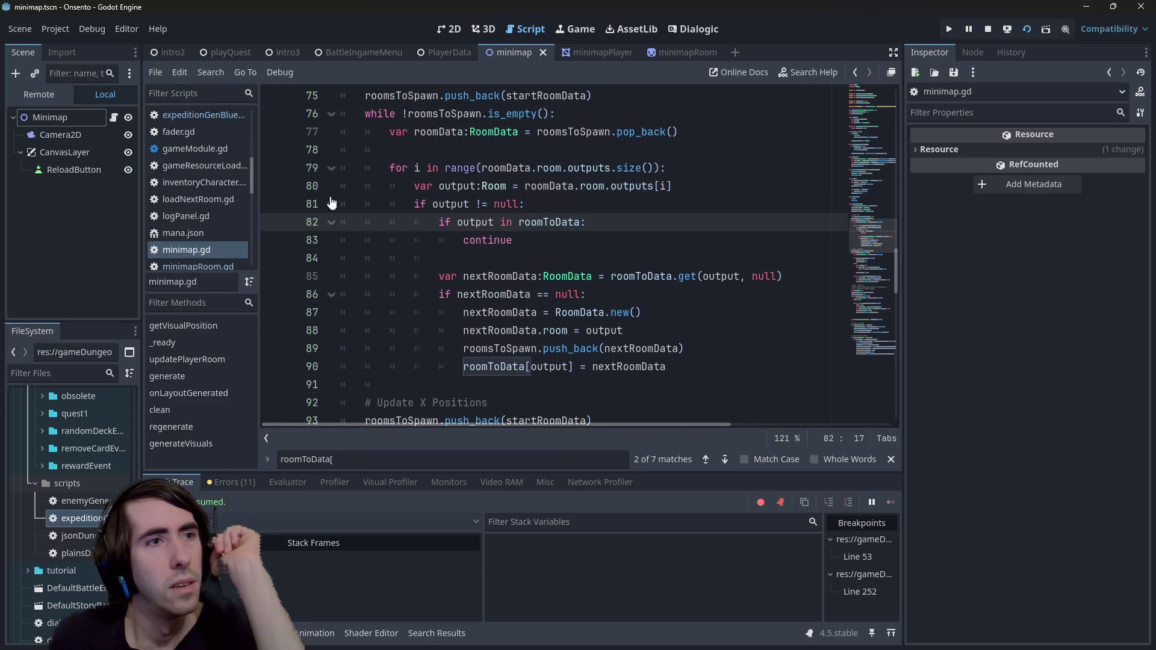
scroll(541, 233, "up", 5)
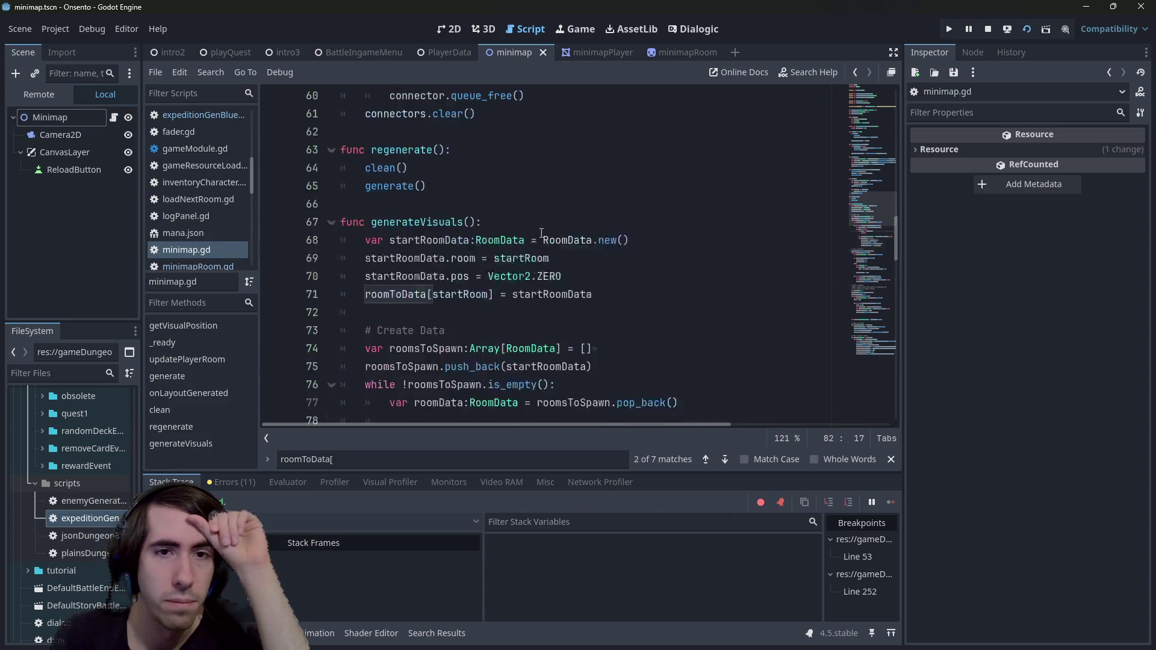
scroll(541, 233, "up", 5)
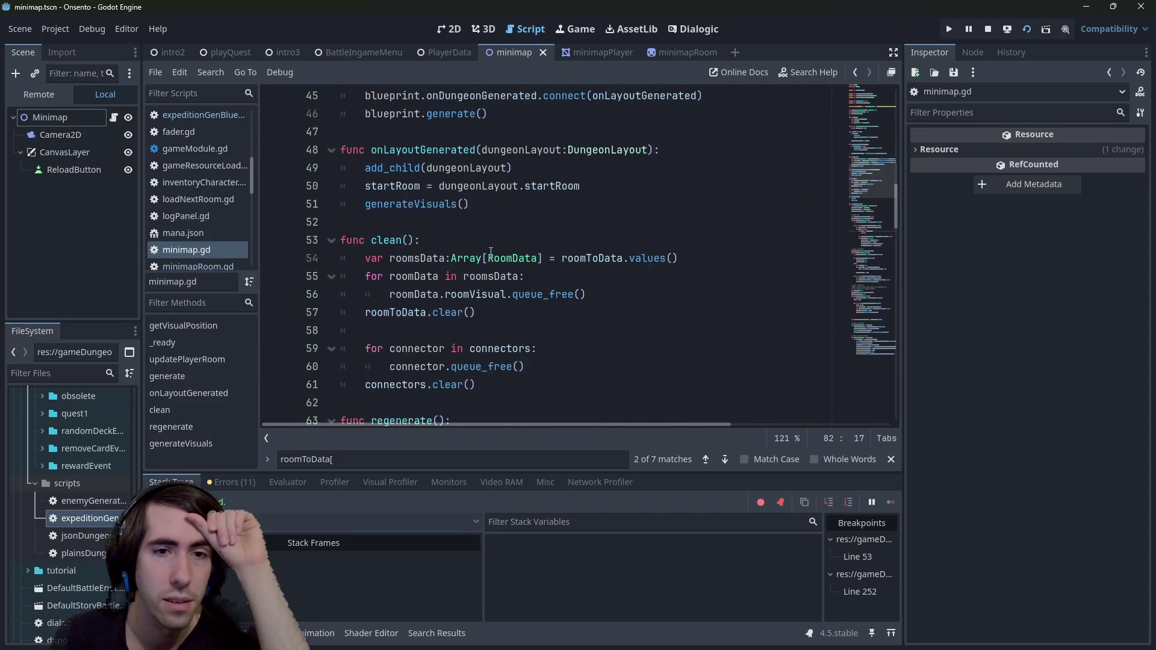
scroll(382, 217, "up", 1)
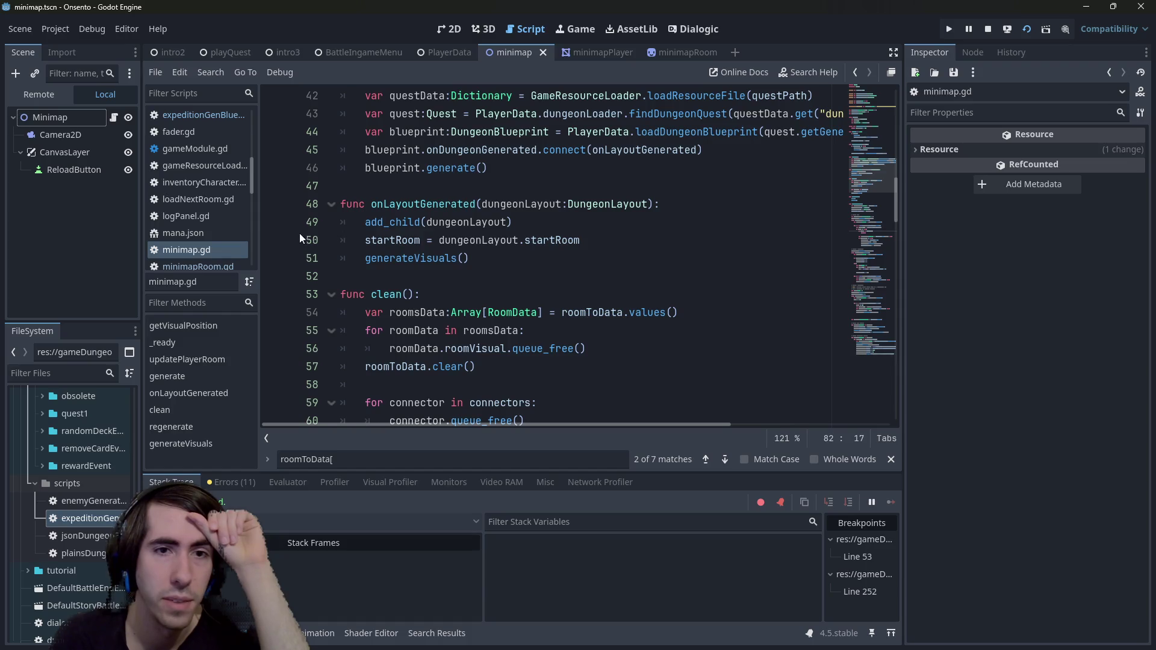
left_click(274, 224)
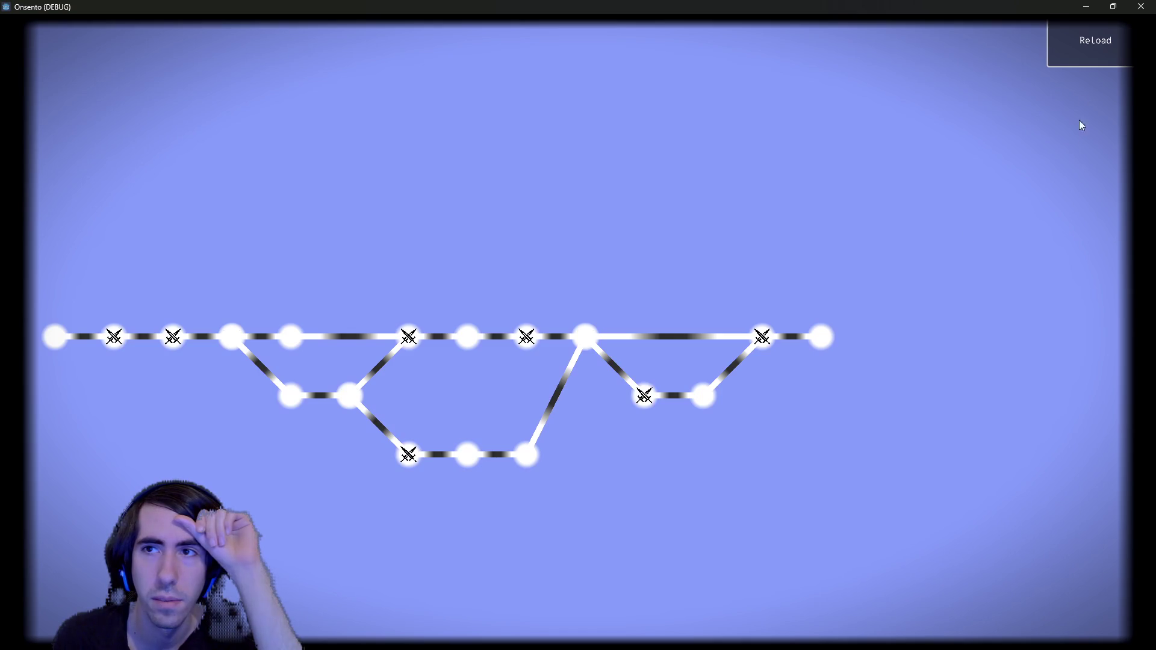
- Regenerate the dungeon and browse dungeonLayout's Rooms array, pages 0–19 and 20–26, opening room 0
left_click(1063, 42)
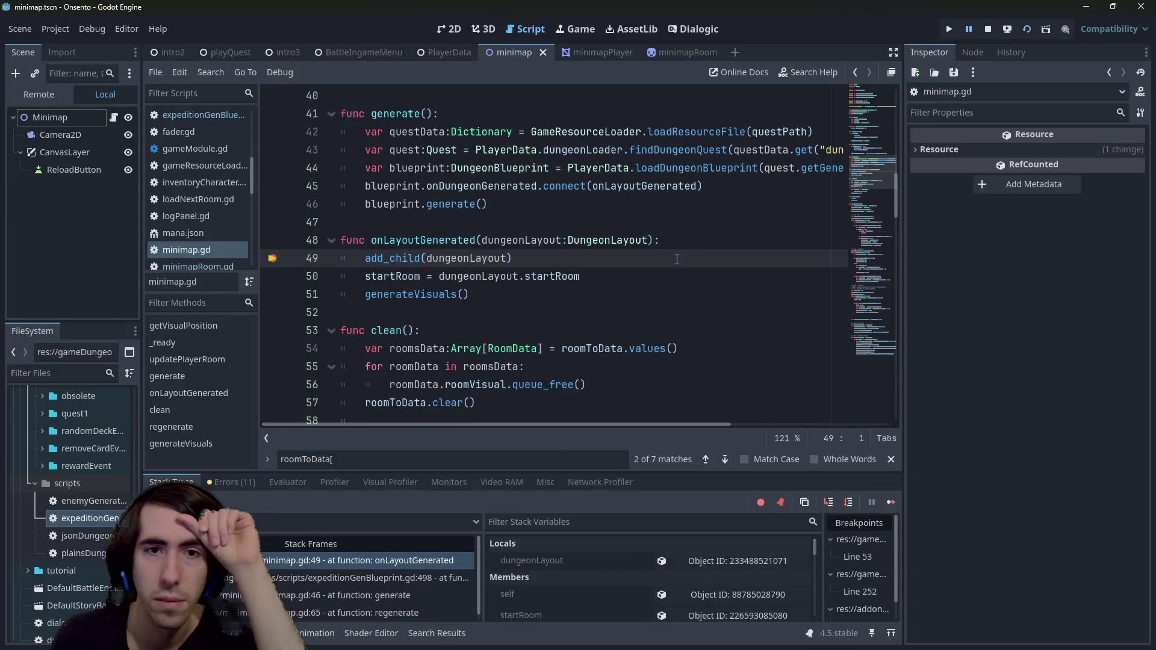
left_click(693, 561)
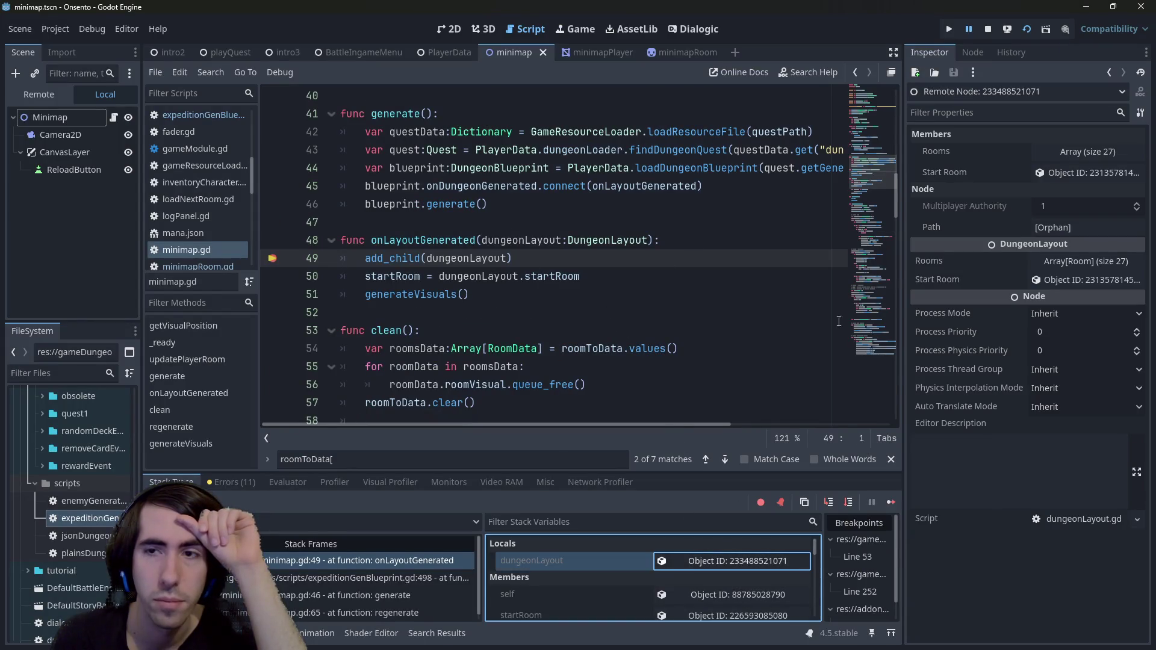
left_click(1038, 148)
left_click_drag(902, 176, 784, 173)
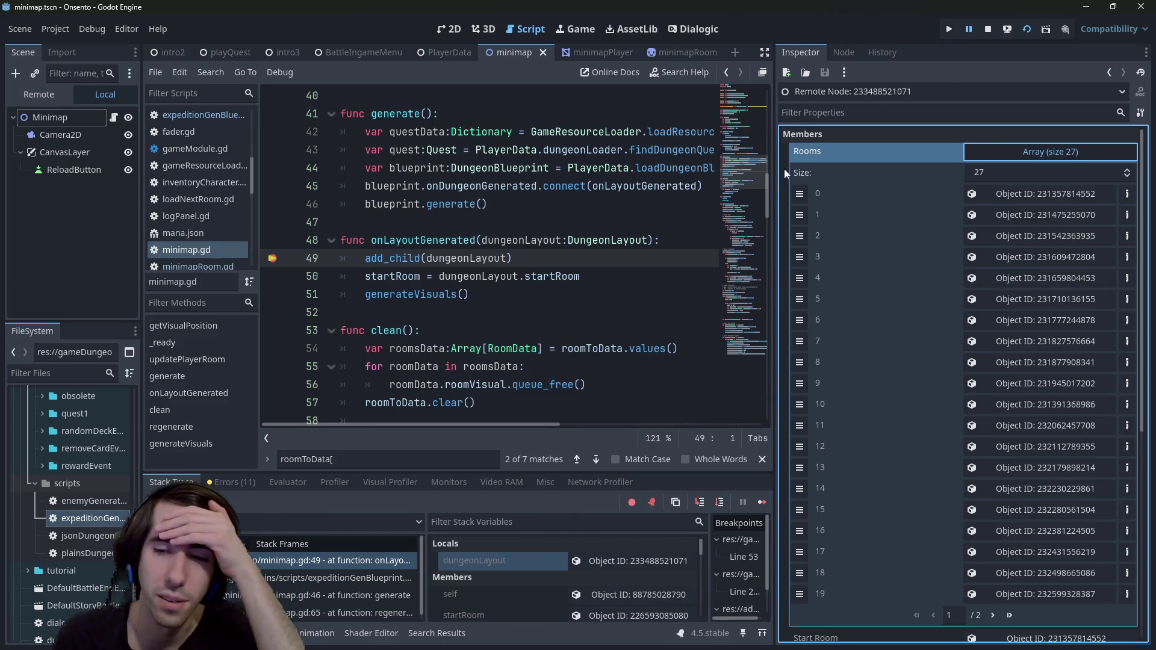
left_click(992, 614)
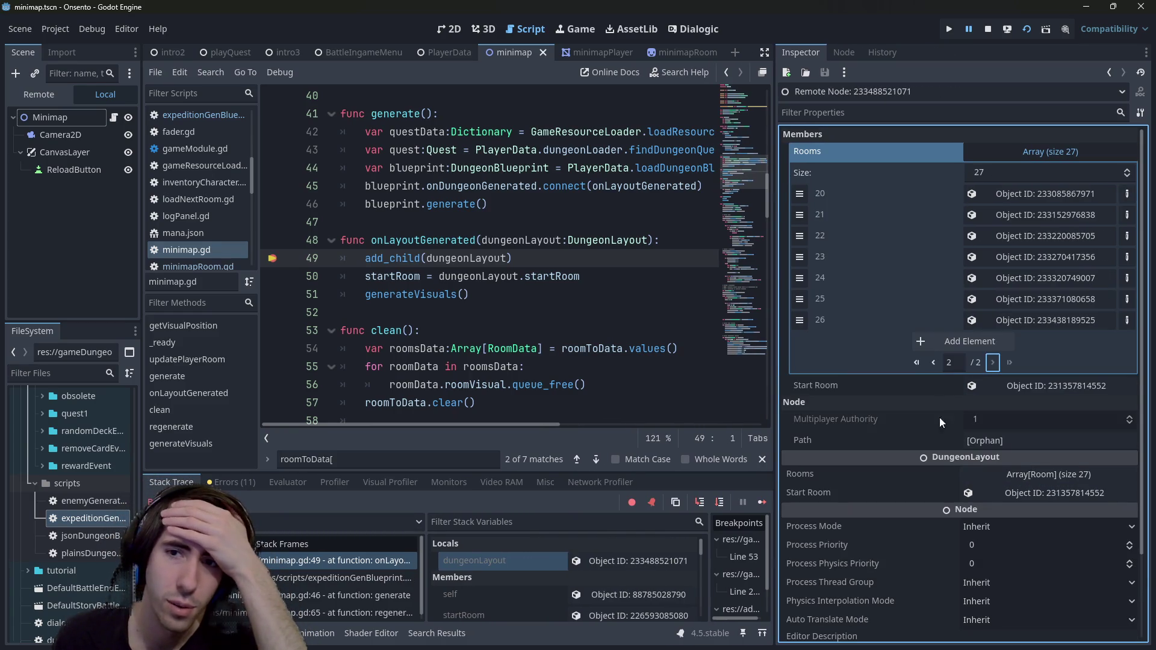
left_click(933, 361)
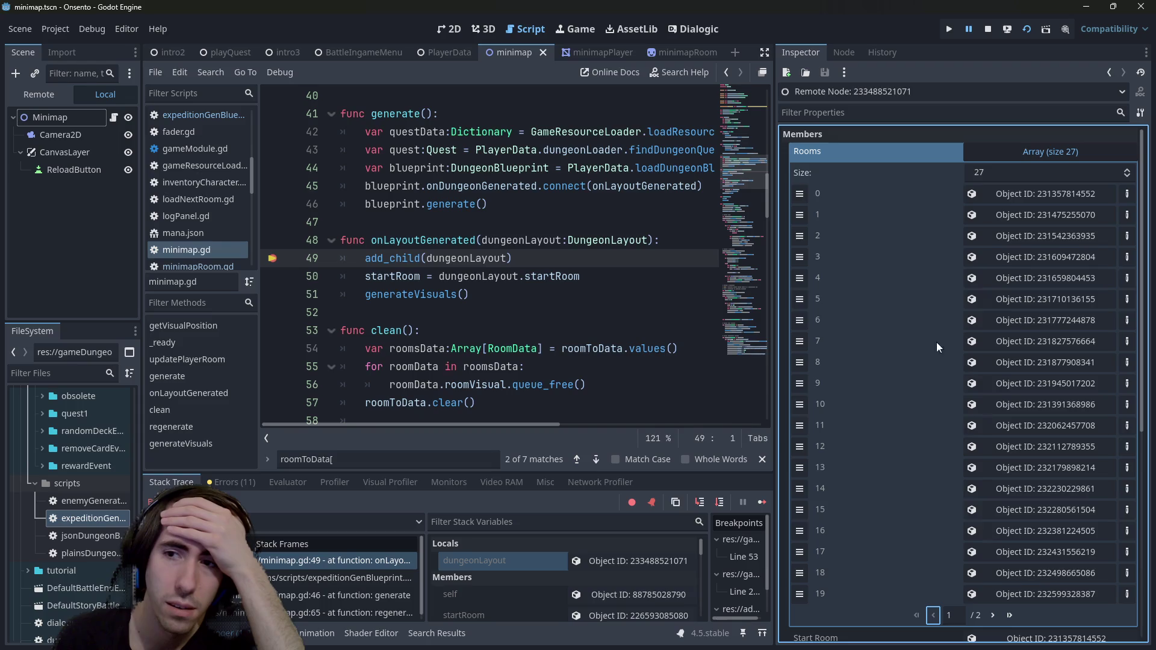
left_click(1006, 187)
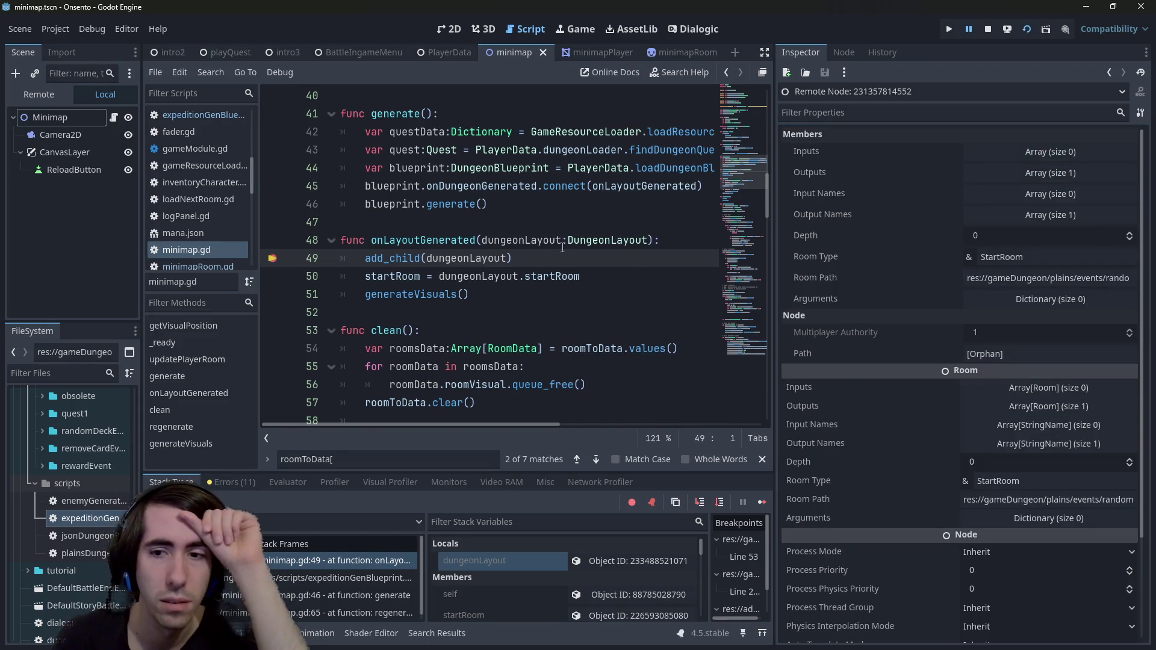
- Inspect room 26's Input Names and Outputs arrays, then continue the game
left_click(604, 561)
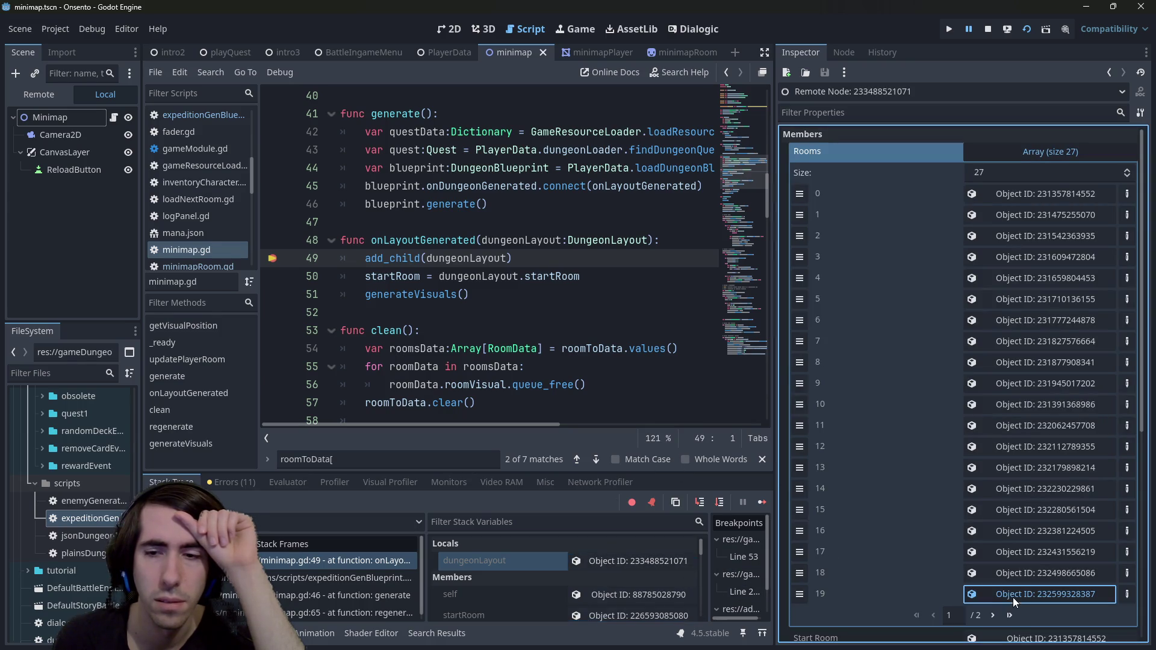
left_click(992, 614)
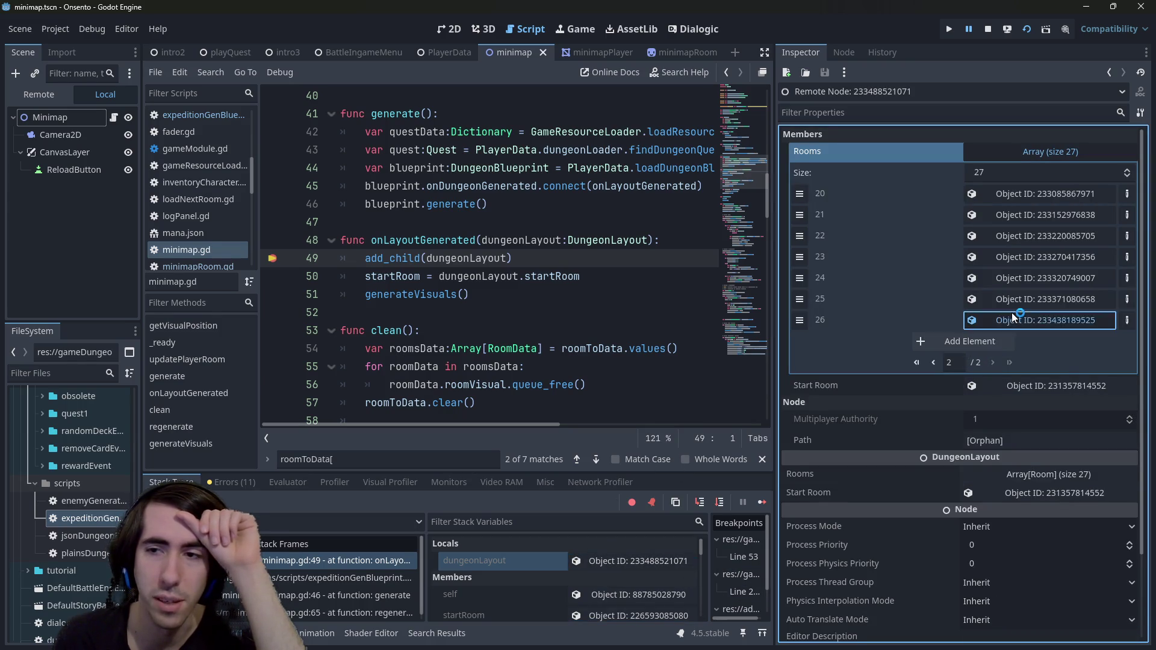
left_click(1012, 318)
left_click(1026, 197)
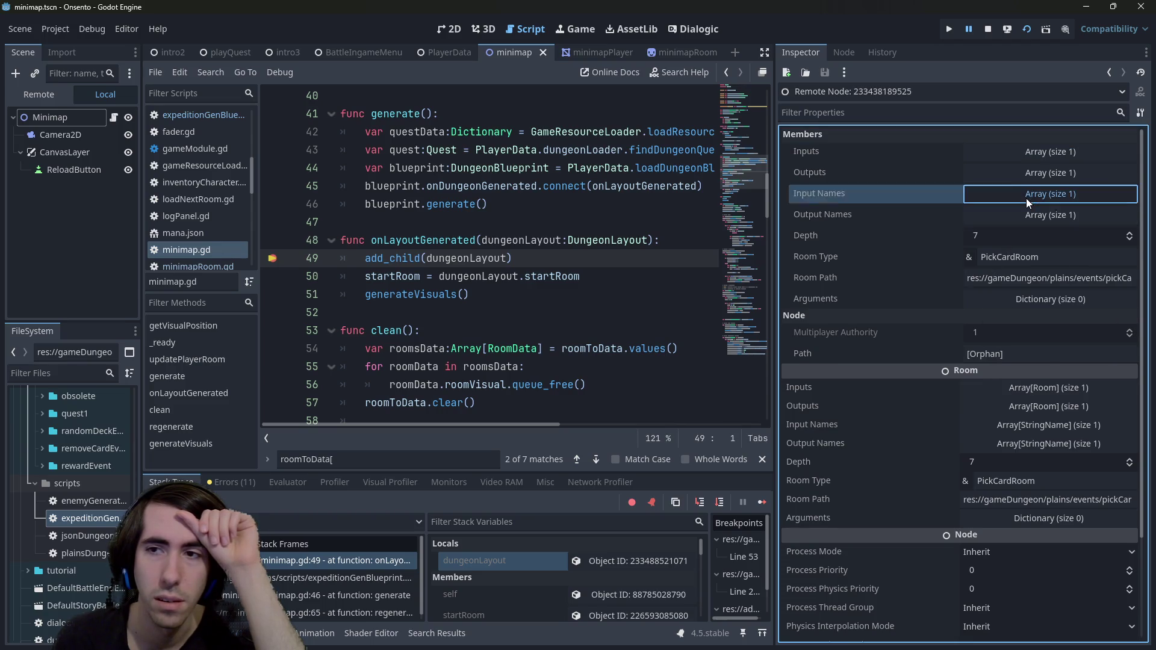
left_click(1031, 180)
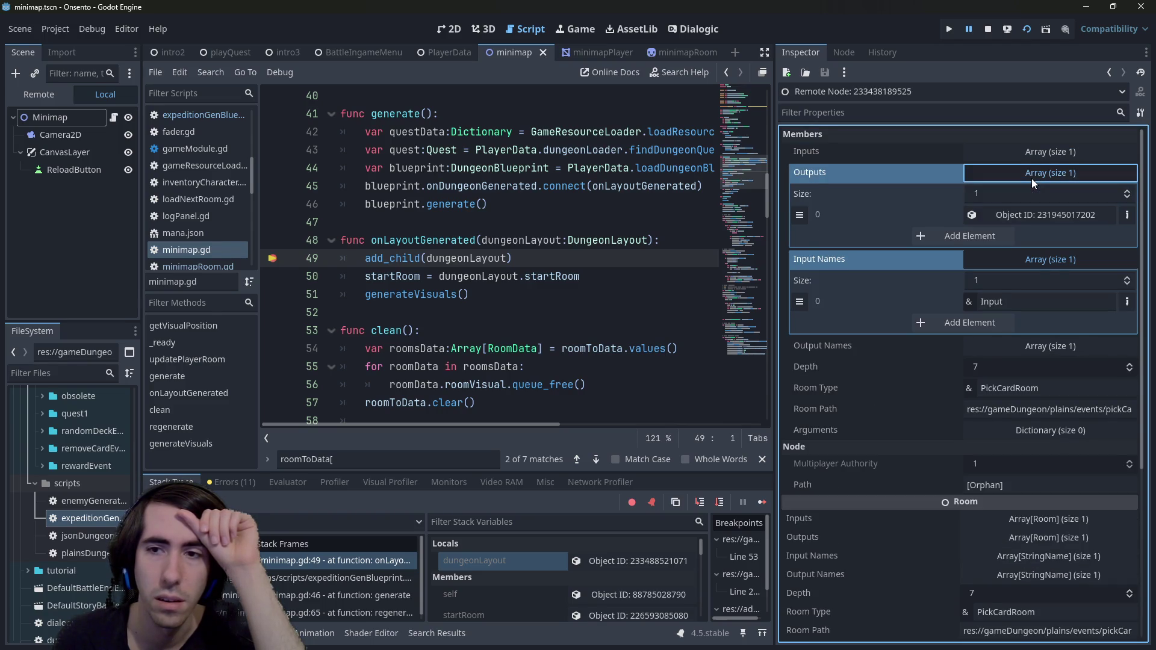
left_click(1031, 179)
left_click(645, 241)
left_click(739, 502)
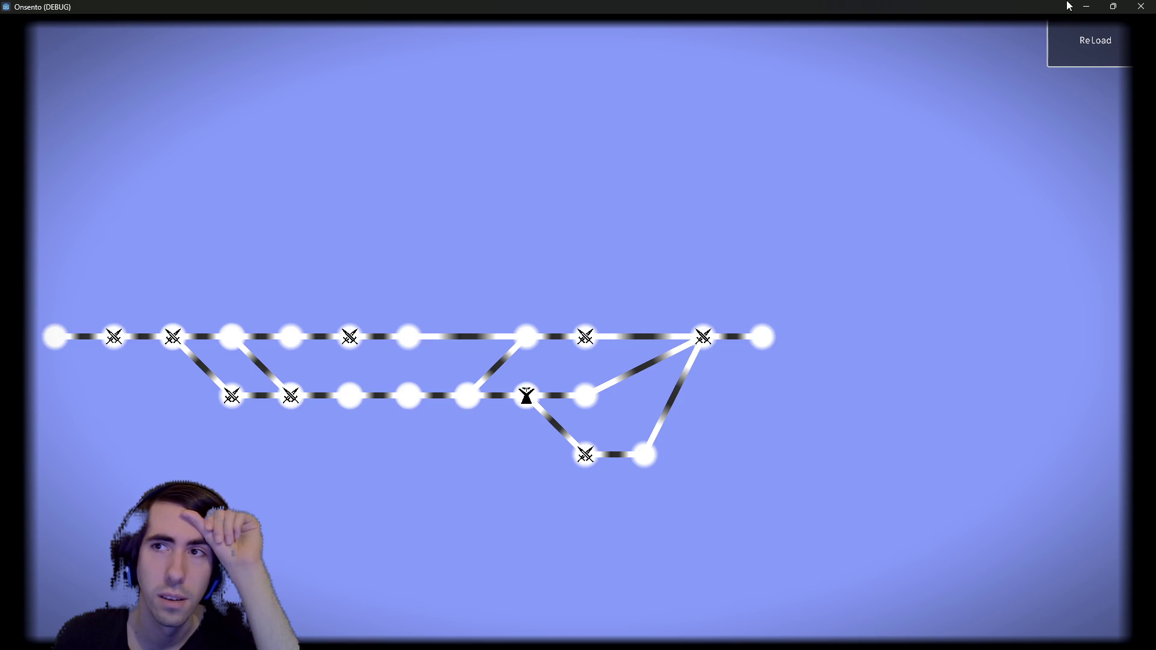
- Reload the dungeon, confirm dungeonLayout now holds 22 rooms, and continue execution
left_click(1084, 37)
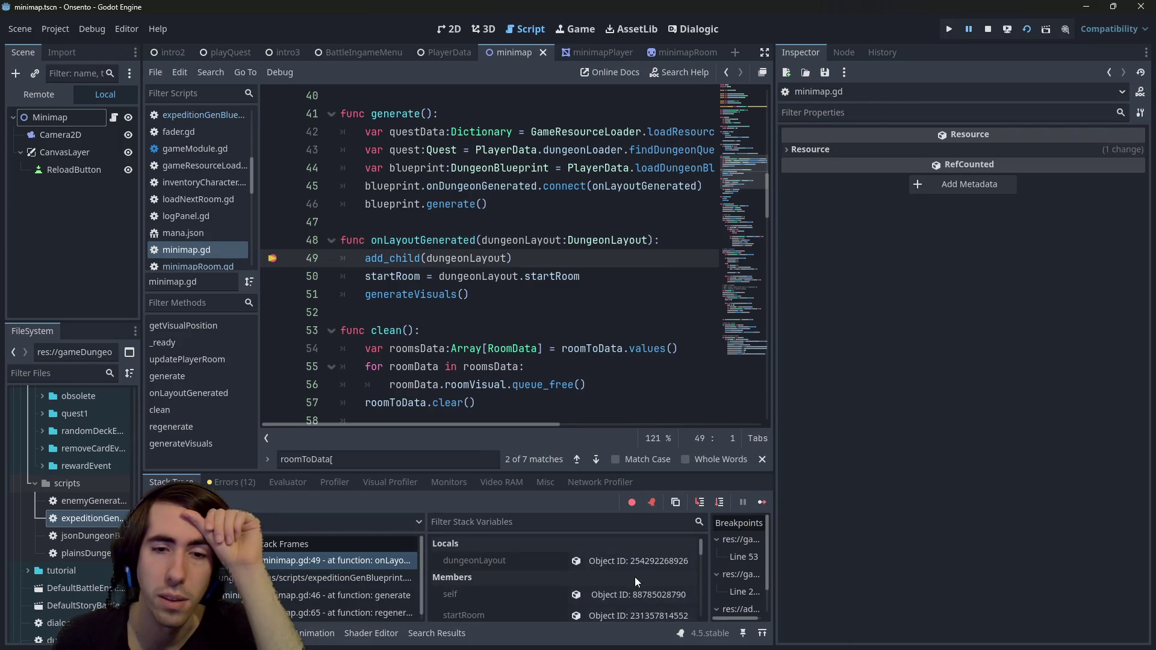
left_click(638, 559)
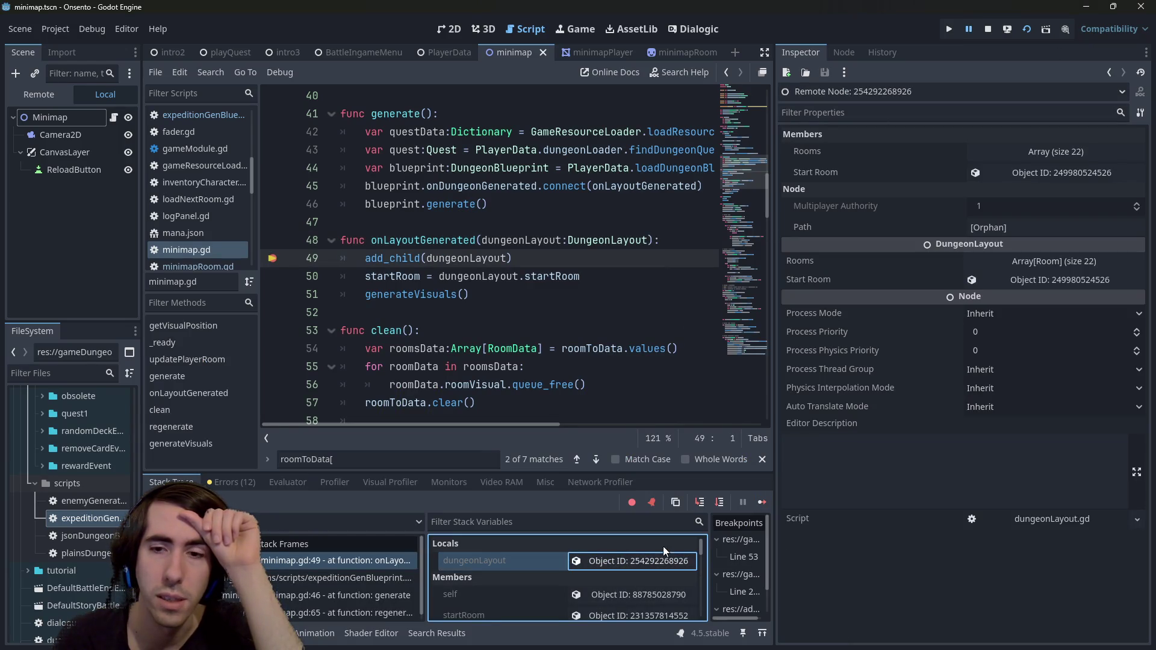
left_click(762, 502)
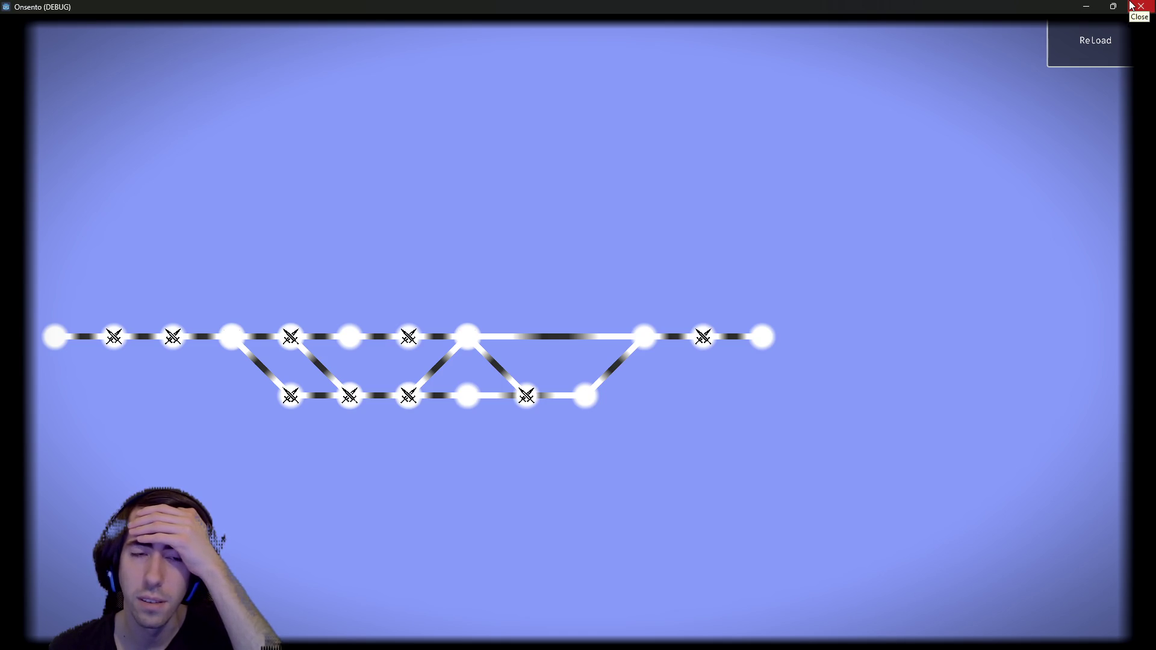
left_click(1130, 6)
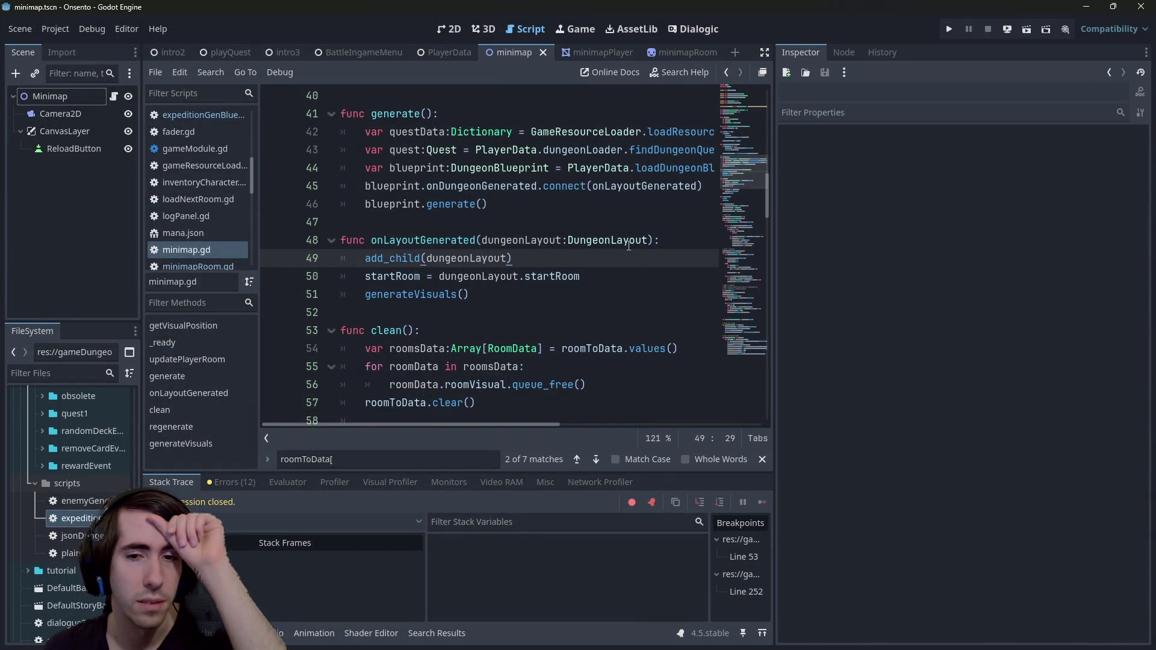
- Widen the code editor and read through the dungeonLayout handling in minimap.gd
left_click_drag(773, 260, 864, 261)
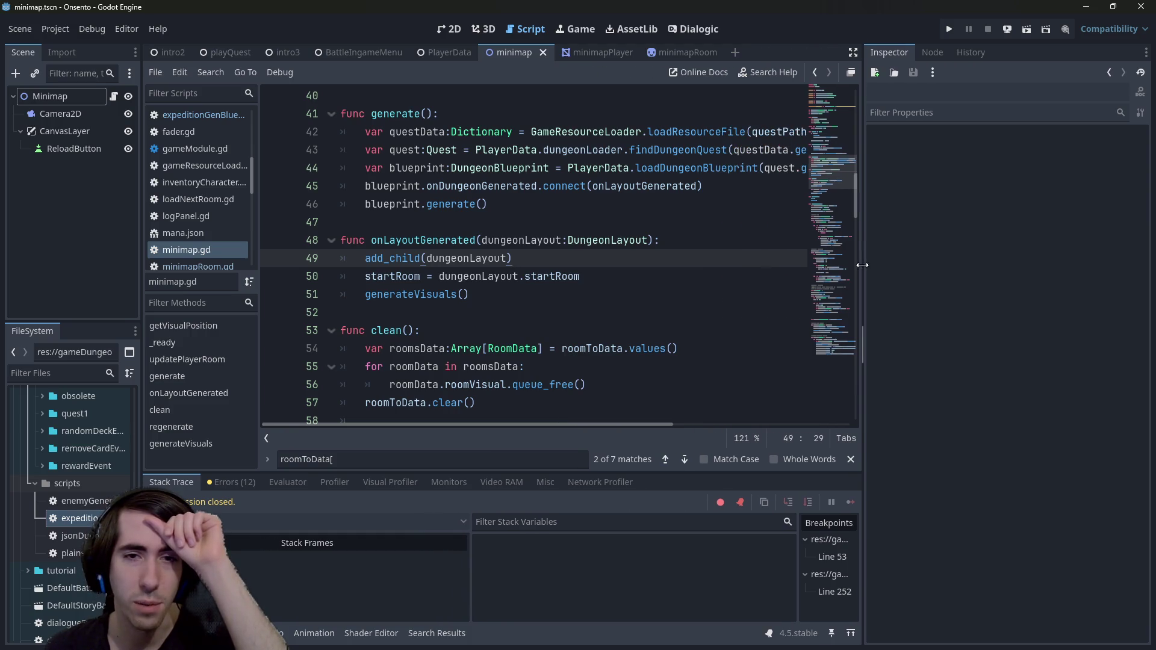
scroll(614, 259, "down", 9)
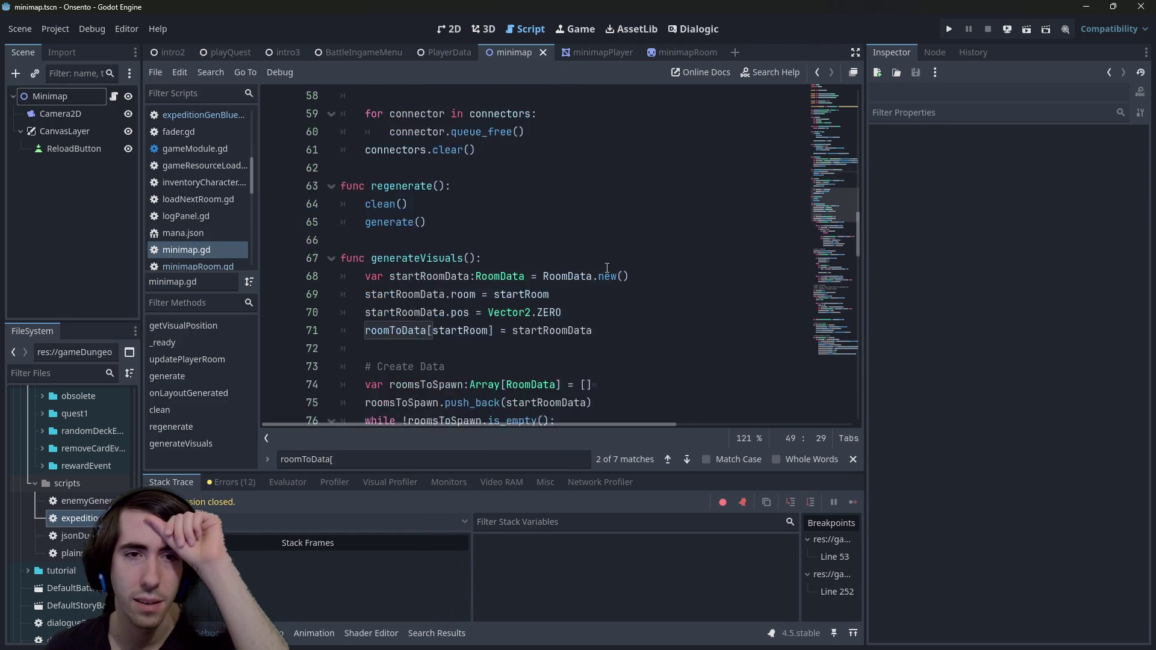
scroll(606, 268, "up", 7)
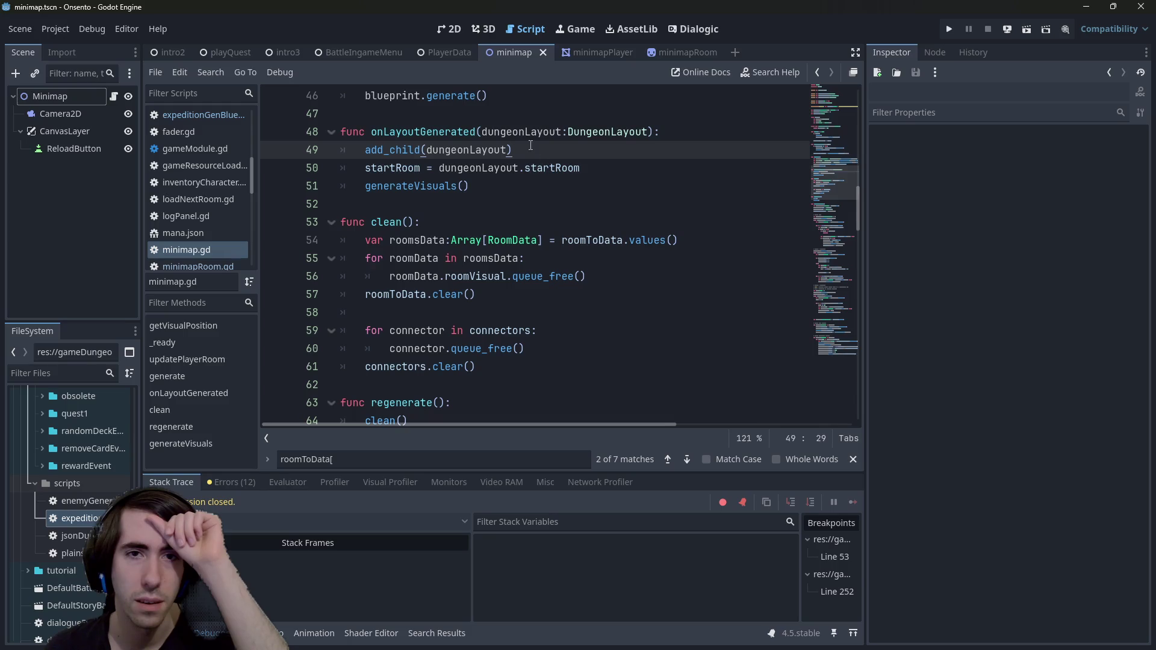
double_click(527, 131)
scroll(505, 354, "down", 4)
scroll(493, 332, "down", 1)
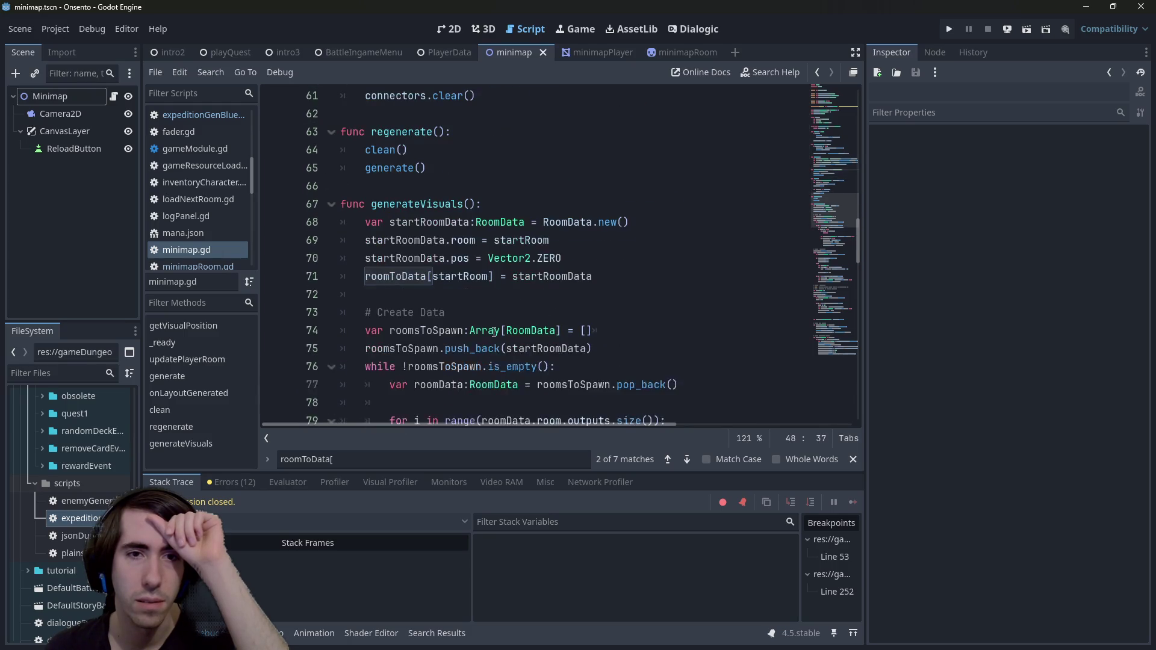
scroll(494, 332, "down", 1)
scroll(497, 325, "up", 1)
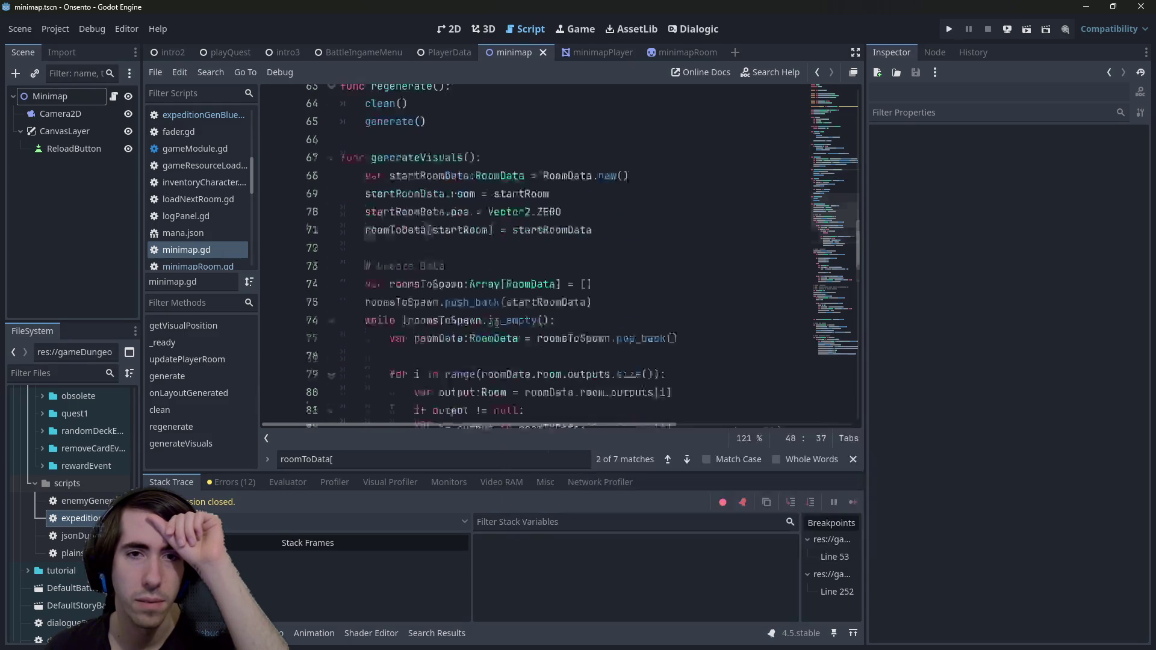
left_click(563, 297)
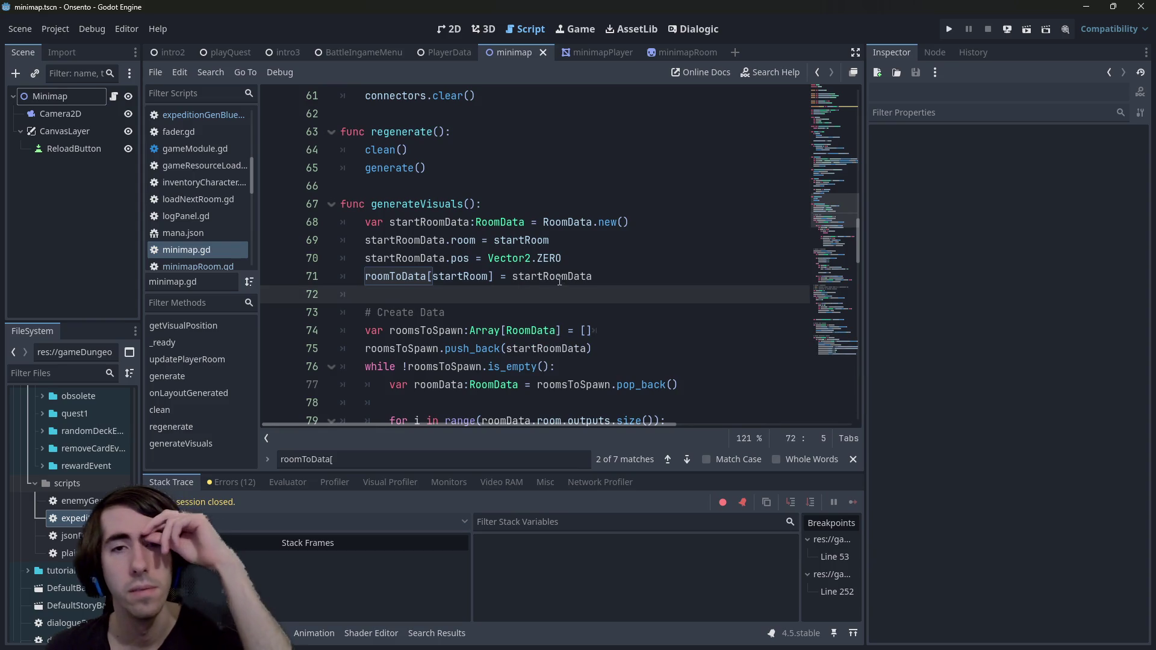
scroll(564, 297, "up", 2)
scroll(563, 297, "up", 5)
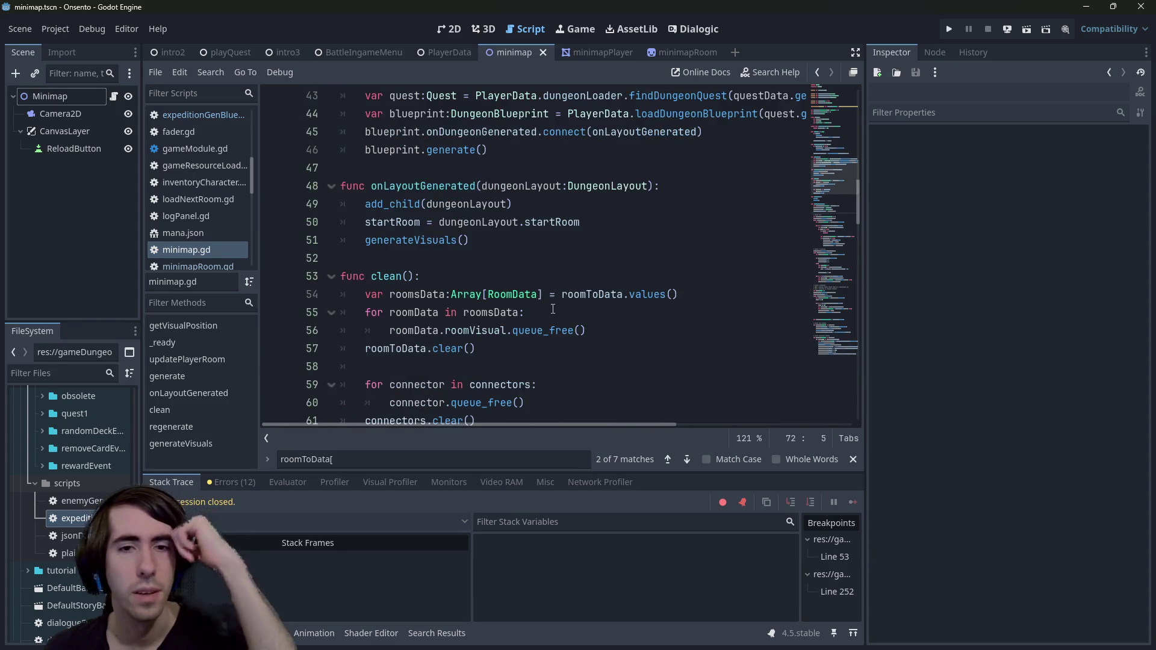
- Look over the roomsData code, then switch to the minimap scene's 2D view
double_click(417, 295)
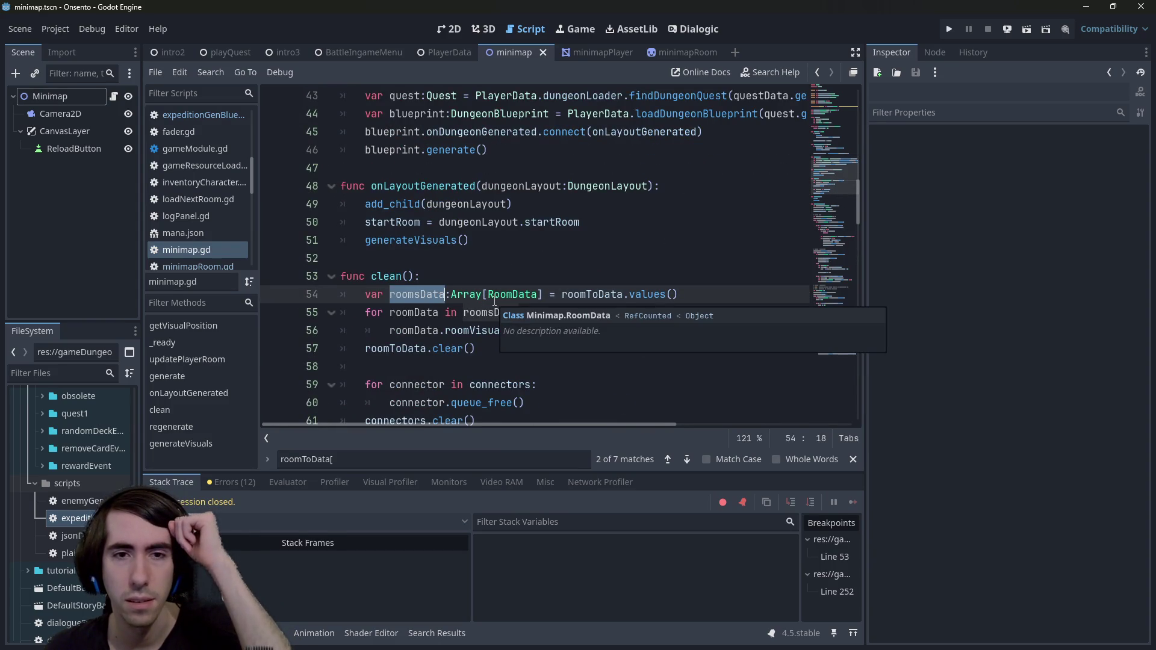
left_click(421, 308)
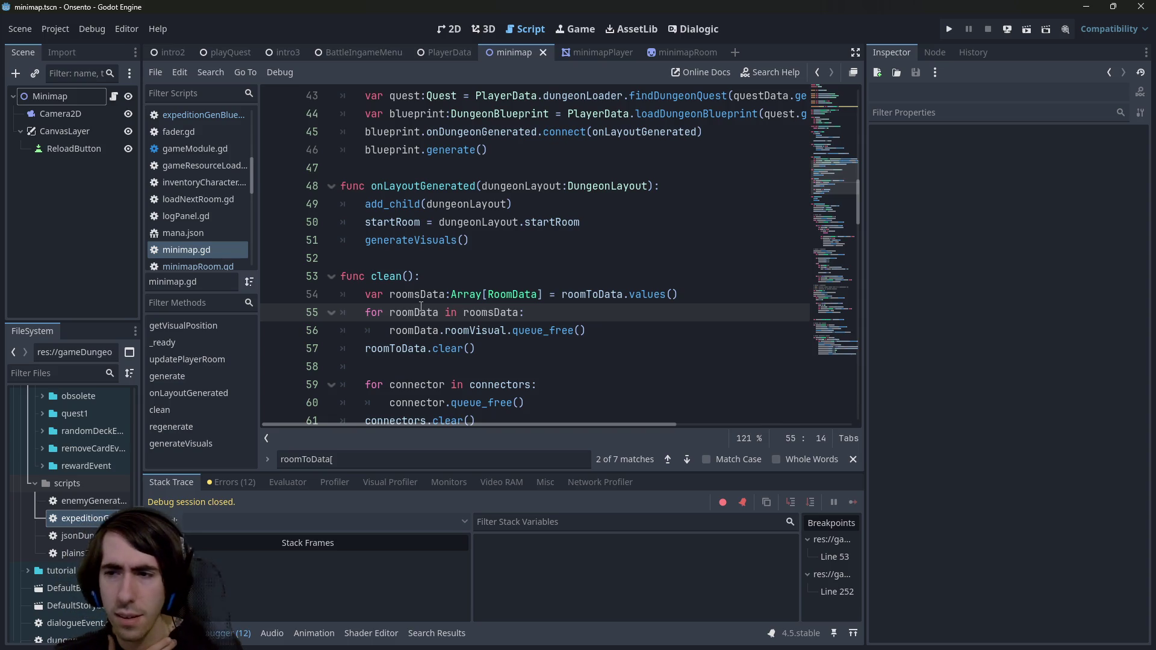
scroll(475, 297, "down", 10)
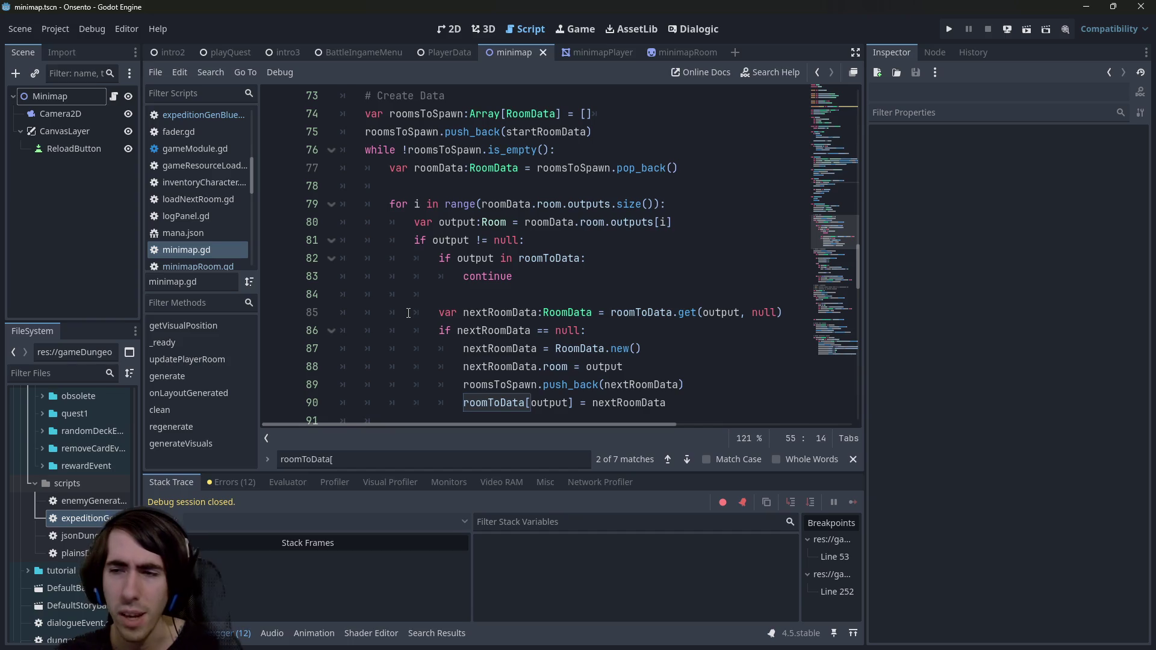
scroll(536, 291, "down", 1)
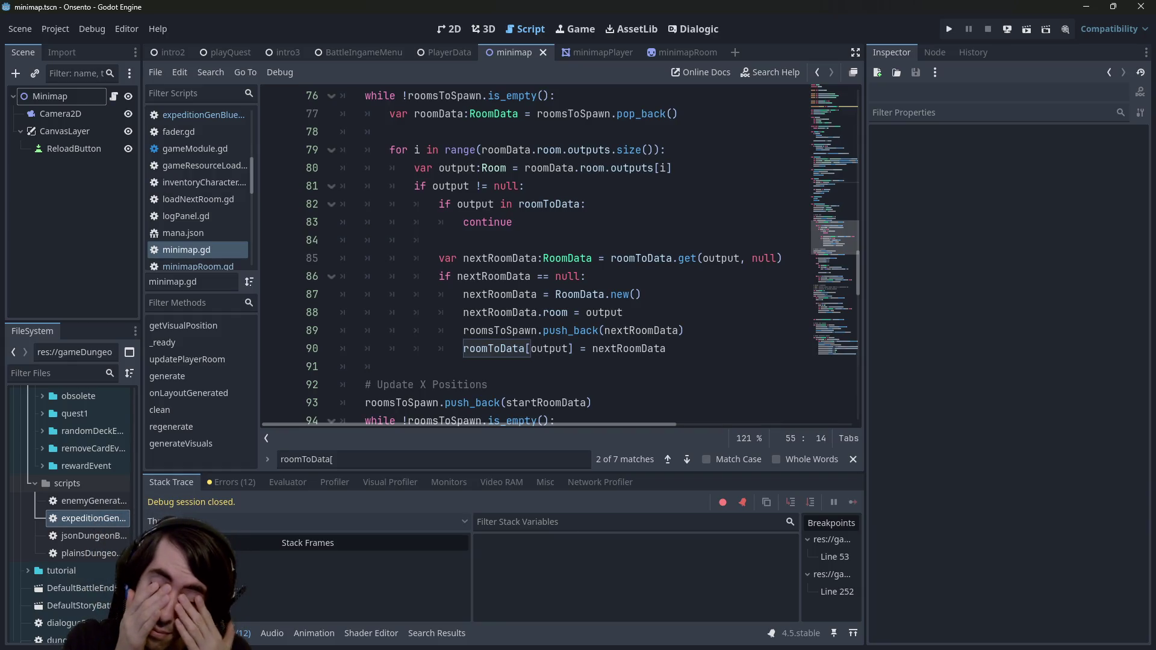
scroll(584, 326, "down", 15)
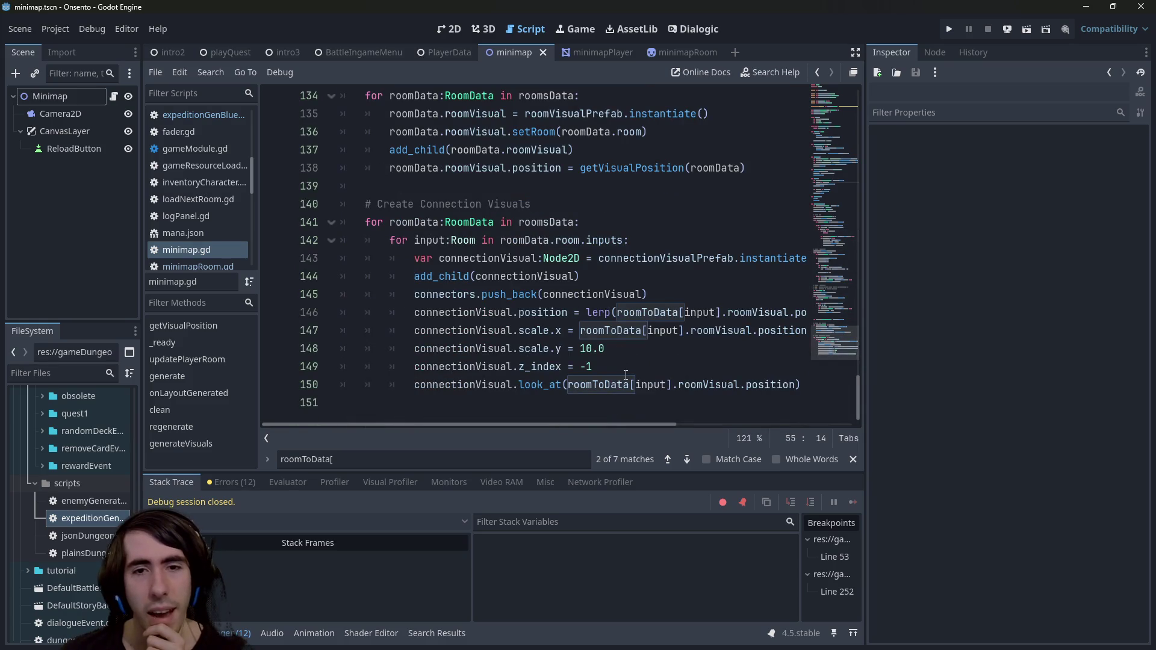
scroll(625, 374, "up", 5)
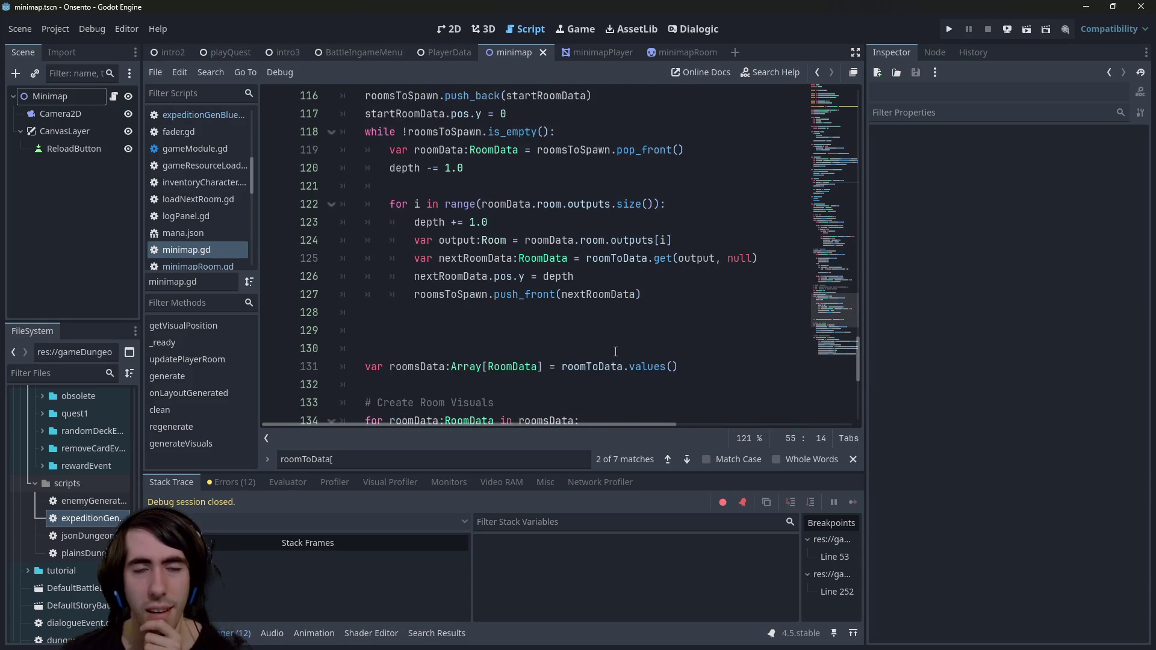
scroll(616, 352, "up", 1)
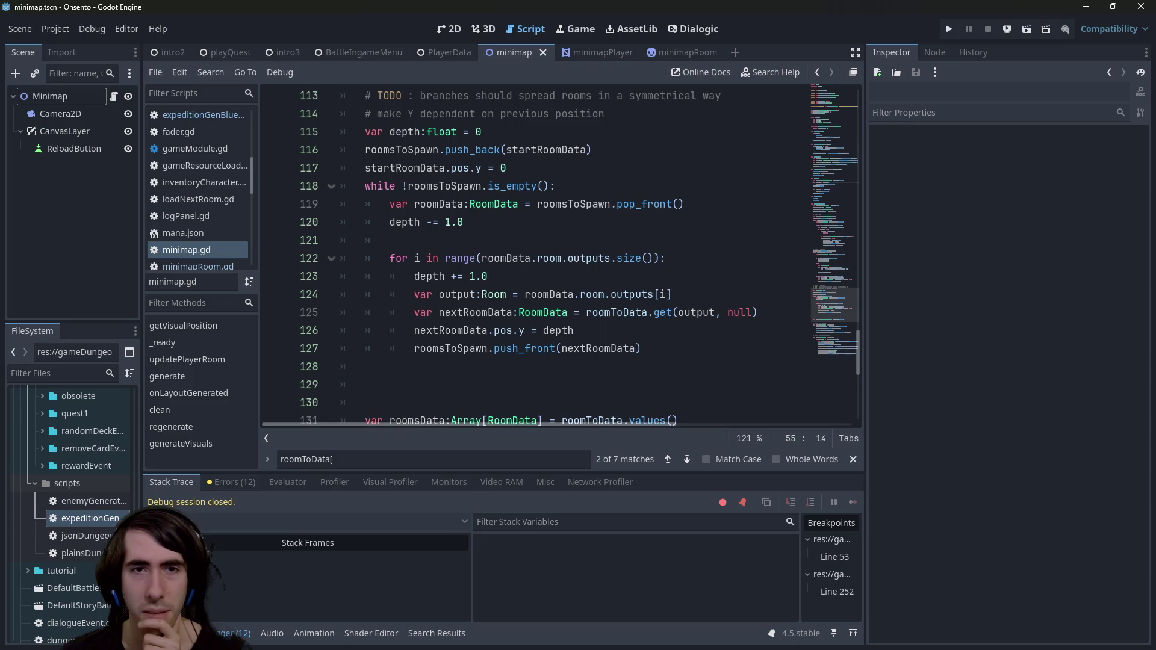
left_click(455, 30)
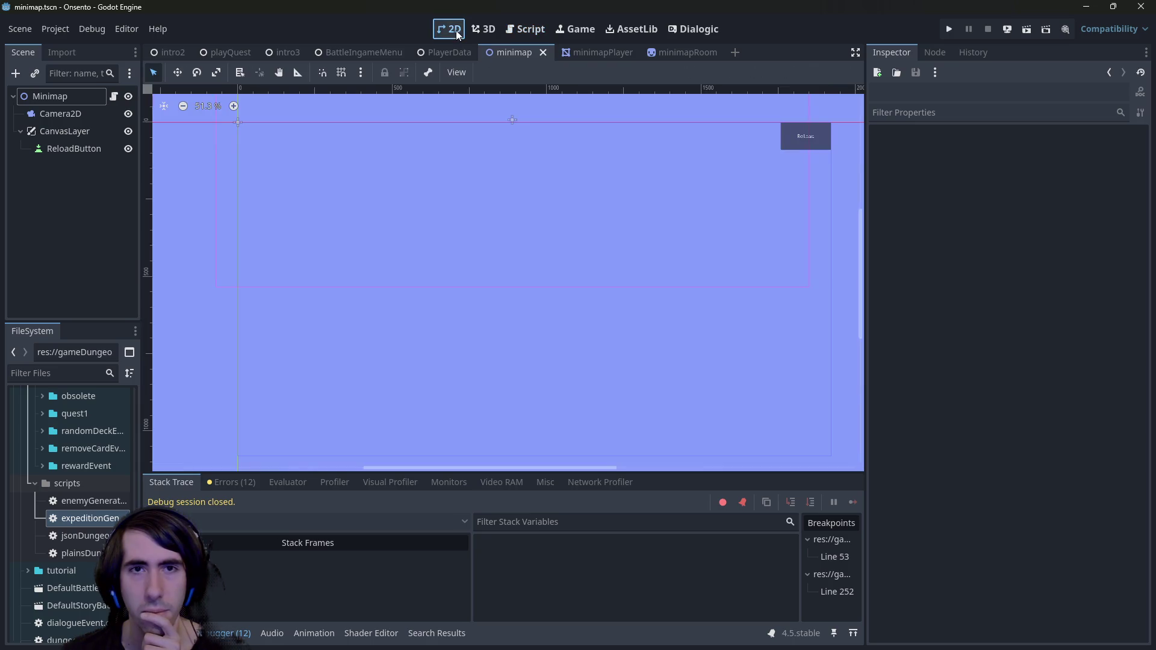
- Select Camera2D, drag its Zoom to 0.265 on both axes, save, and return to the script
left_click(47, 115)
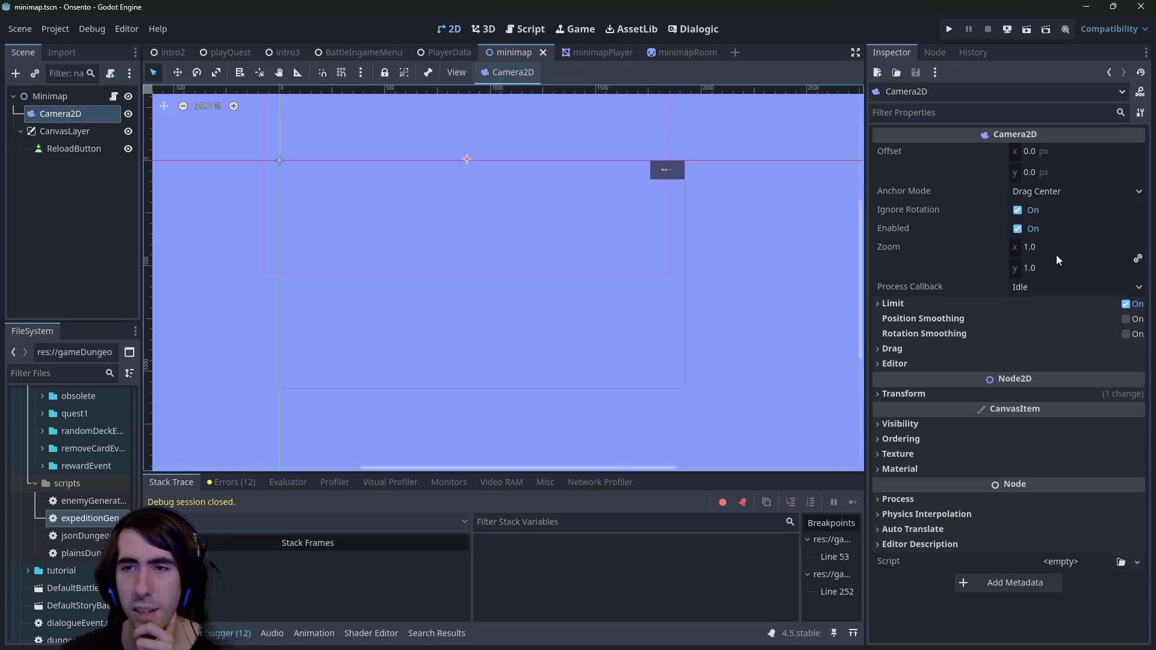
double_click(947, 369)
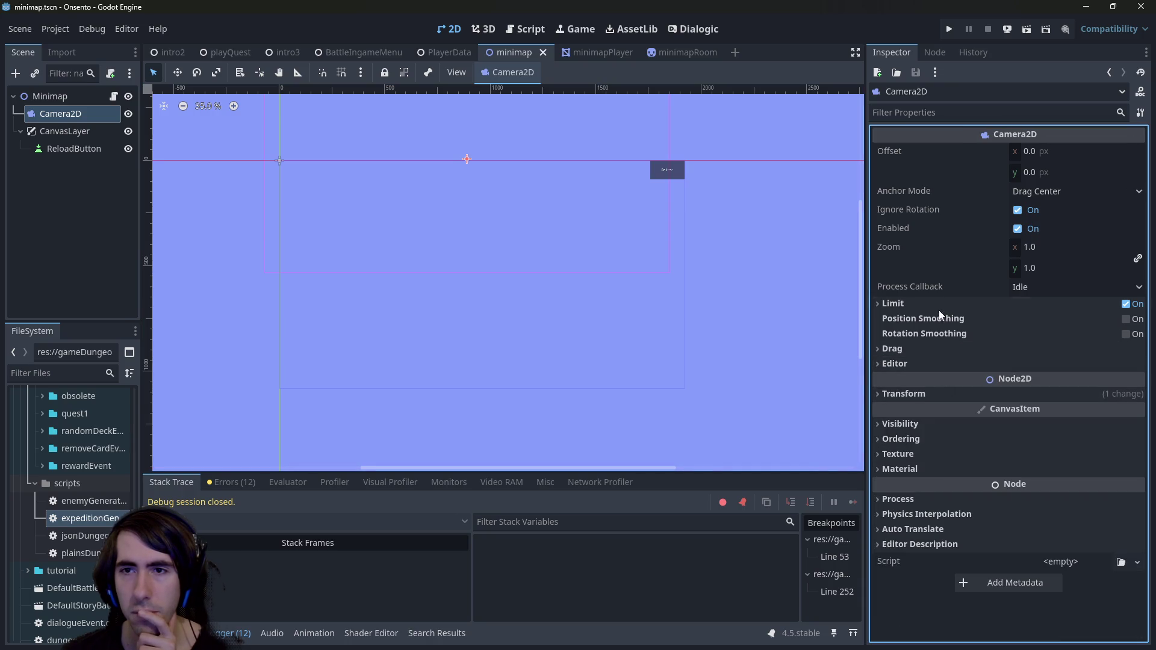
mouse_move(1045, 248)
left_mouse_down()
mouse_move(1017, 248)
mouse_move(1048, 250)
left_mouse_up()
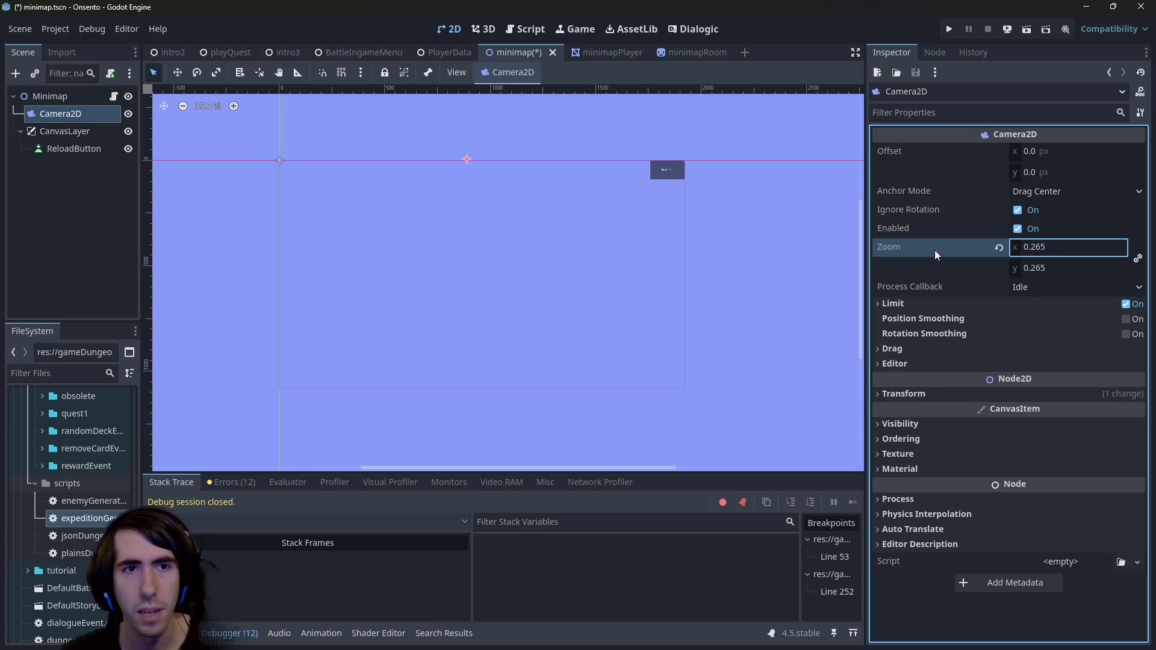
key("ctrl+s")
left_click(526, 29)
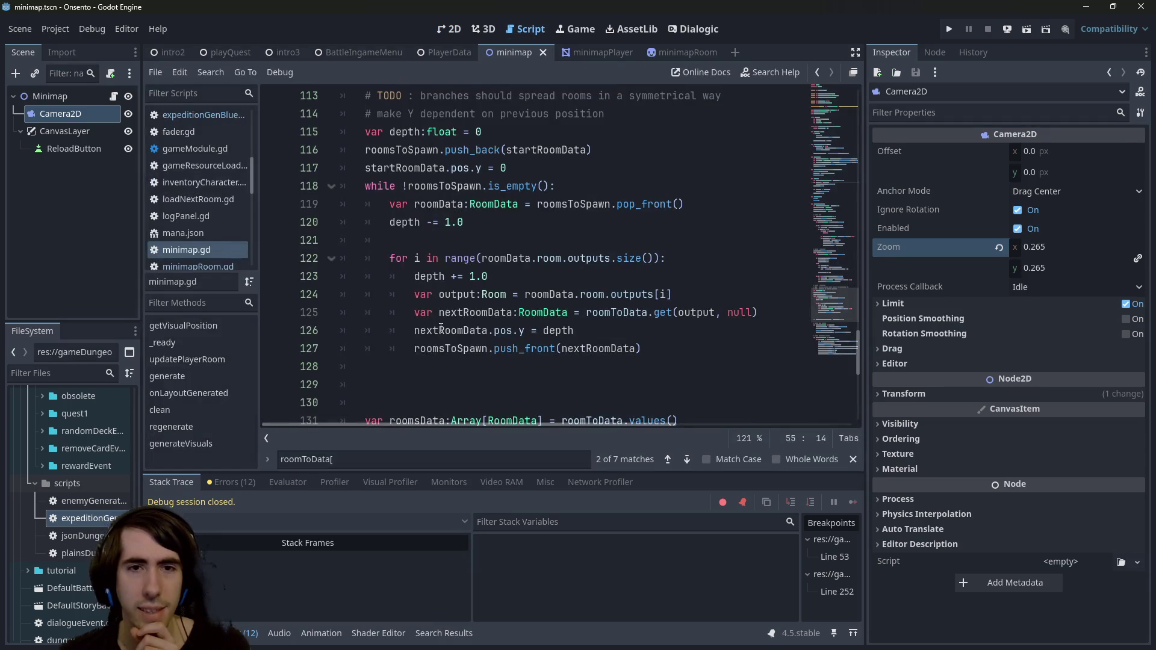
- Comment out line 120's depth -= 1.0 with Ctrl+K, test-run the scene, then close the game
left_click(484, 221)
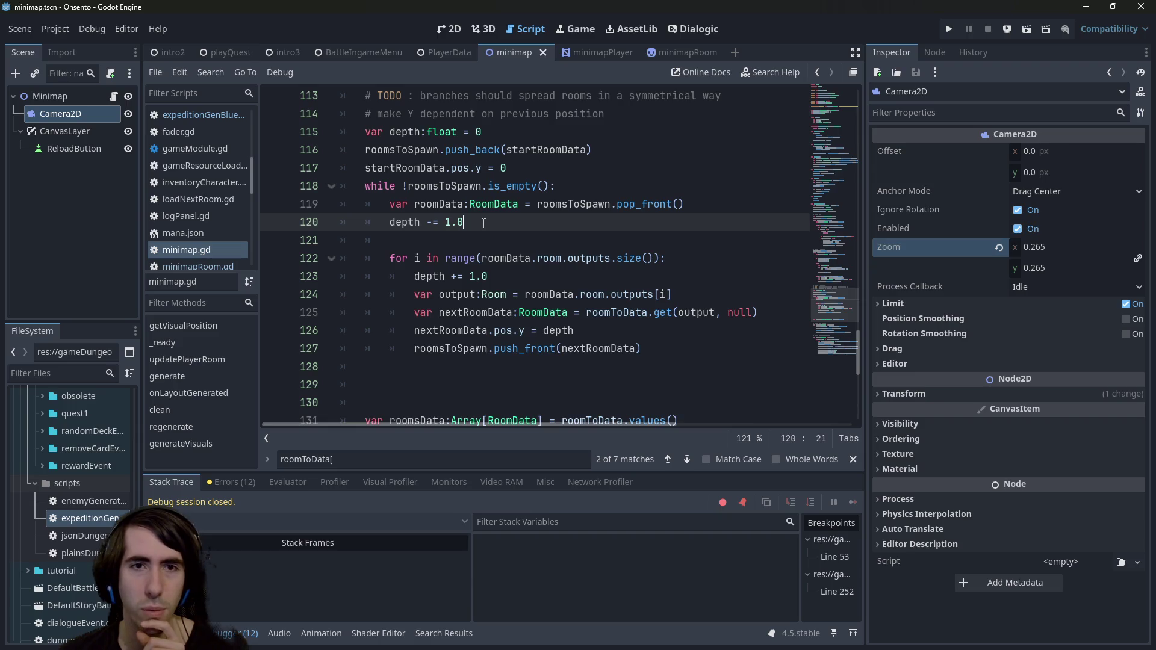
scroll(483, 223, "up", 1)
scroll(484, 222, "down", 1)
key("ctrl+k")
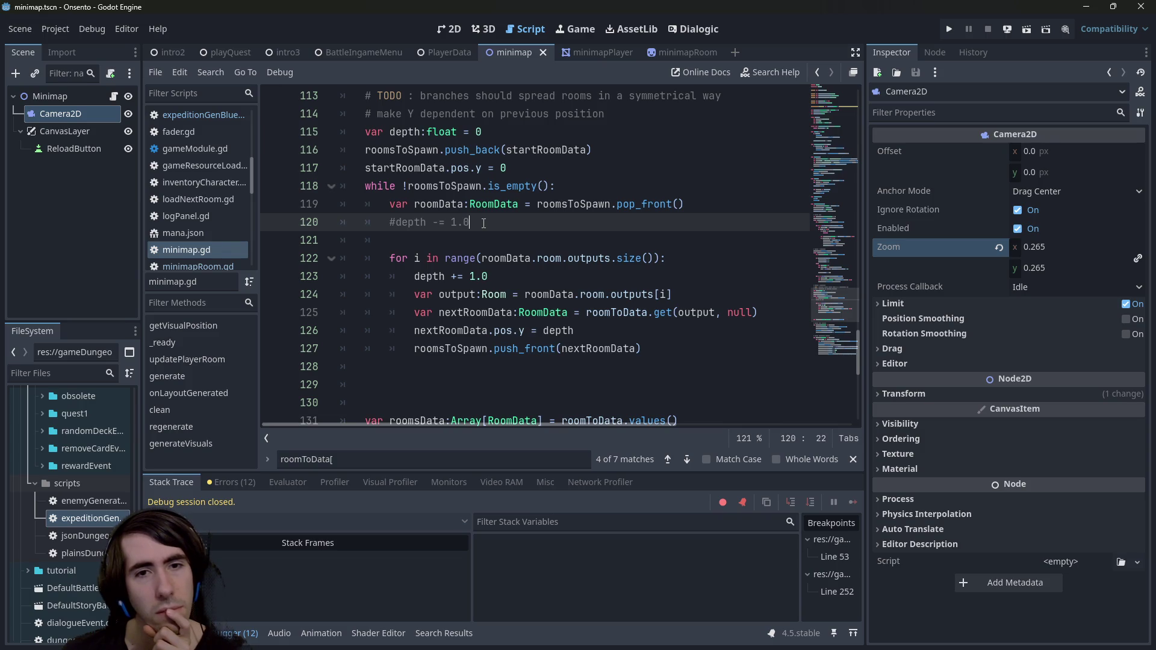
left_click(1025, 34)
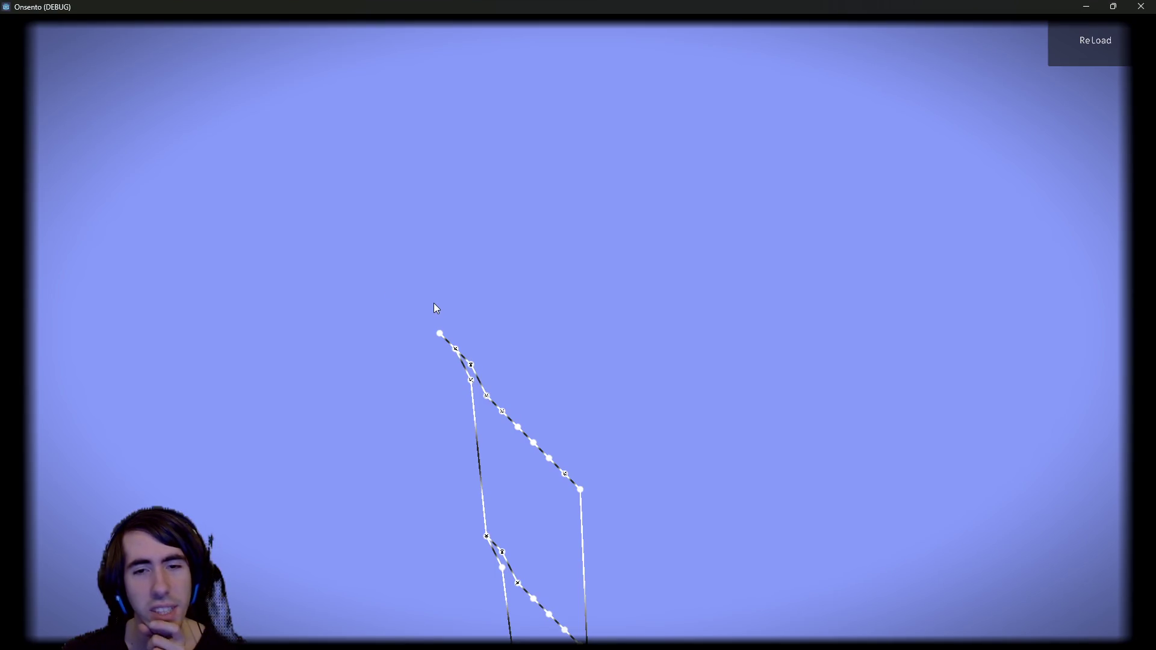
left_click(1140, 7)
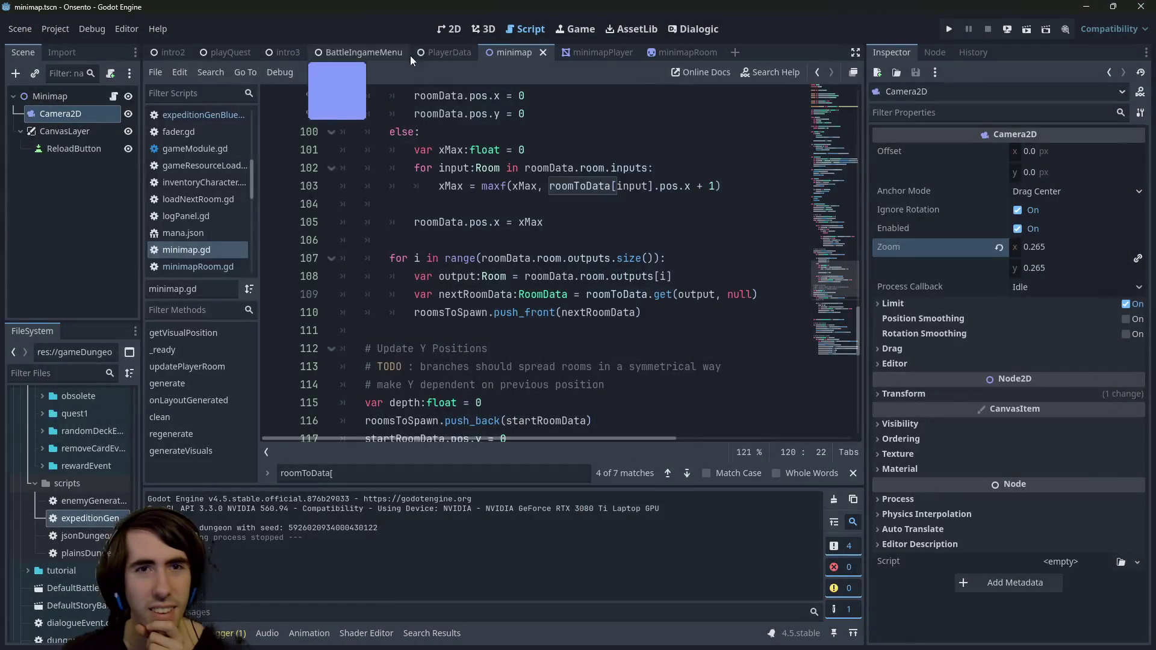
- Move the minimap Camera2D lower and to the right, then save the scene
left_click(514, 53)
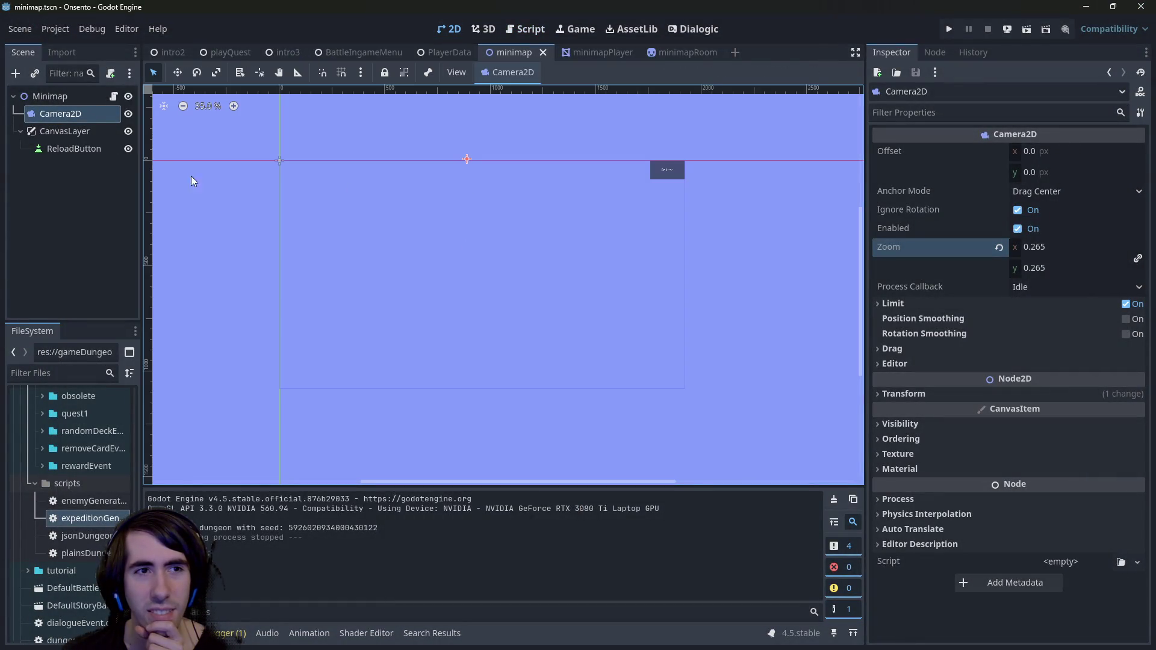
left_click(60, 113)
mouse_move(466, 164)
left_mouse_down()
mouse_move(555, 268)
mouse_move(583, 336)
left_mouse_up()
key("ctrl+s")
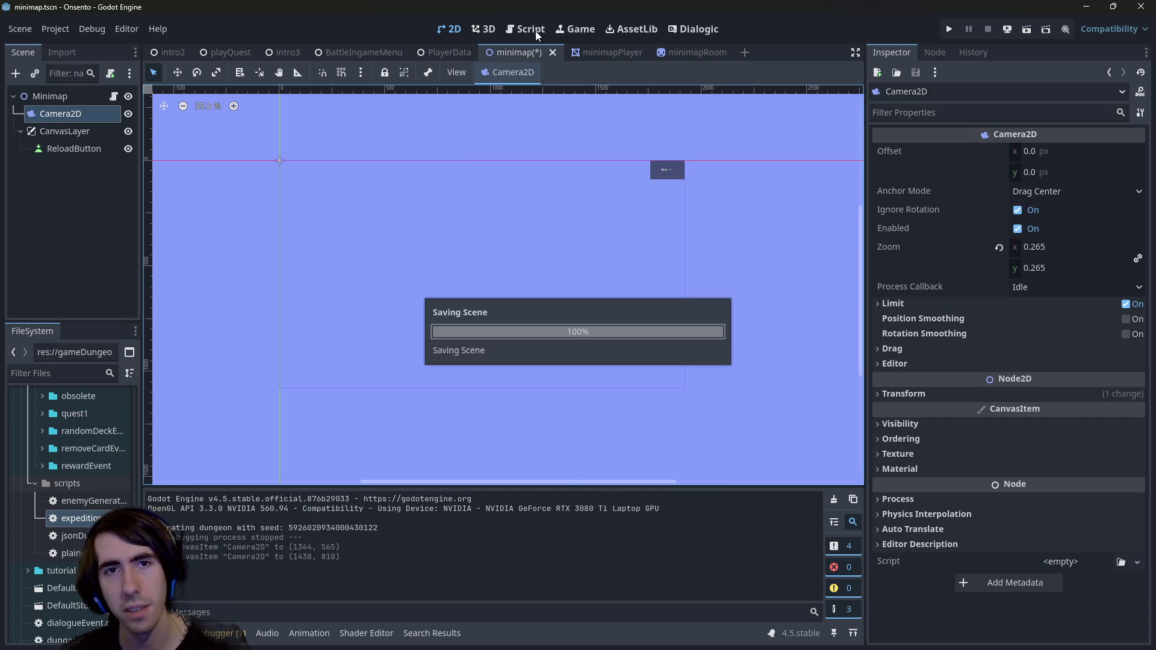
left_click(526, 30)
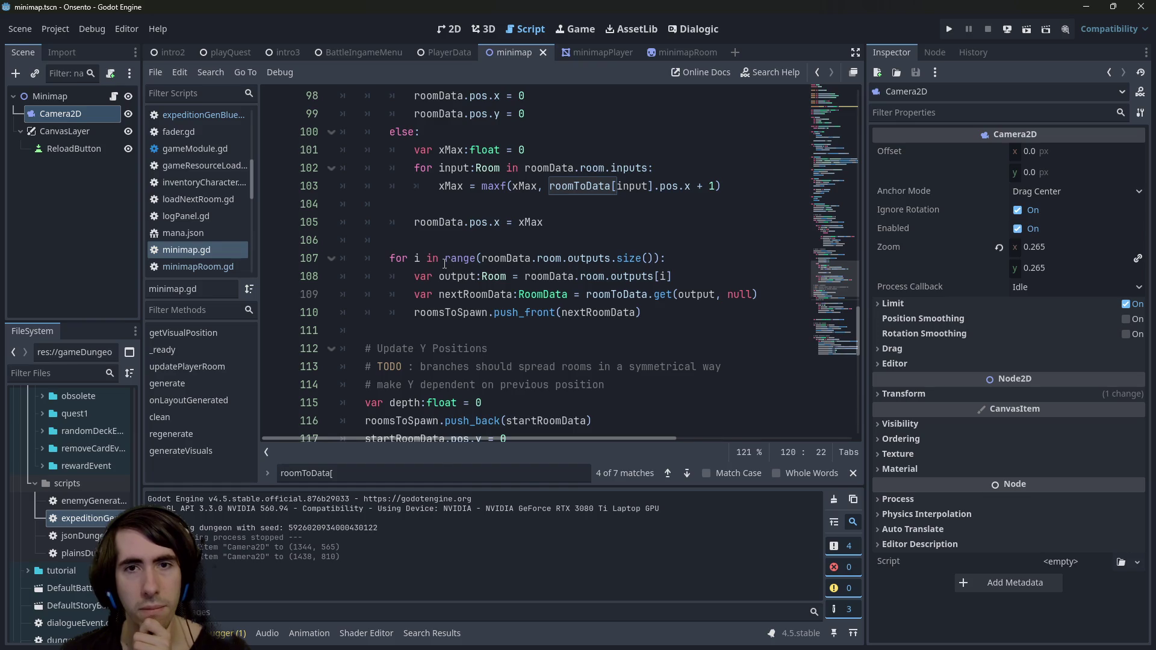
- Set a breakpoint on minimap.gd line 93 and run the scene under the debugger
scroll(444, 263, "down", 4)
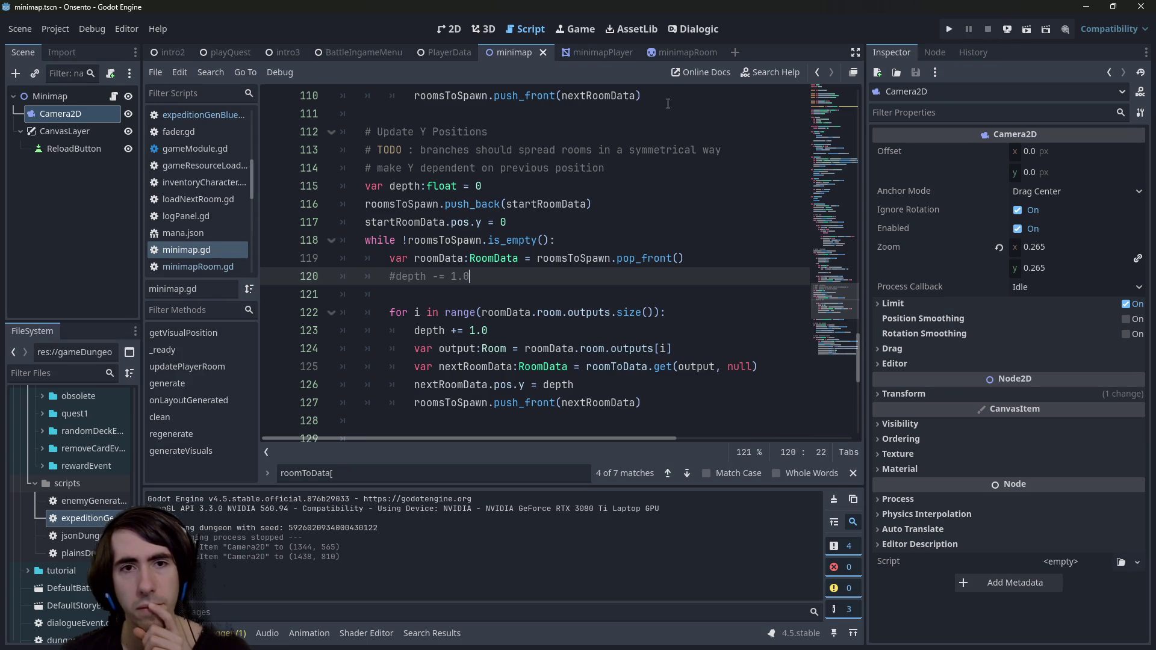
scroll(302, 233, "up", 6)
scroll(301, 241, "up", 7)
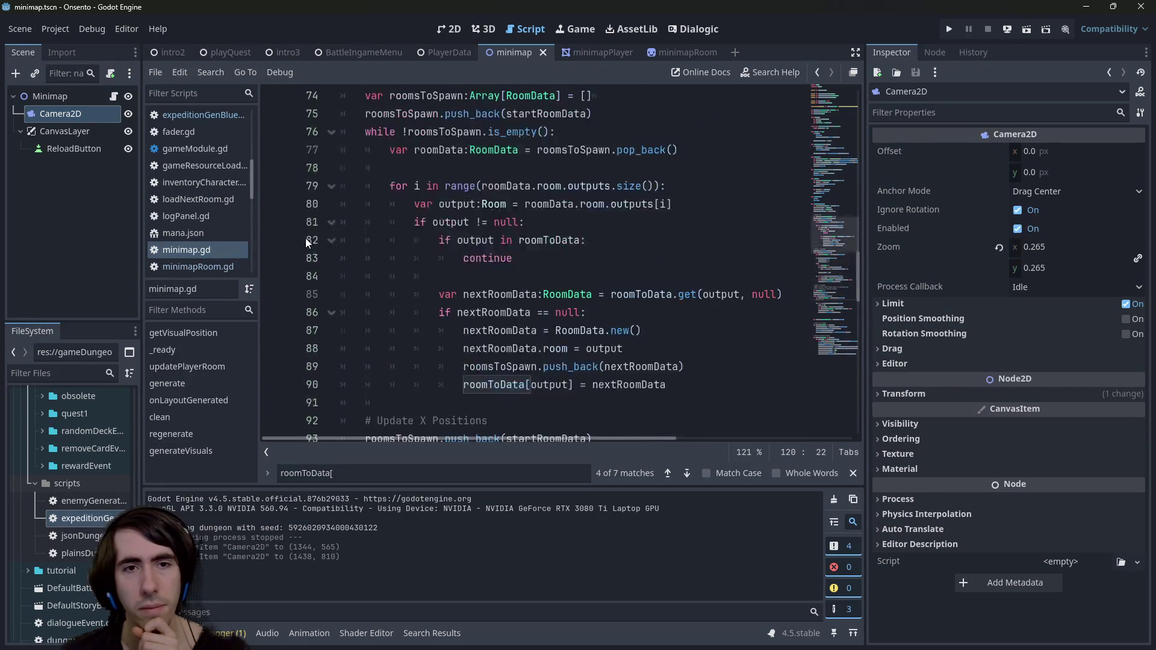
scroll(293, 288, "down", 5)
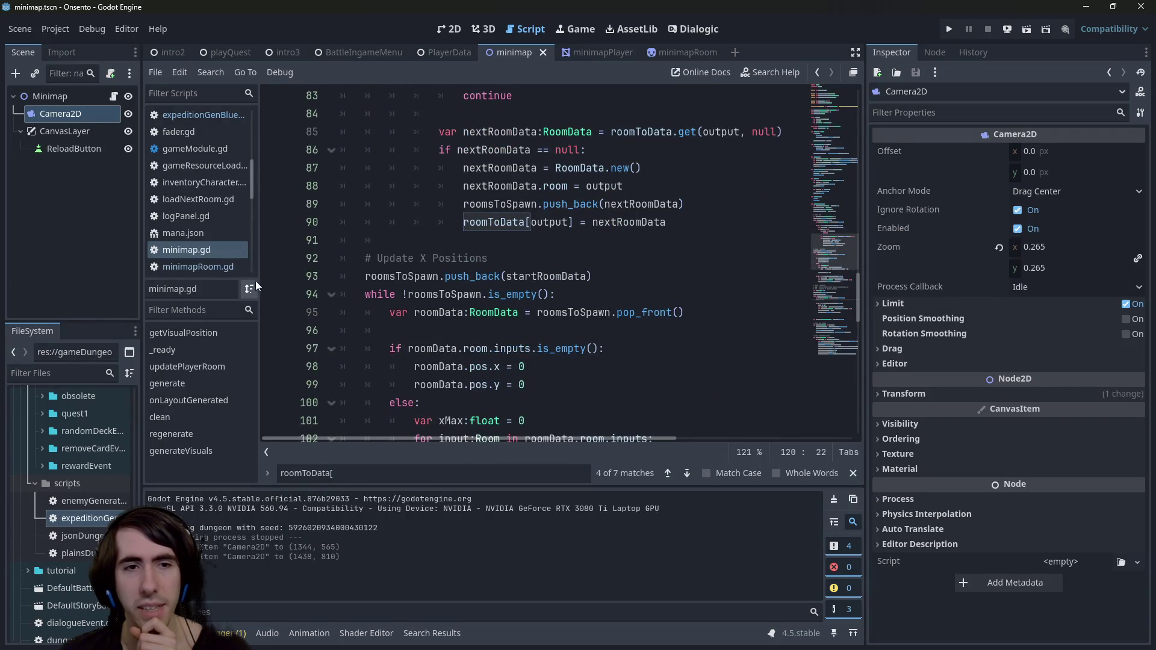
left_click(272, 276)
left_click(1025, 29)
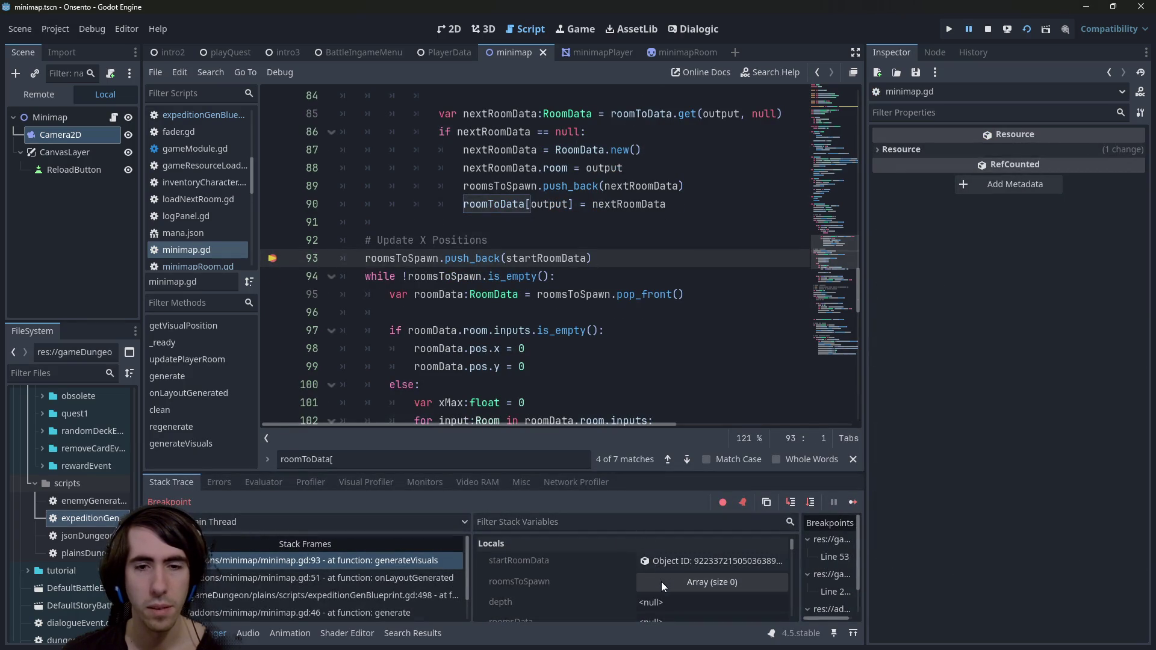
- Review the Locals at the line 93 breakpoint, then continue execution
scroll(599, 590, "down", 5)
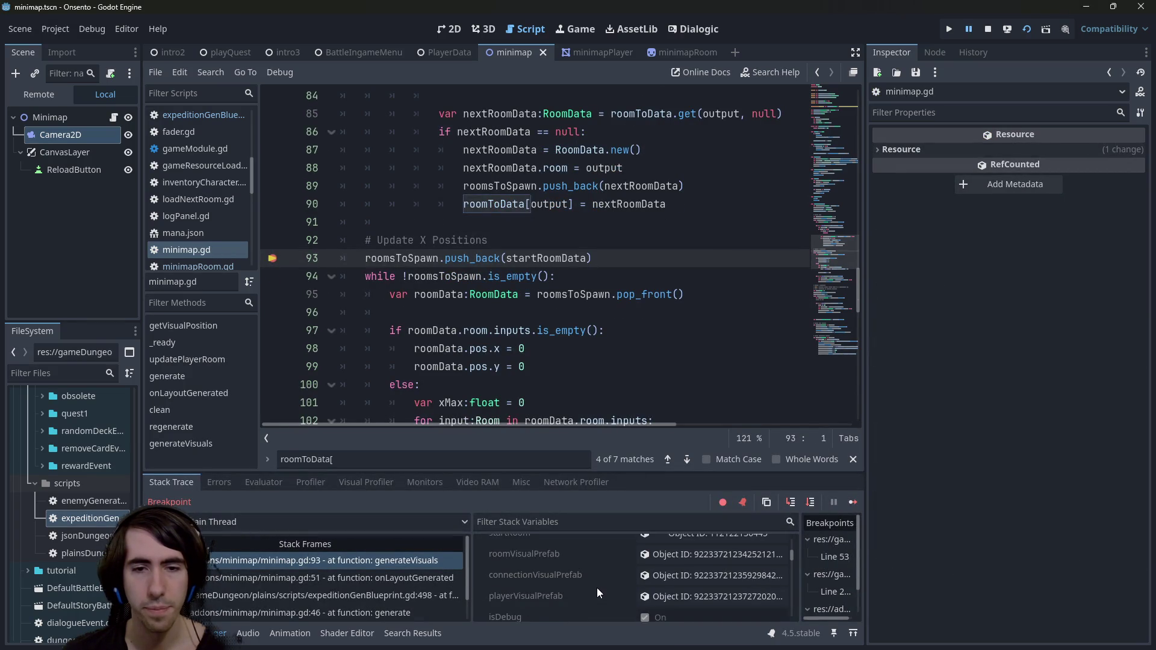
scroll(597, 588, "up", 5)
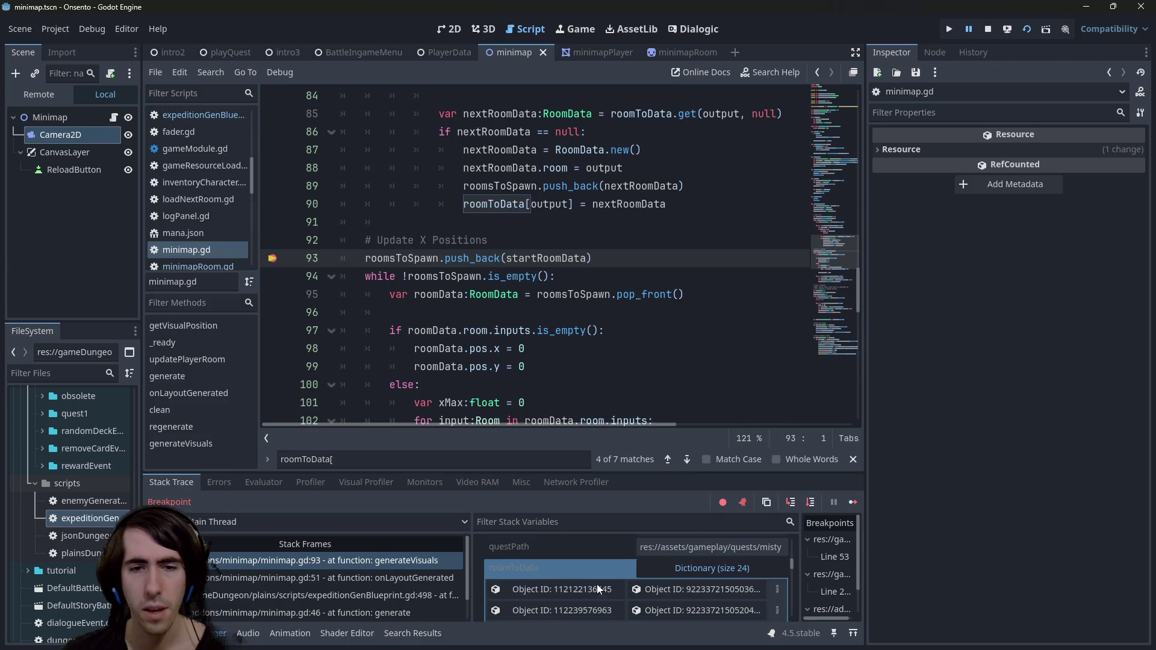
left_click(845, 505)
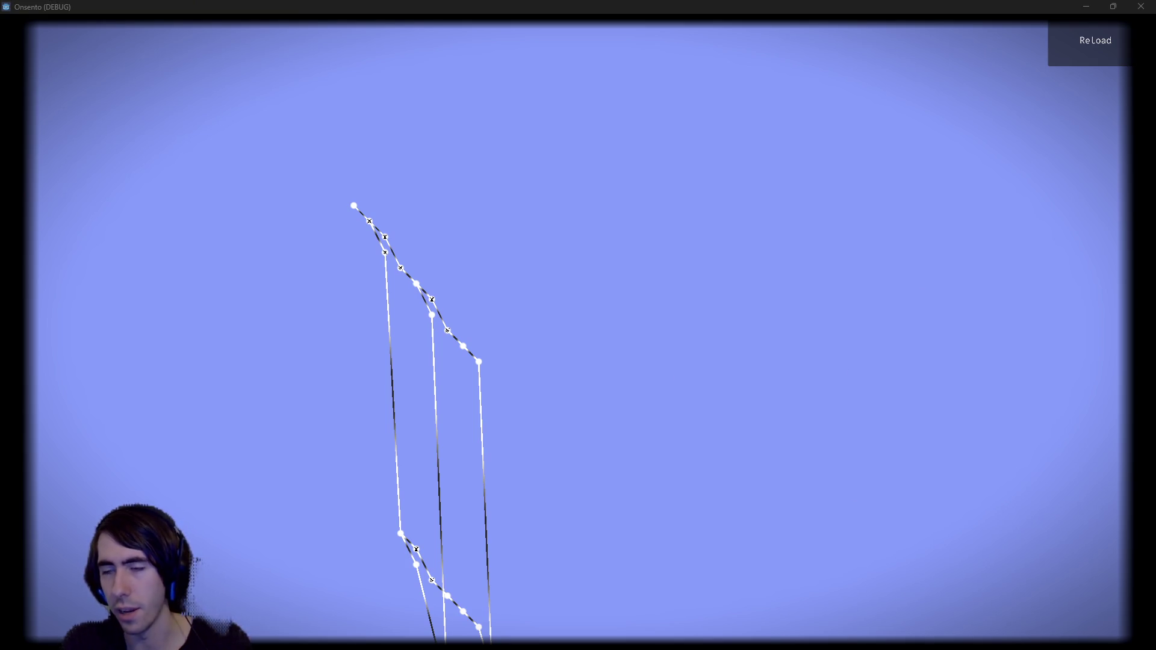
- Focus the running game window and close it
left_click(461, 467)
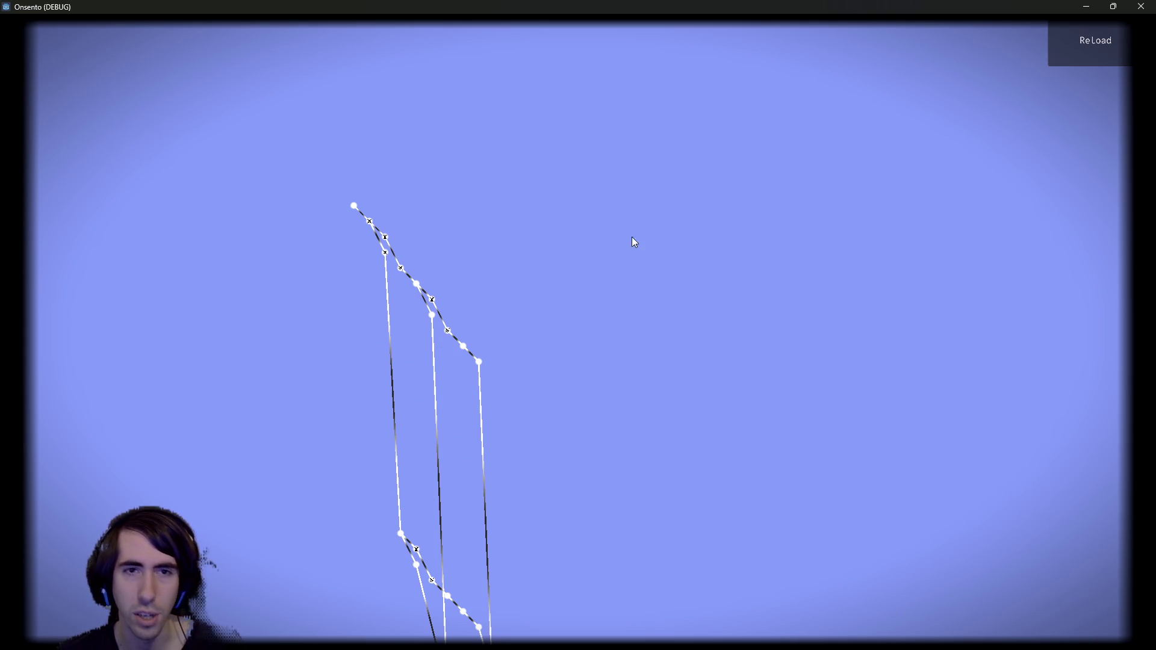
left_click(1141, 6)
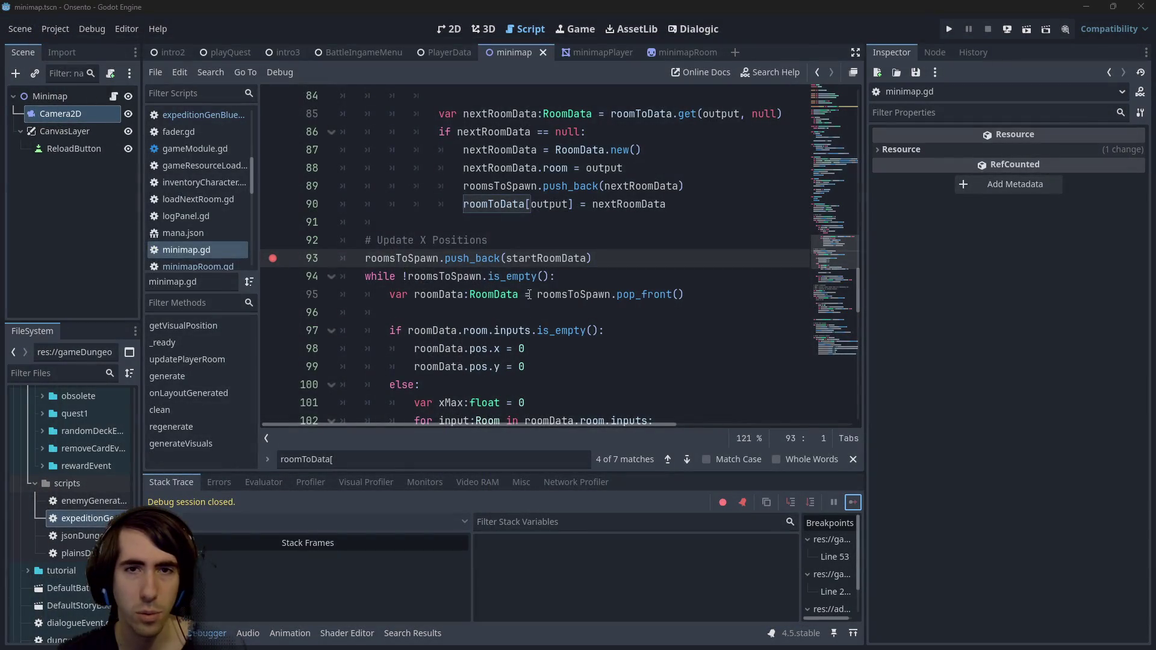
scroll(542, 300, "down", 6)
left_click(636, 402)
key("ctrl+k")
scroll(553, 313, "down", 2)
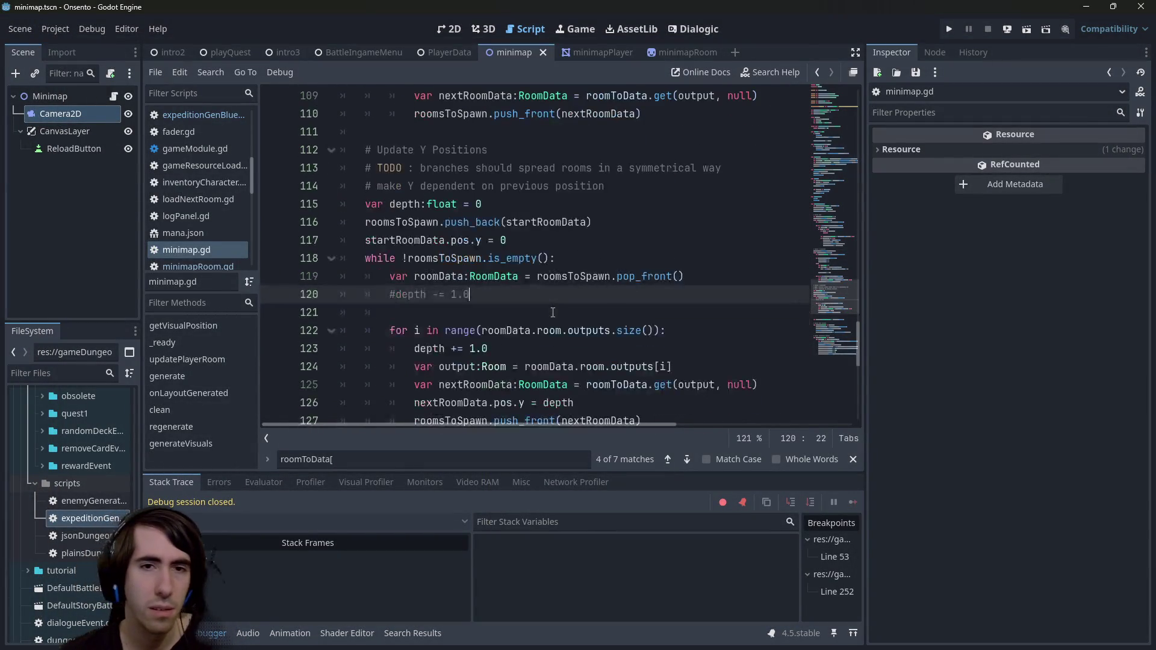
scroll(551, 294, "down", 1)
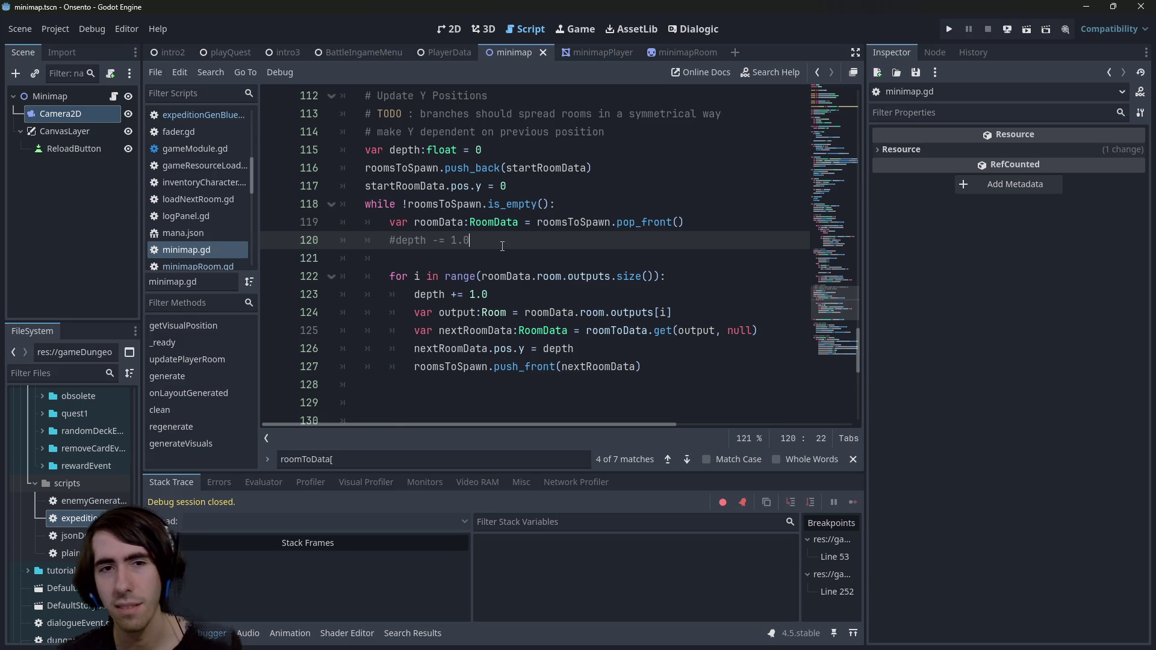
double_click(453, 223)
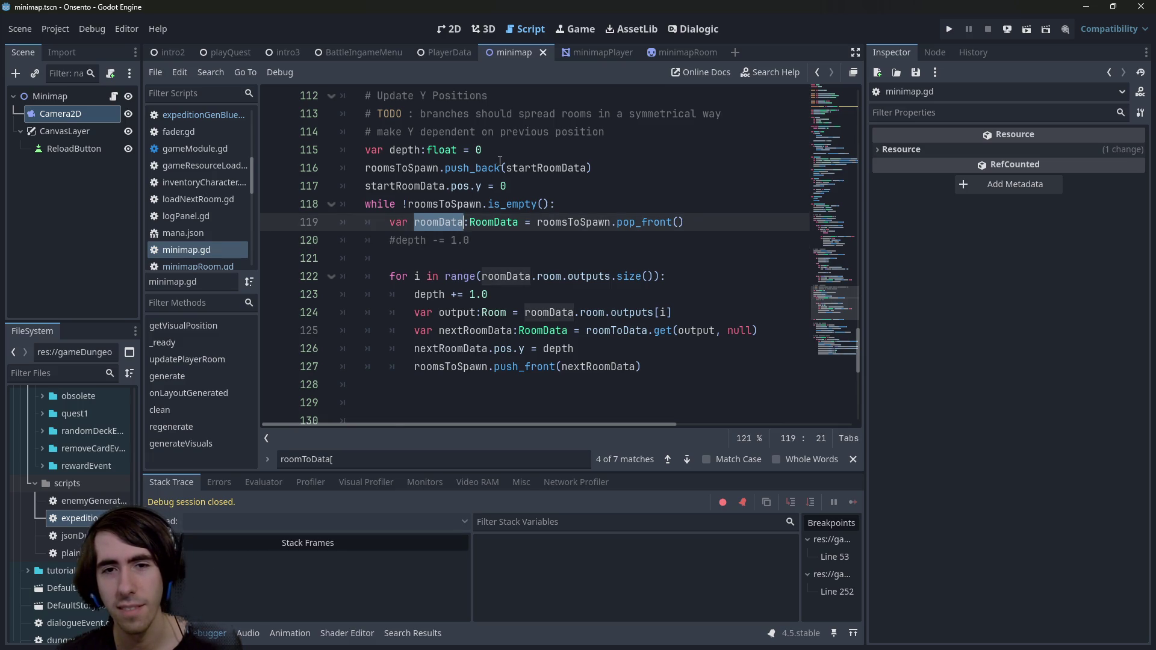
mouse_move(499, 161)
left_click(614, 331)
left_click(511, 349)
left_click(471, 366)
double_click(472, 364)
mouse_move(472, 365)
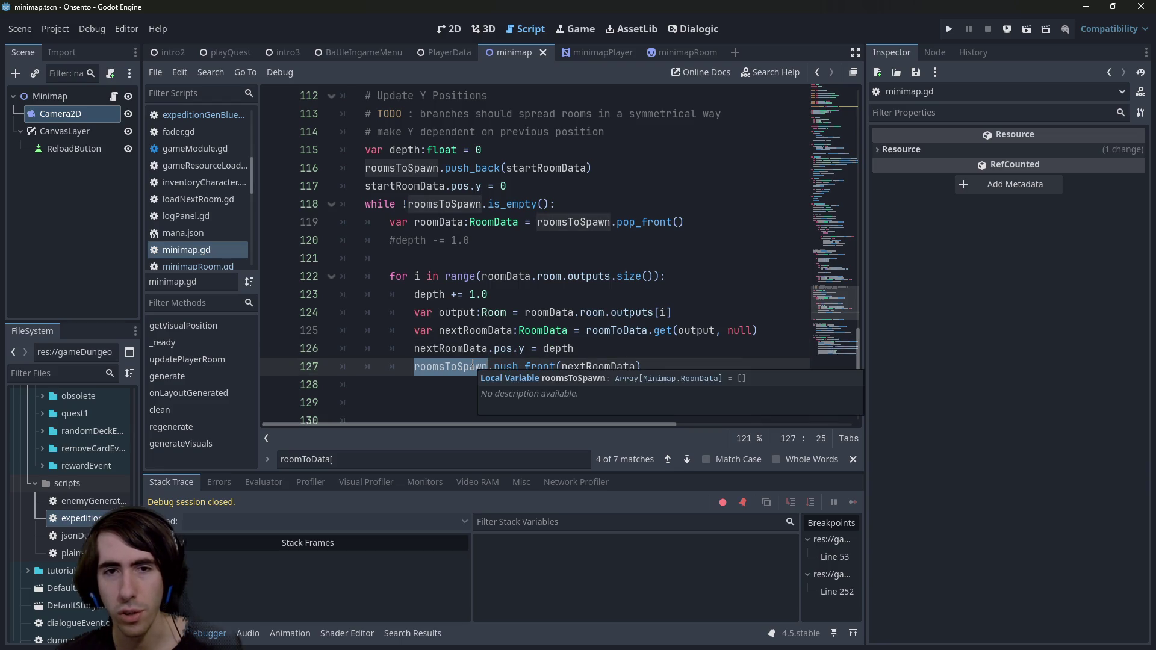
double_click(613, 312)
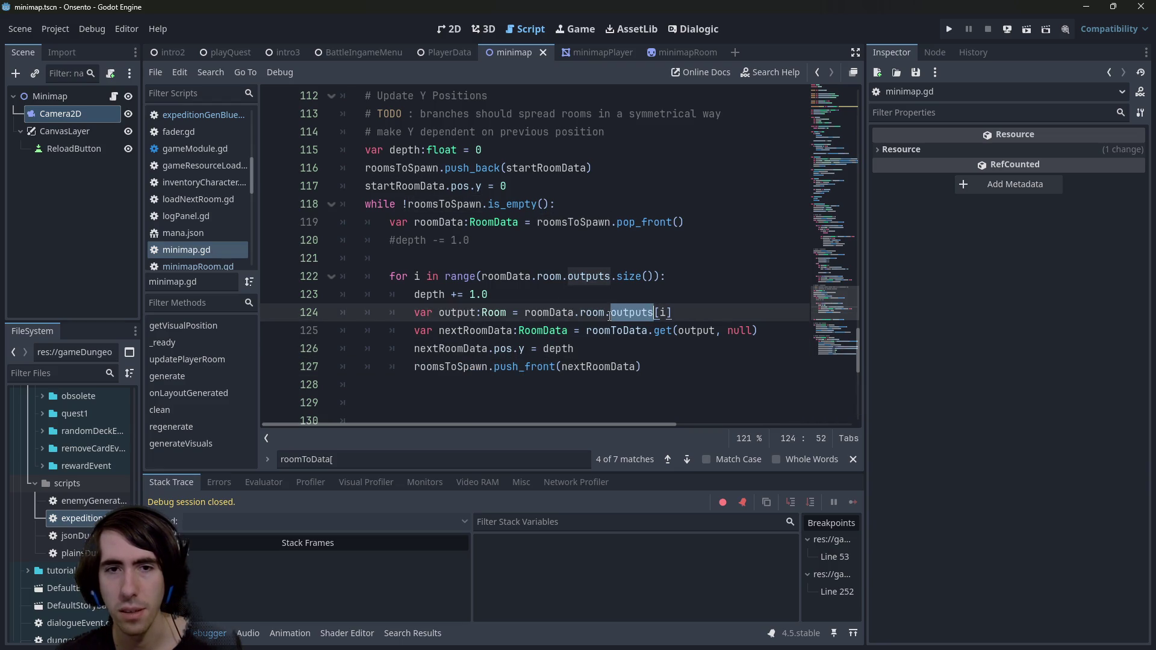
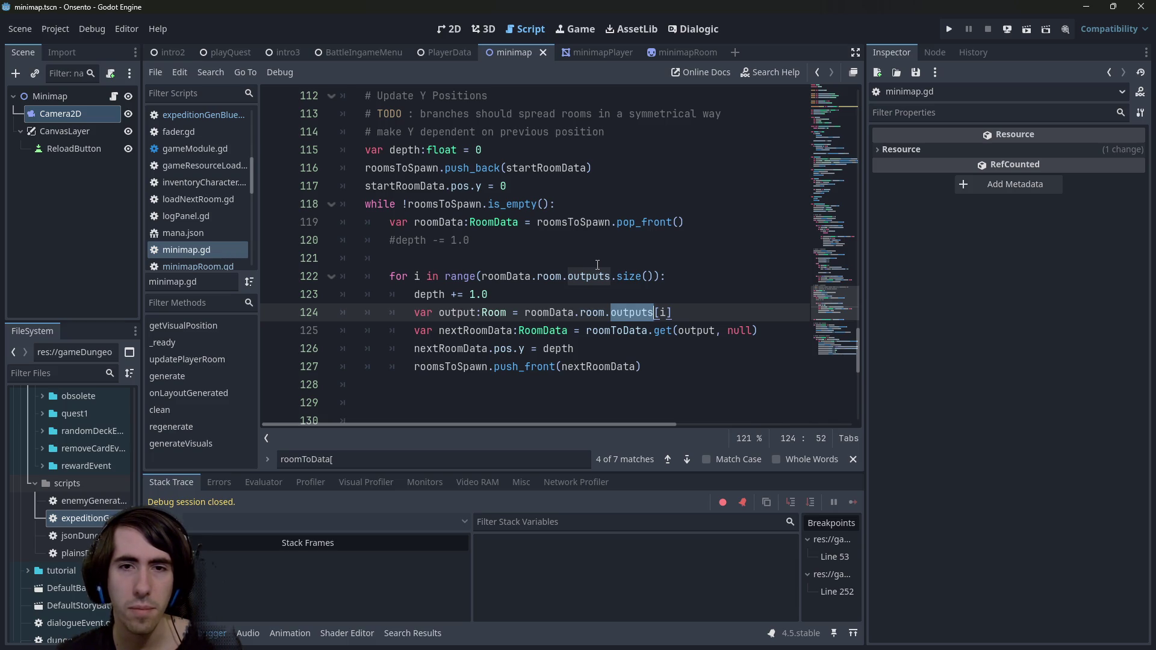
- Open a new line 126 below line 125 in minimap.gd for an if condition
double_click(474, 311)
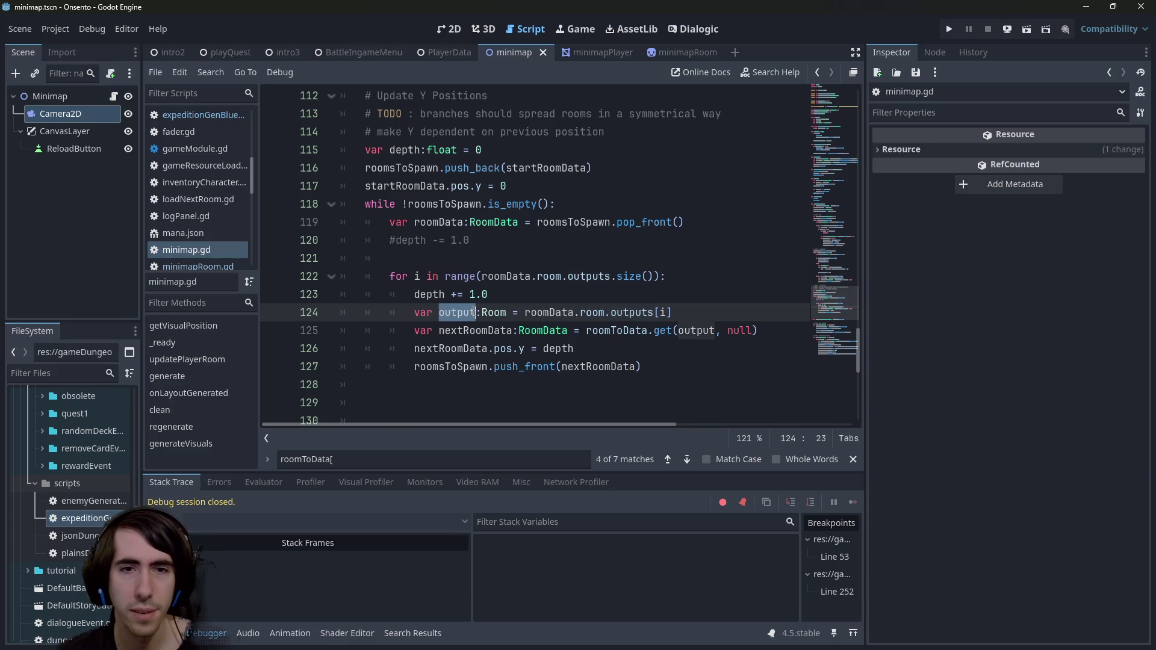
double_click(485, 330)
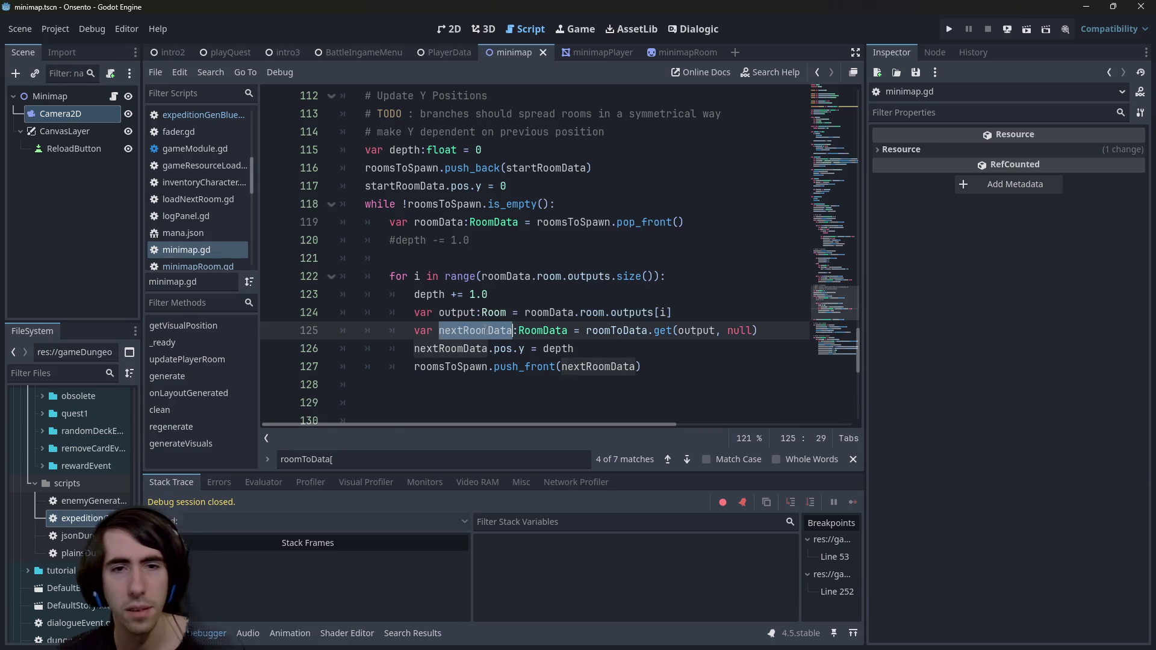
left_click(413, 332)
key("End")
key("Return")
type("if")
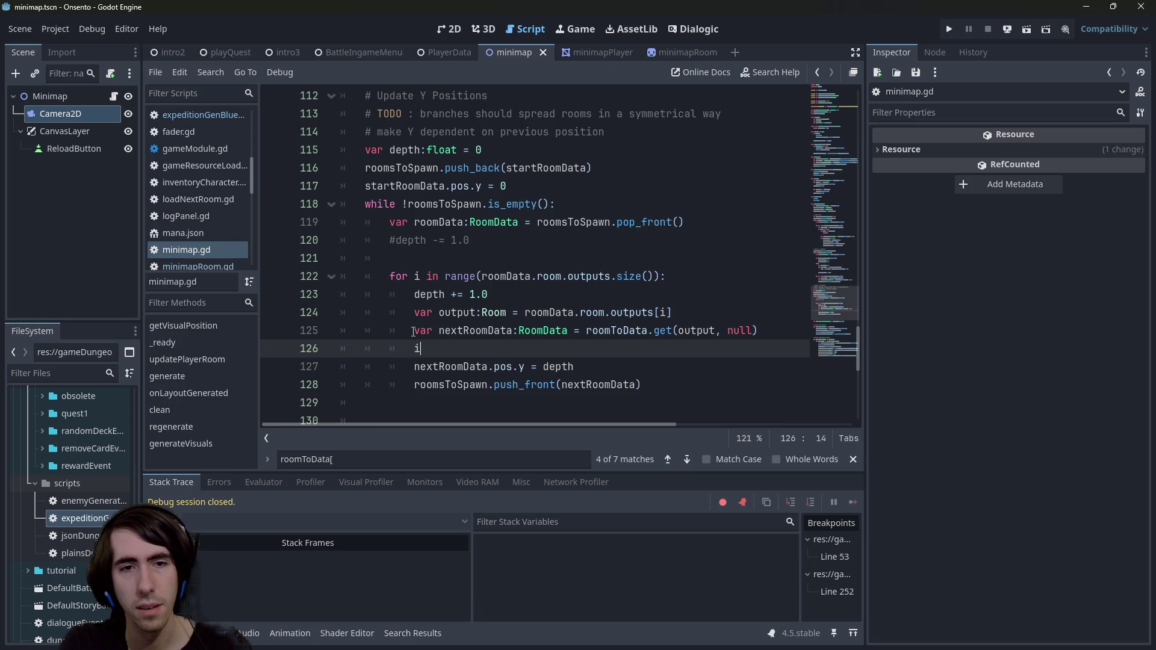
key("BackSpace")
key("BackSpace")
key("BackSpace")
key("ctrl+shift+k")
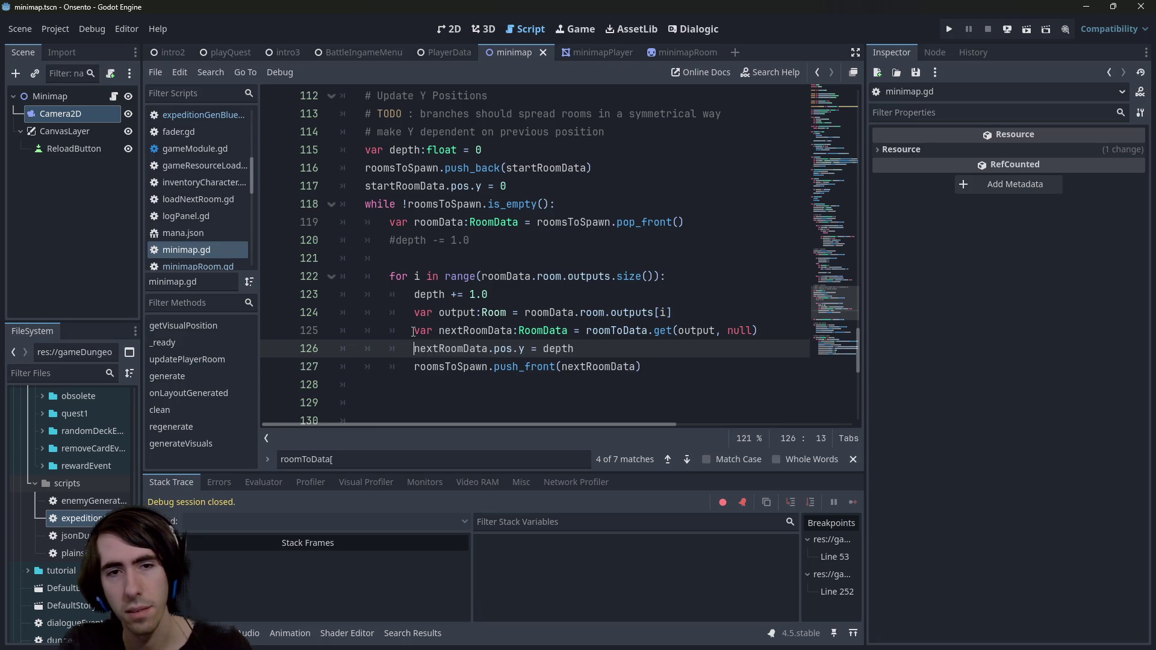
key("ctrl+z")
key("ctrl+z")
type("if pos.")
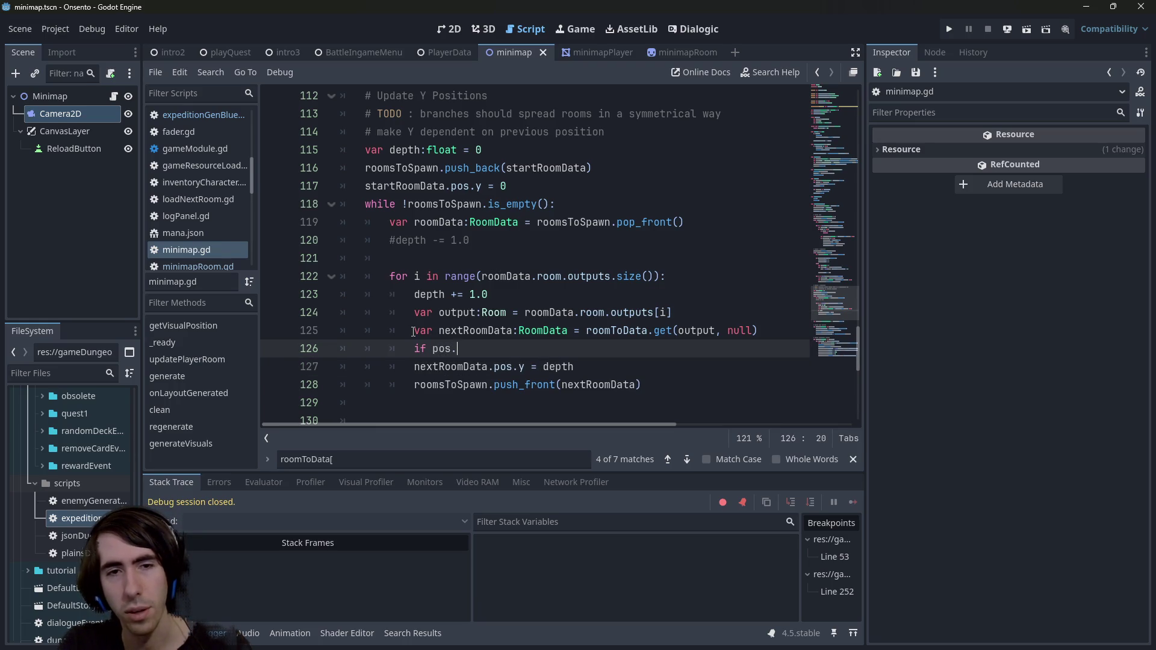
key("BackSpace")
key("BackSpace")
key("BackSpace")
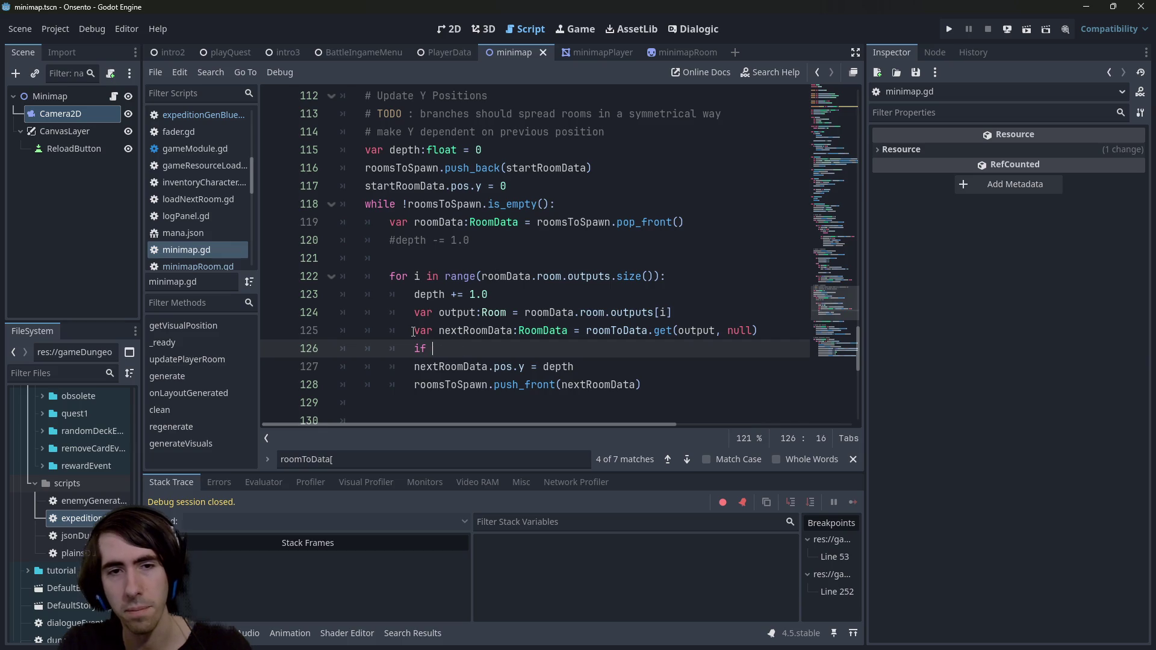
key("Up")
- Write the condition 'if nextRoomData.pos.is_equal_approx(Vector2.ZERO)' on line 126
key("ctrl+shift+Right")
key("ctrl+c")
key("Down")
key("End")
key("ctrl+v")
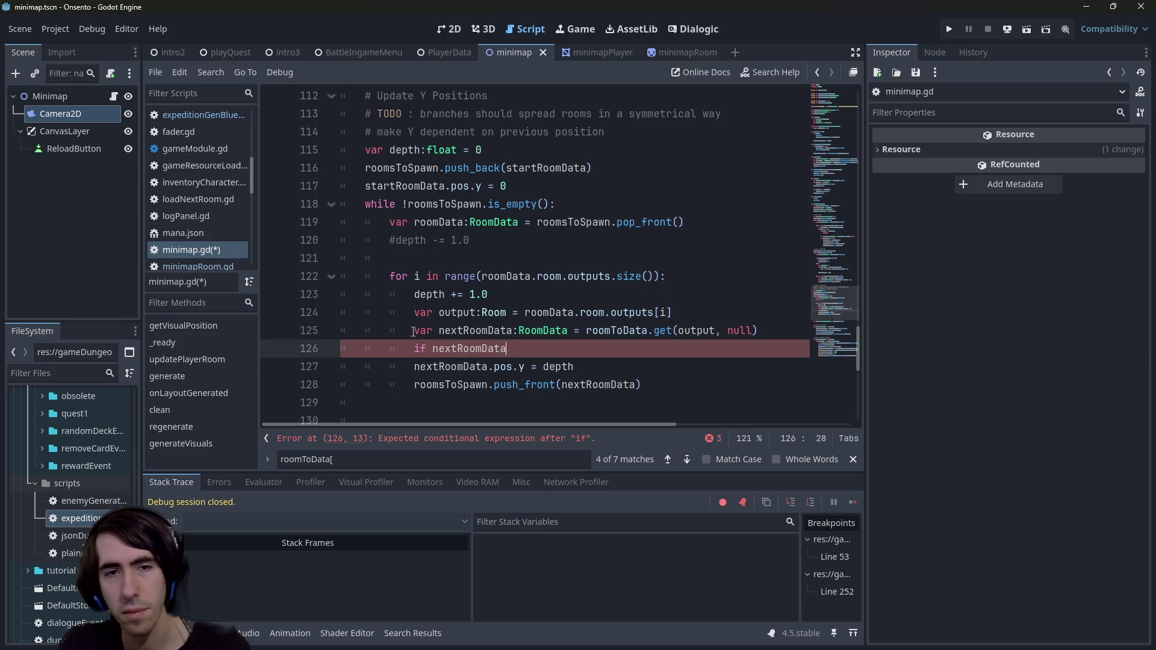
type(".x")
key("BackSpace")
key("BackSpace")
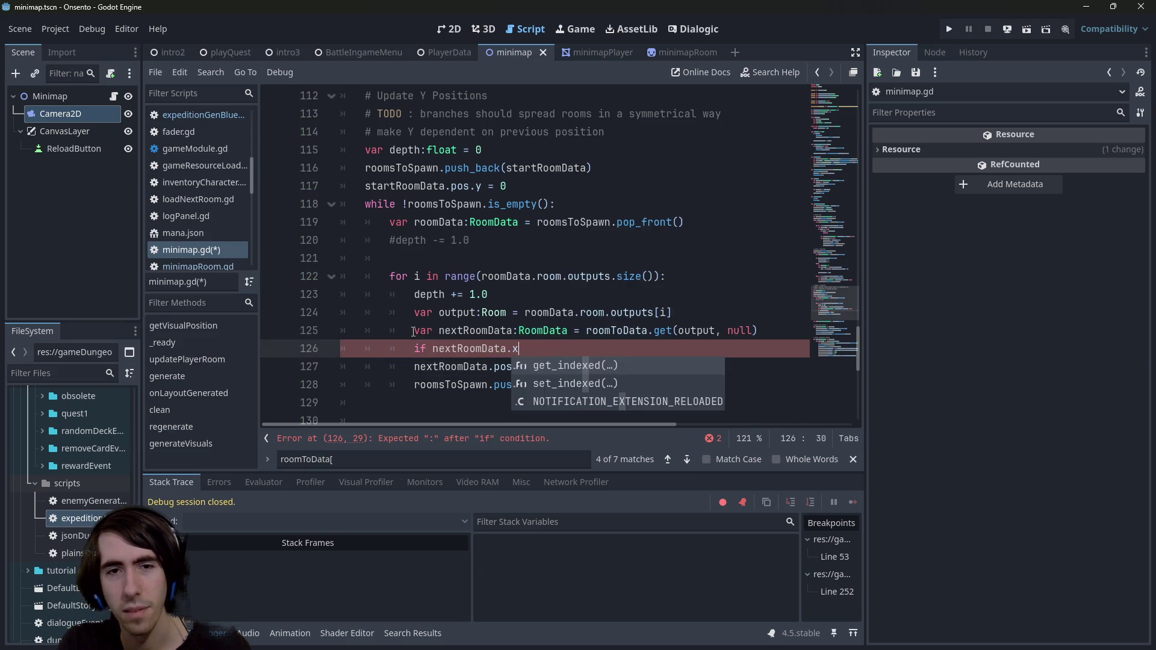
type("pos !")
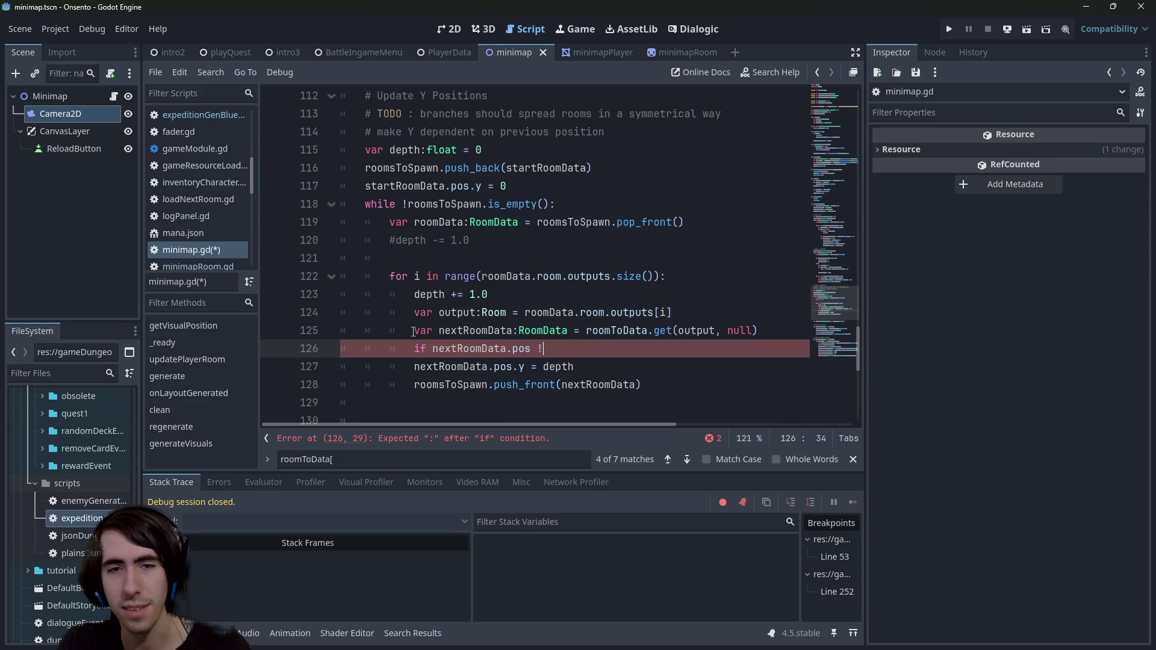
type("is_e")
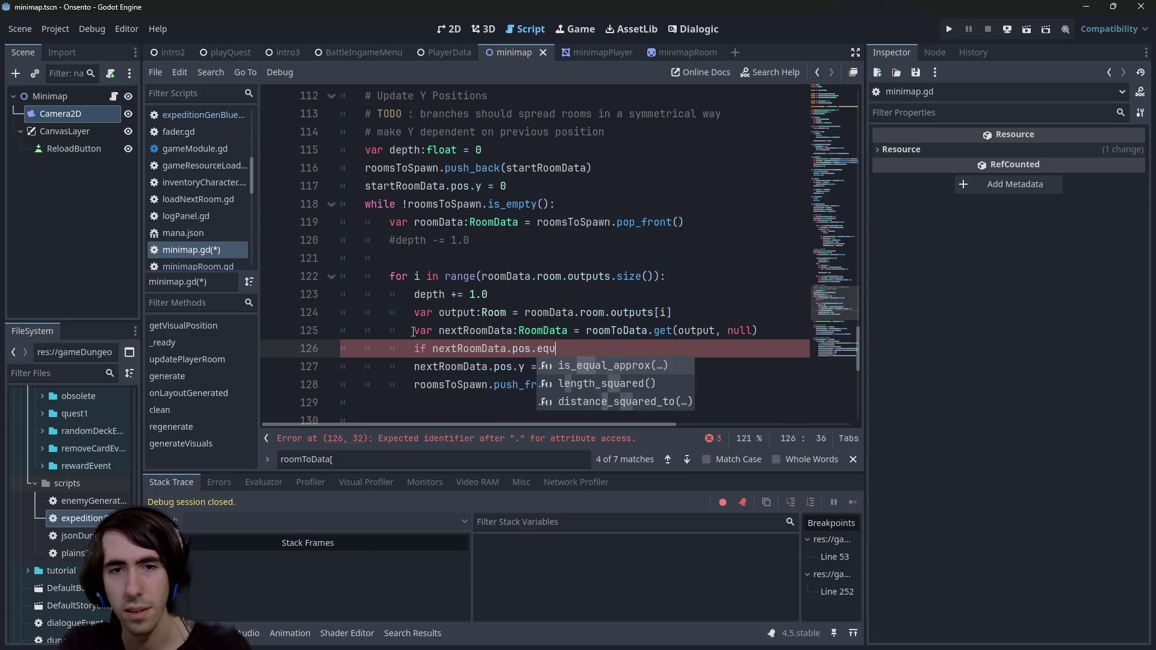
key("Return")
type("Vector2.Z")
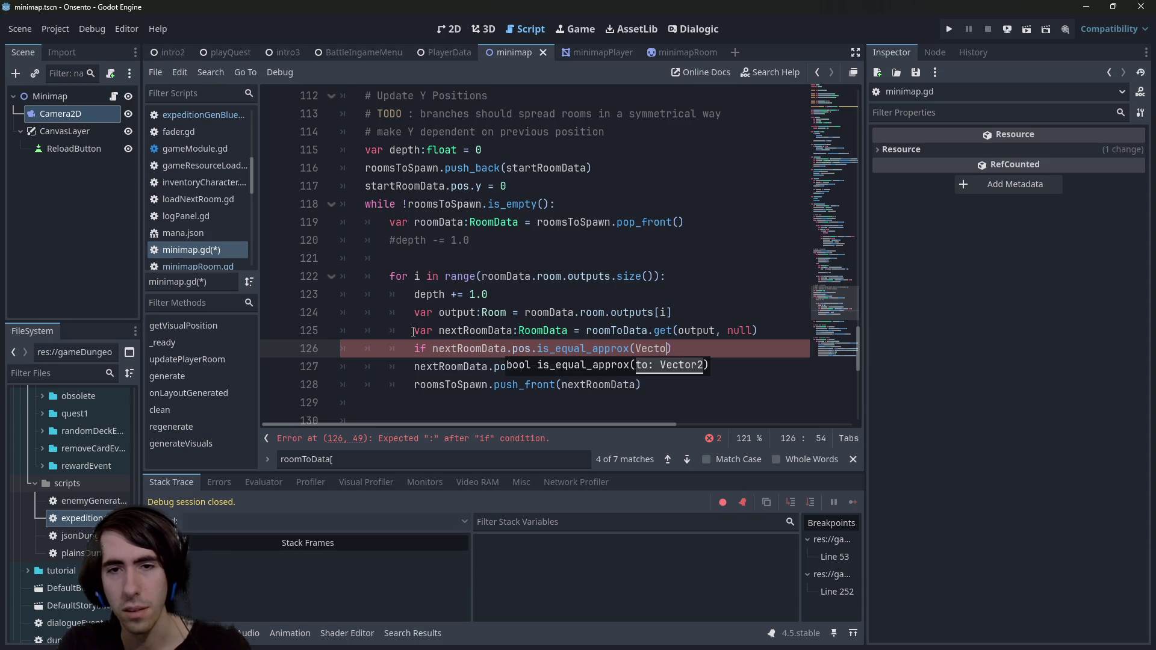
key("Return")
type(")")
- Indent the two lines under the condition, save minimap.gd, and run the scene
left_click_drag(413, 365, 406, 384)
key("Tab")
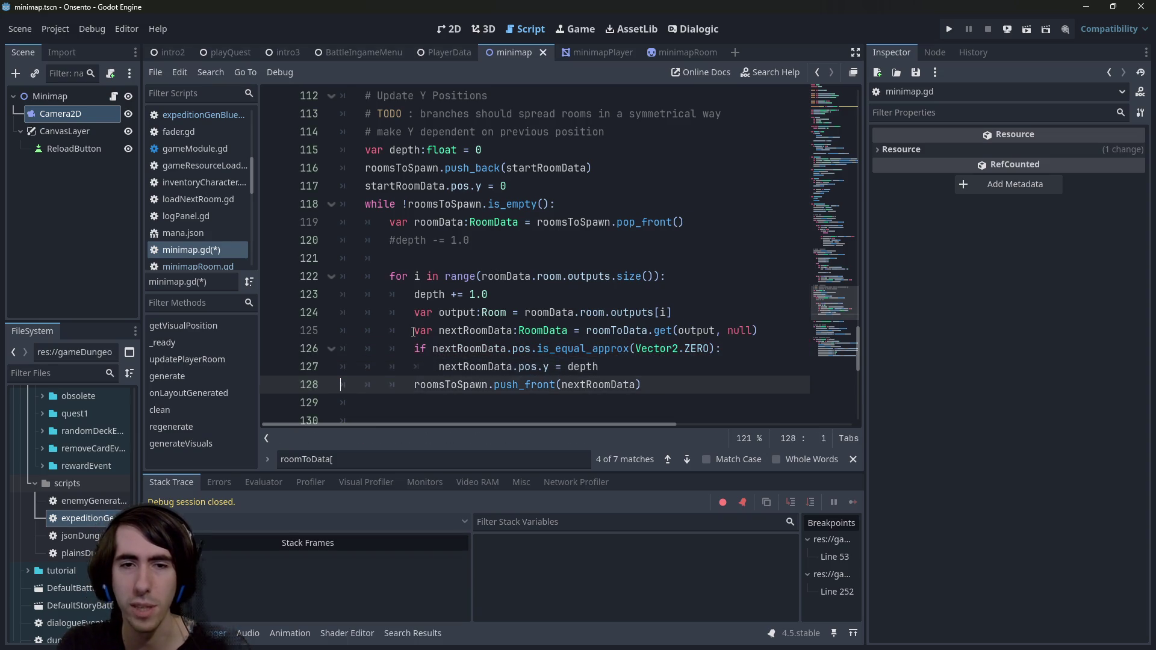
key("ctrl+s")
key("F6")
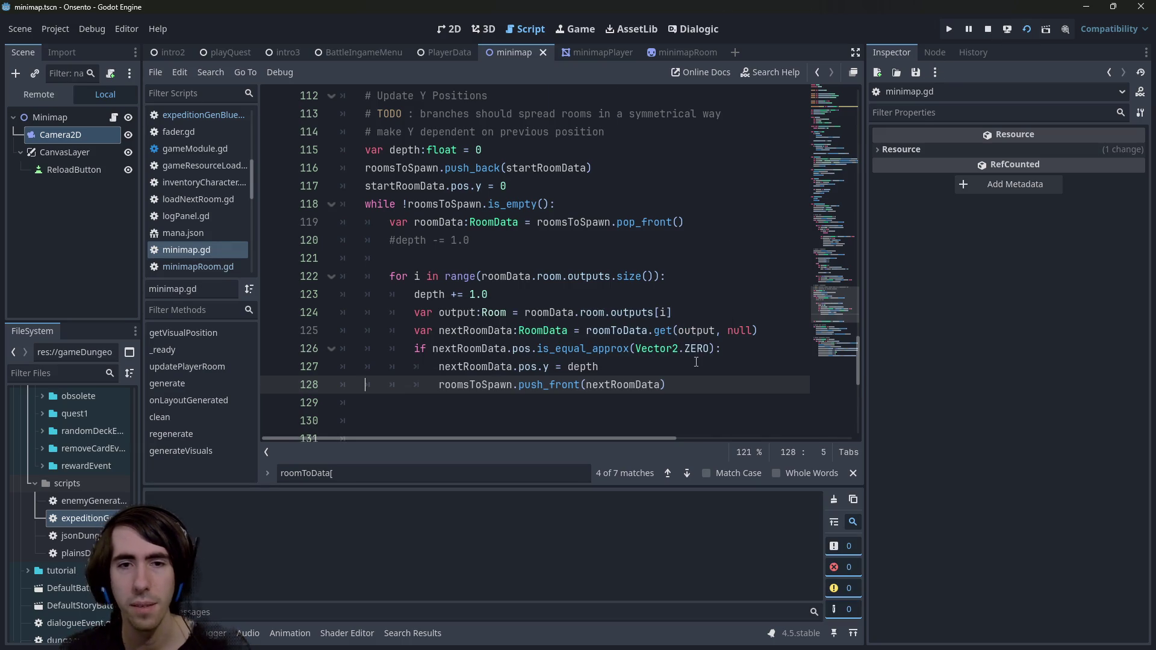
- View the running game, whose minimap draws all rooms in one flat row, then close it
left_click_drag(439, 329, 665, 385)
left_click(665, 386)
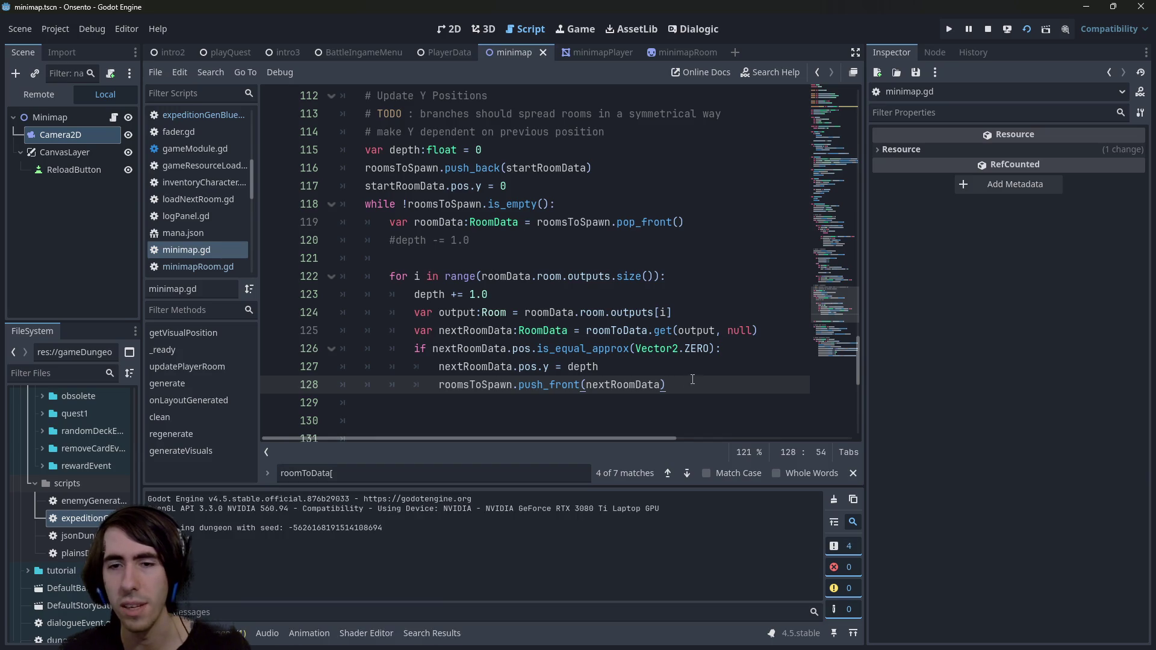
left_click(775, 644)
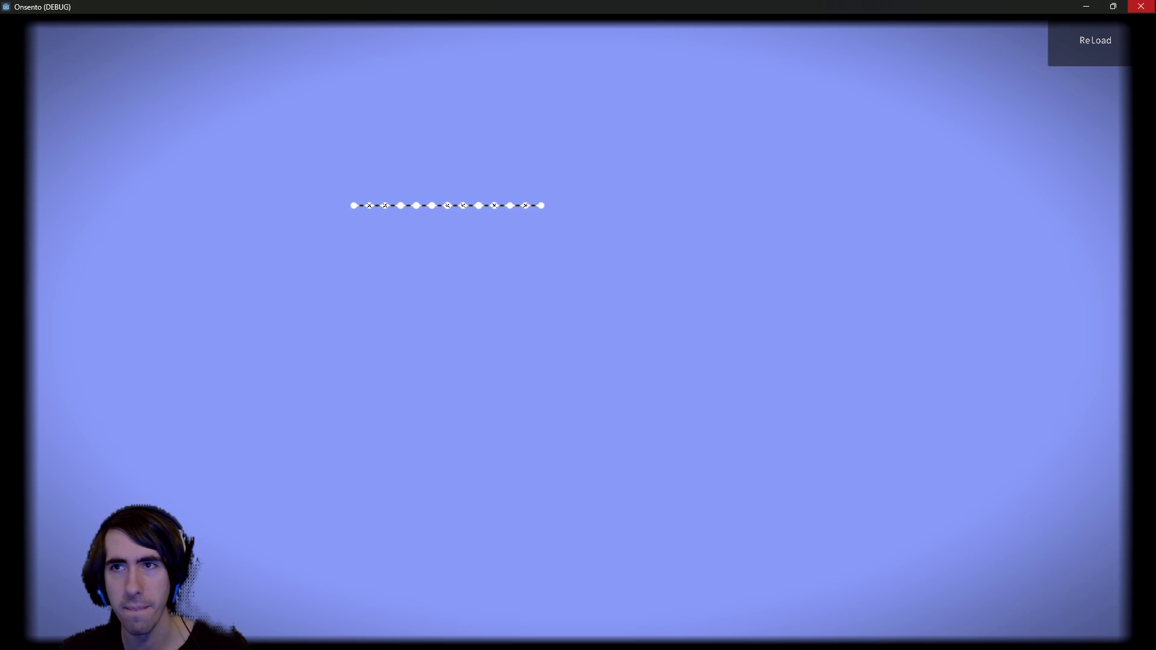
left_click(1136, 7)
scroll(559, 311, "down", 3)
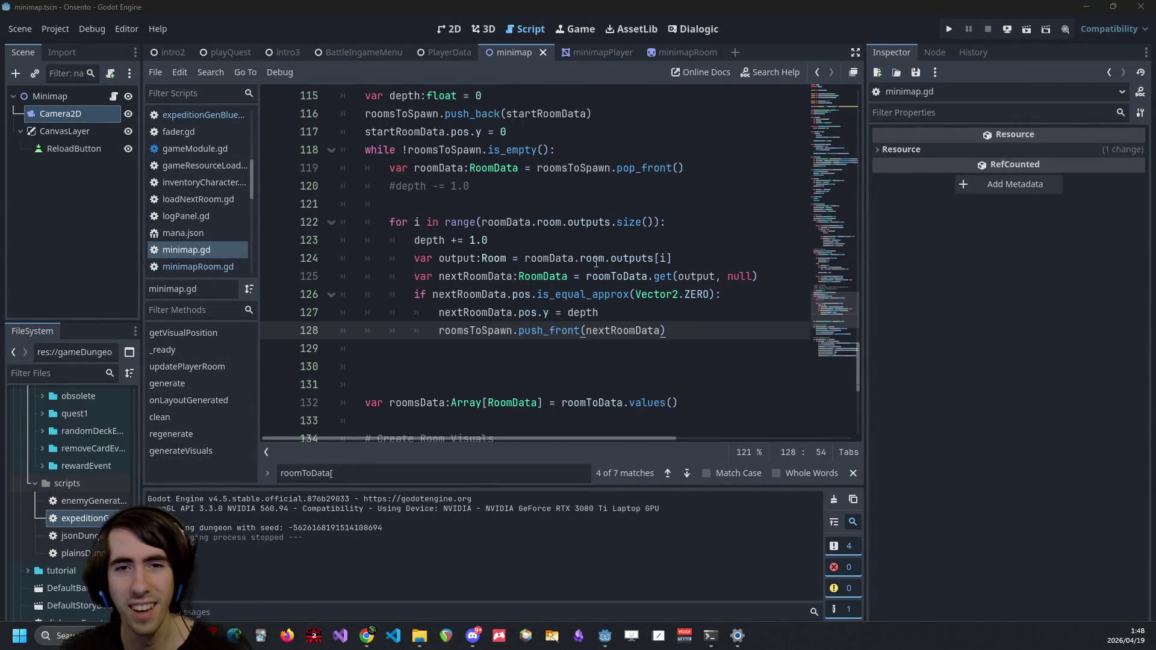
- Review line 126's is_equal_approx call and the uses of nextRoomData
scroll(596, 262, "up", 1)
left_click(528, 349)
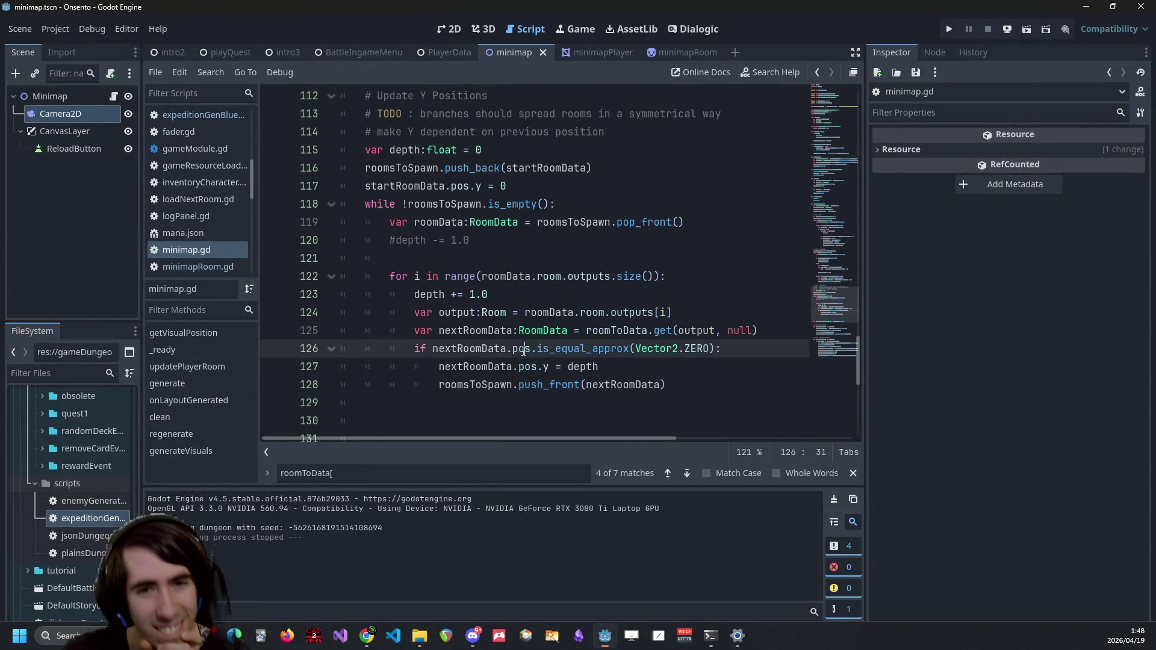
mouse_move(677, 348)
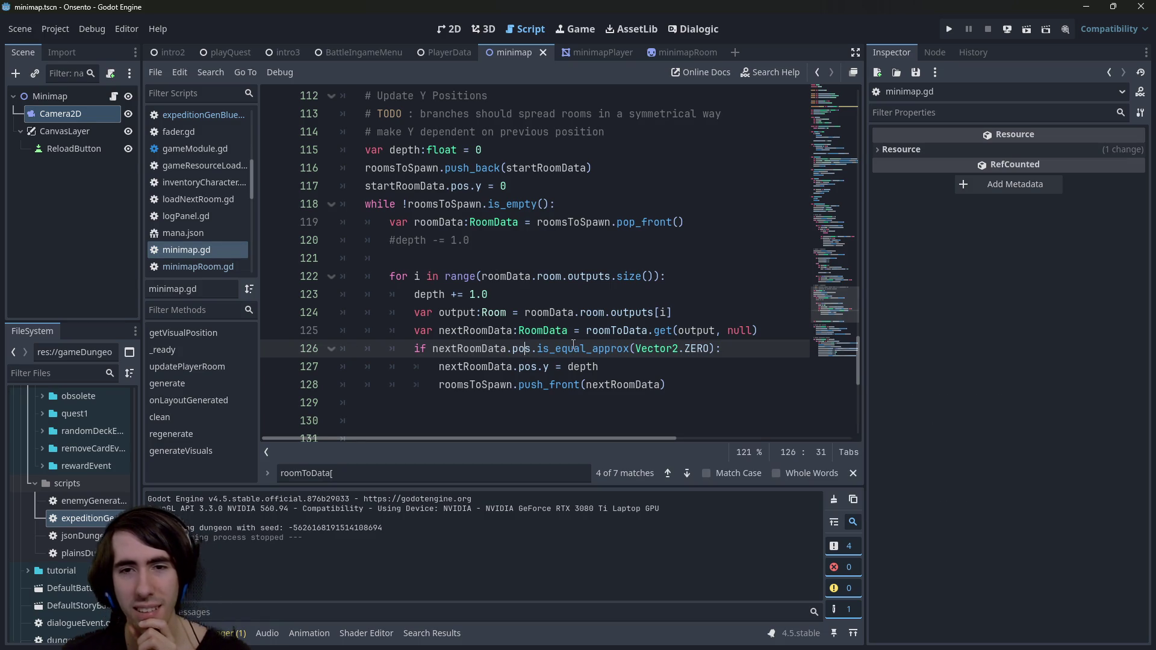
double_click(544, 348)
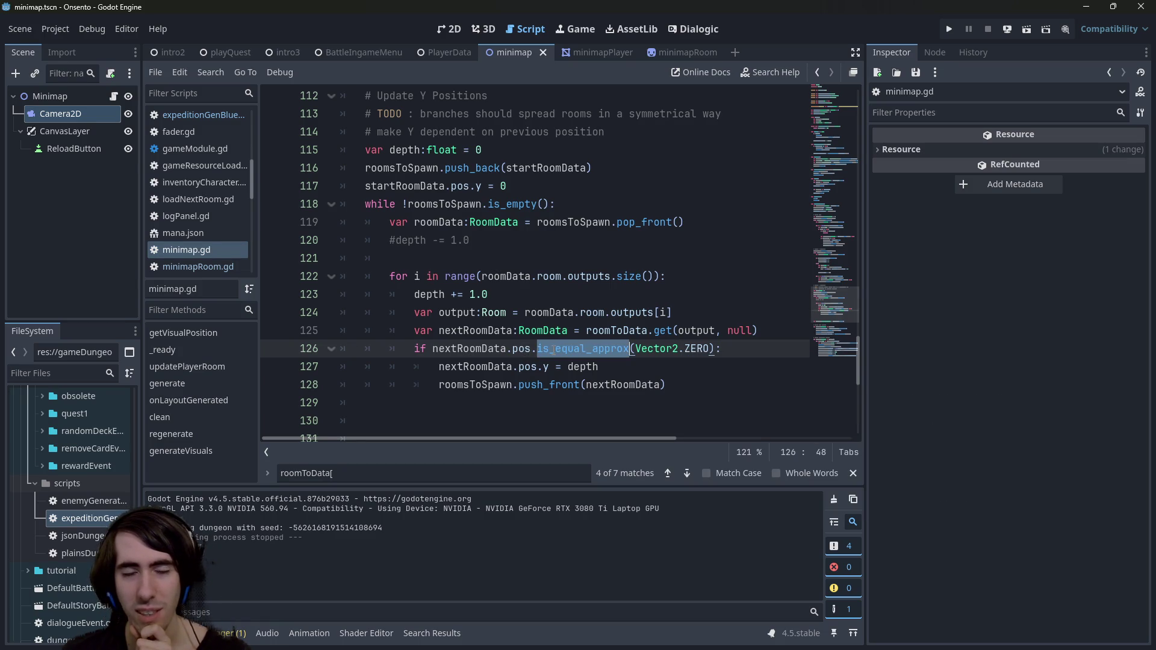
left_click(532, 241)
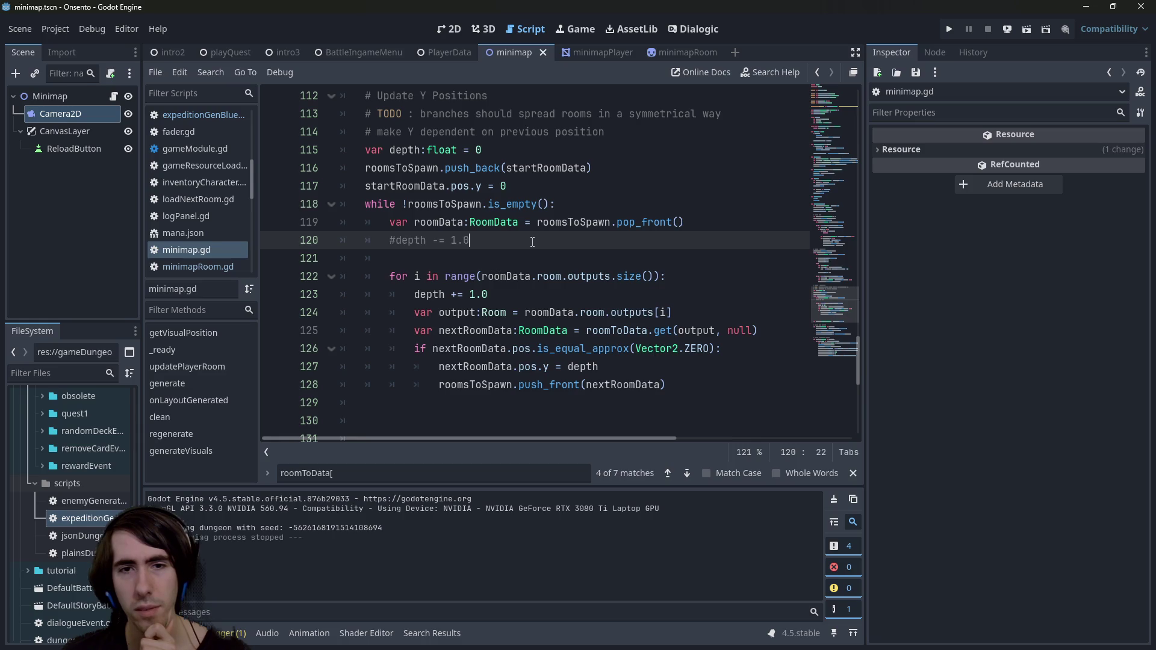
double_click(434, 350)
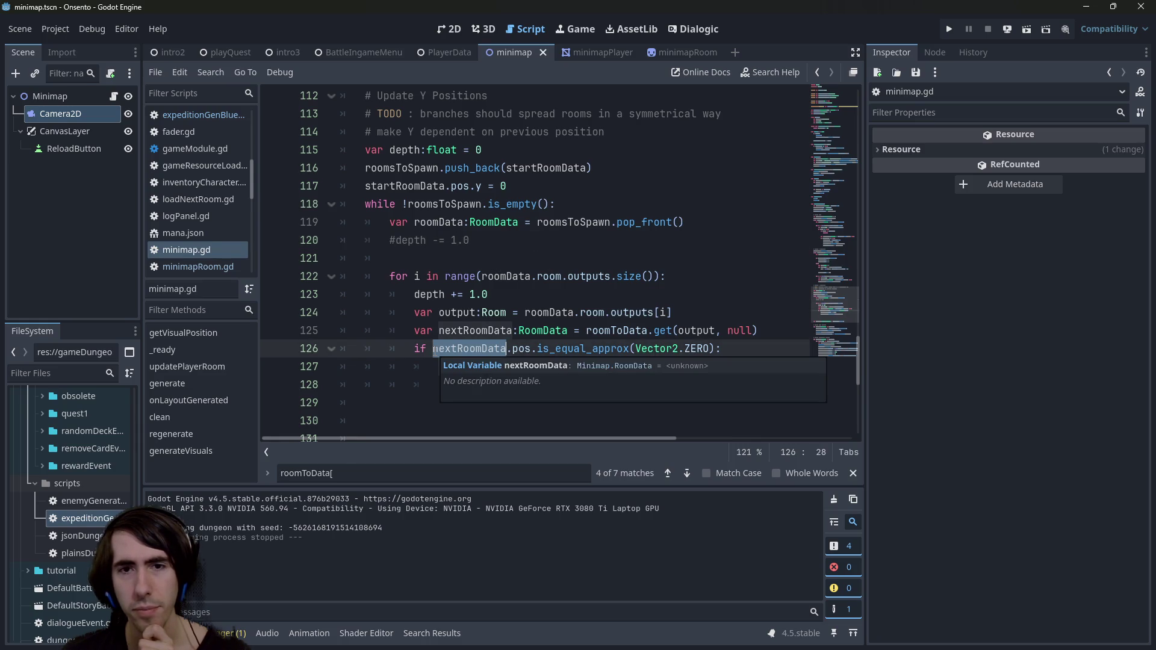
scroll(570, 285, "up", 3)
scroll(570, 285, "down", 3)
- Change line 126 to 'if is_zero_approx(nextRoomData.pos.y):', commenting out the old check, and rerun
left_click(531, 349)
type(".y")
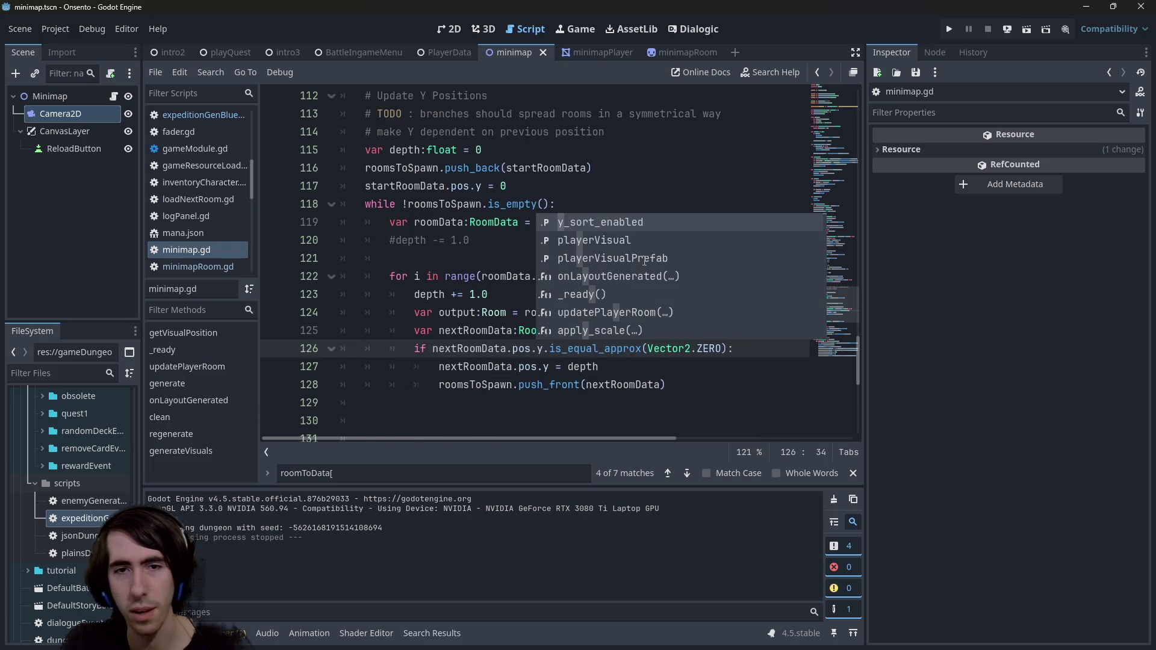
type("equal")
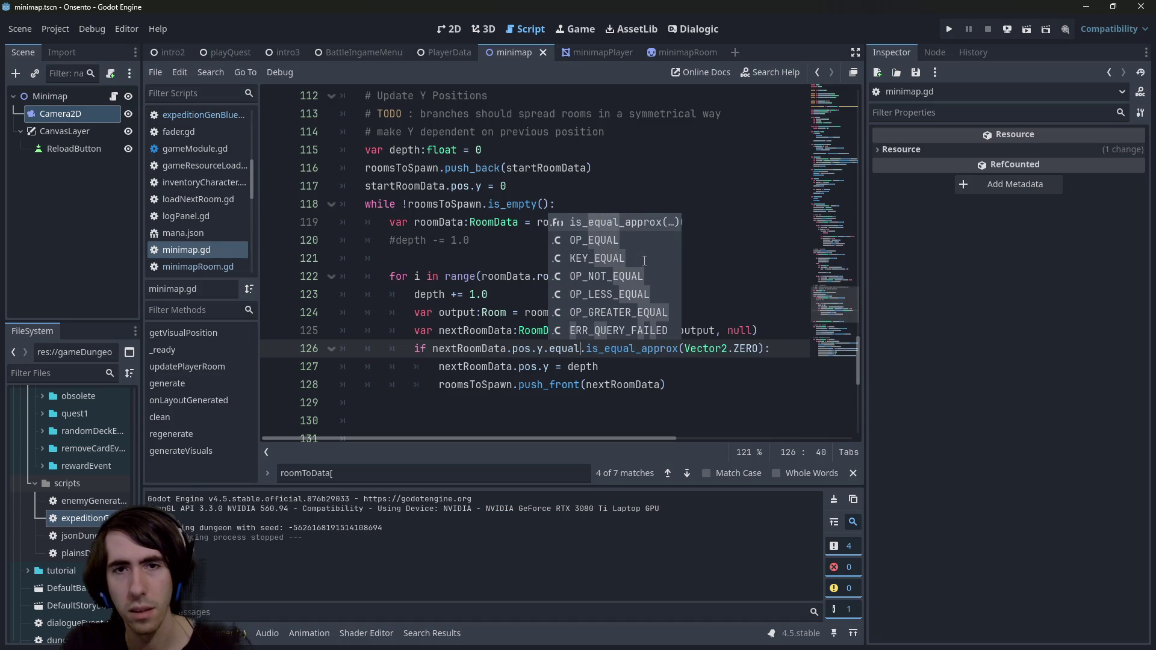
key("BackSpace")
key("BackSpace")
key("BackSpace")
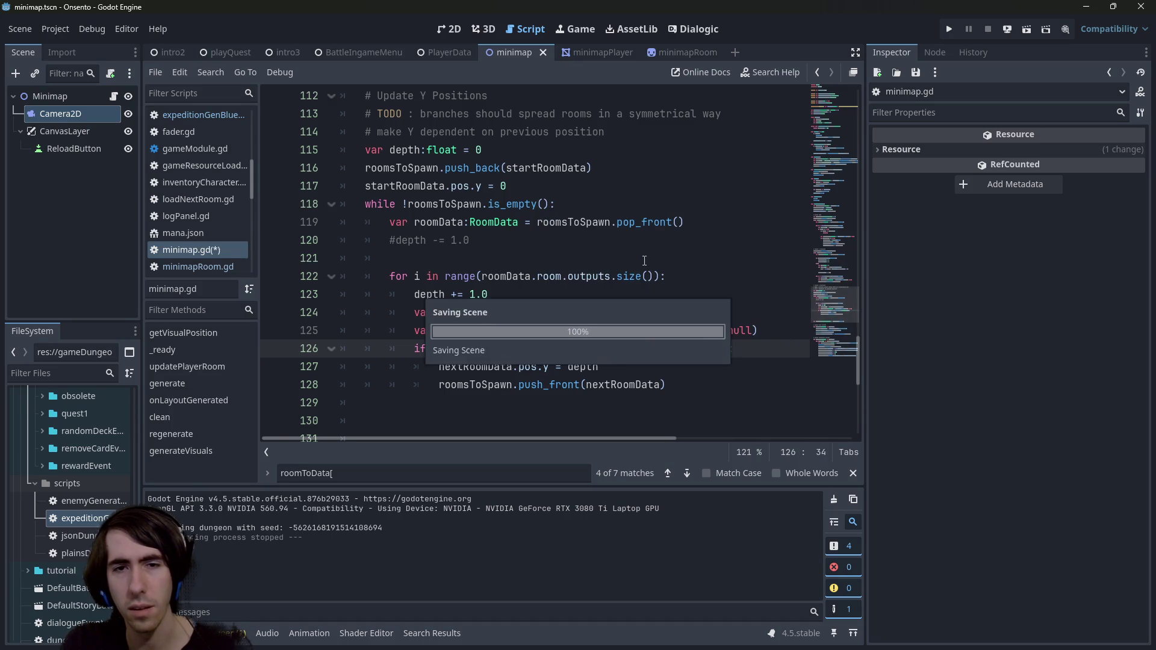
type("#")
key("Left")
key("Left")
key("Left")
type(".")
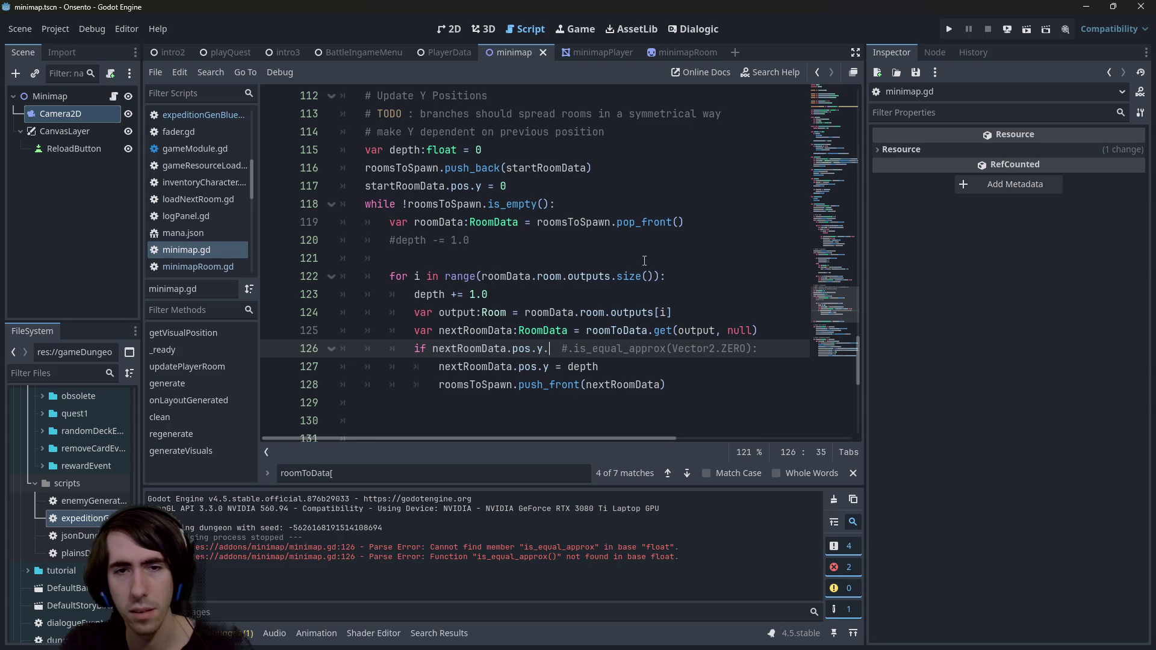
key("BackSpace")
key("Left")
key("Left")
type("approx")
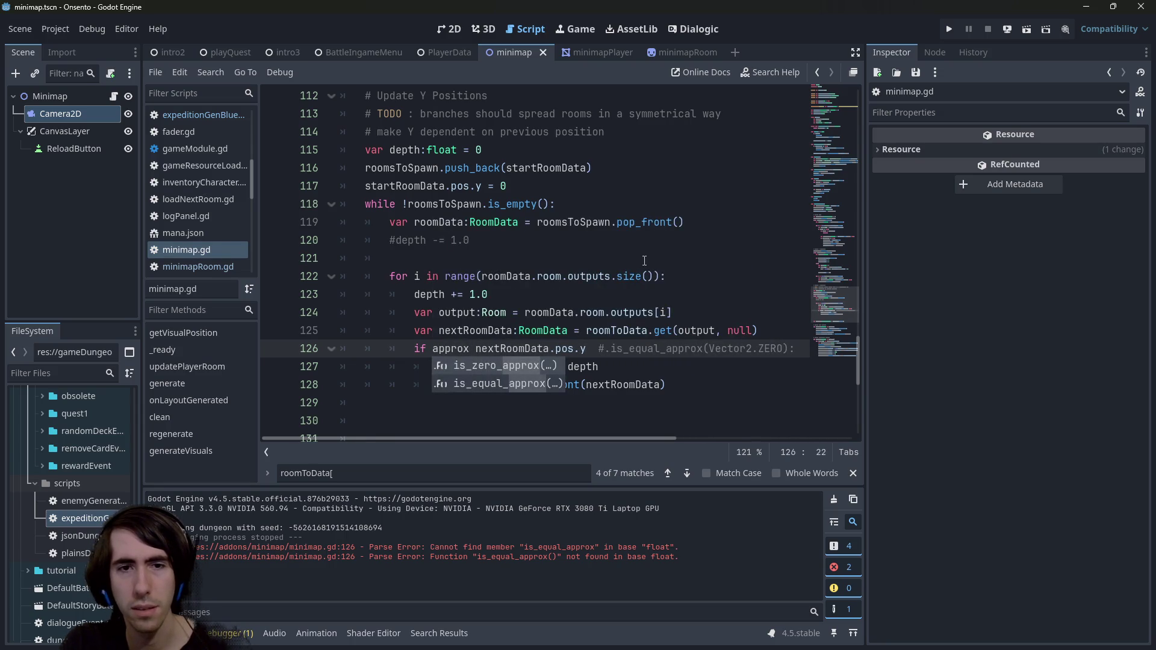
key("Return")
key("Delete")
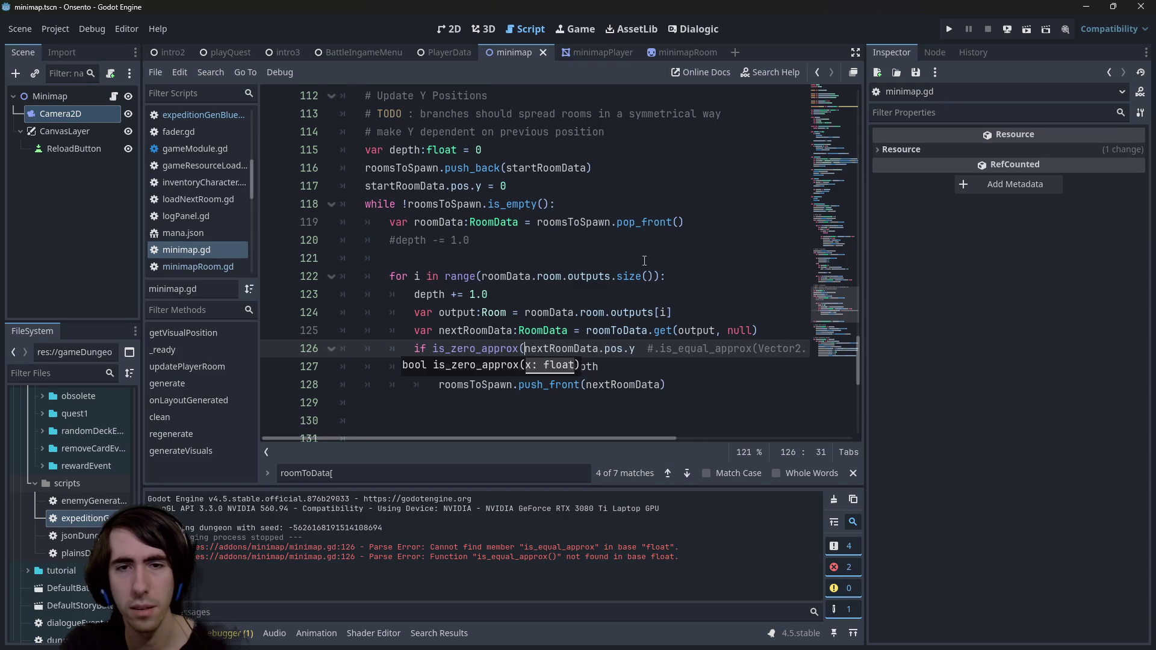
key("Right")
key("Right")
type(");")
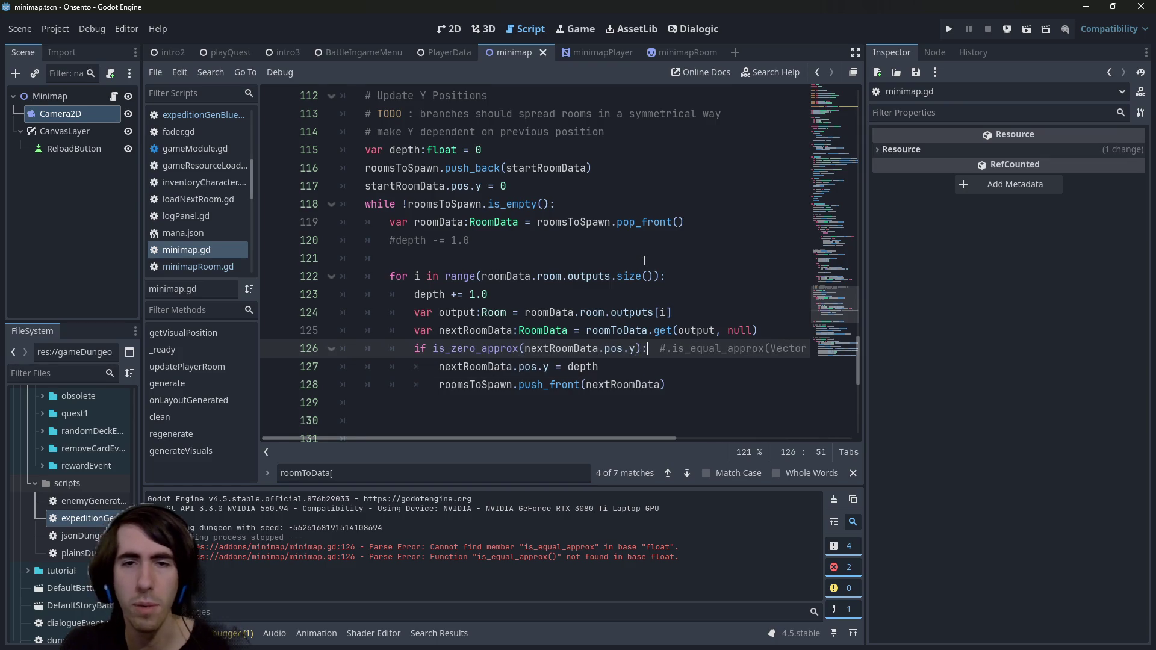
left_click(1019, 34)
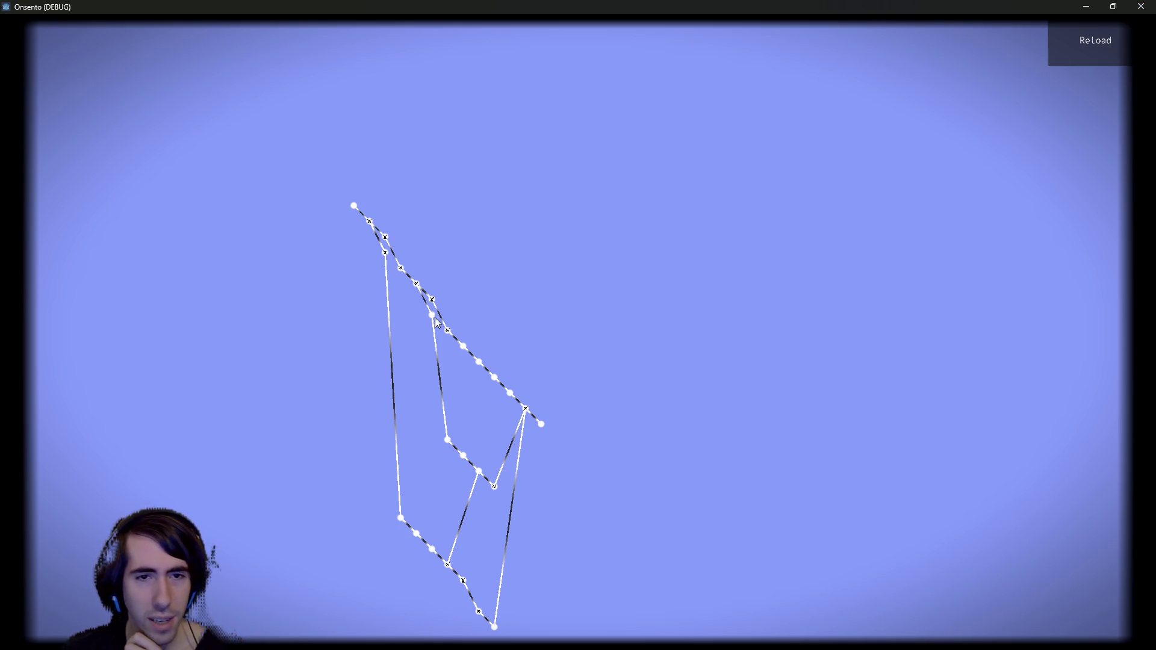
- Close the game after confirming the minimap rooms branch into separate paths
left_click(1130, 6)
scroll(295, 231, "up", 8)
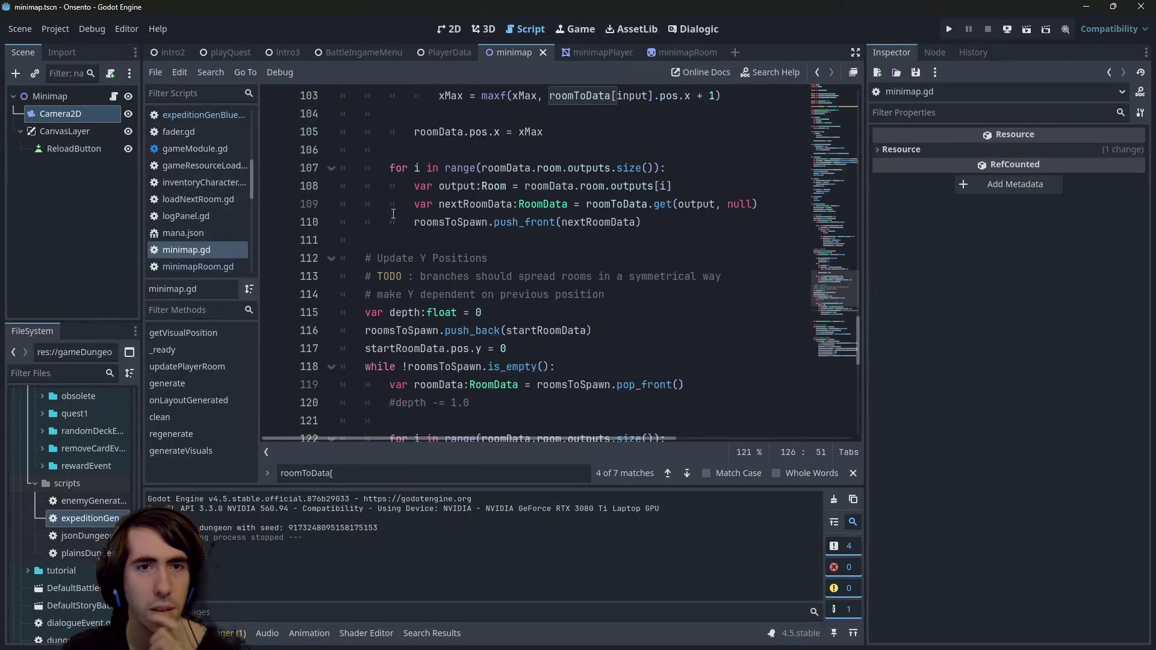
- Move the Camera2D to (1629, 1204) in the 2D view and save the scene
scroll(410, 206, "down", 3)
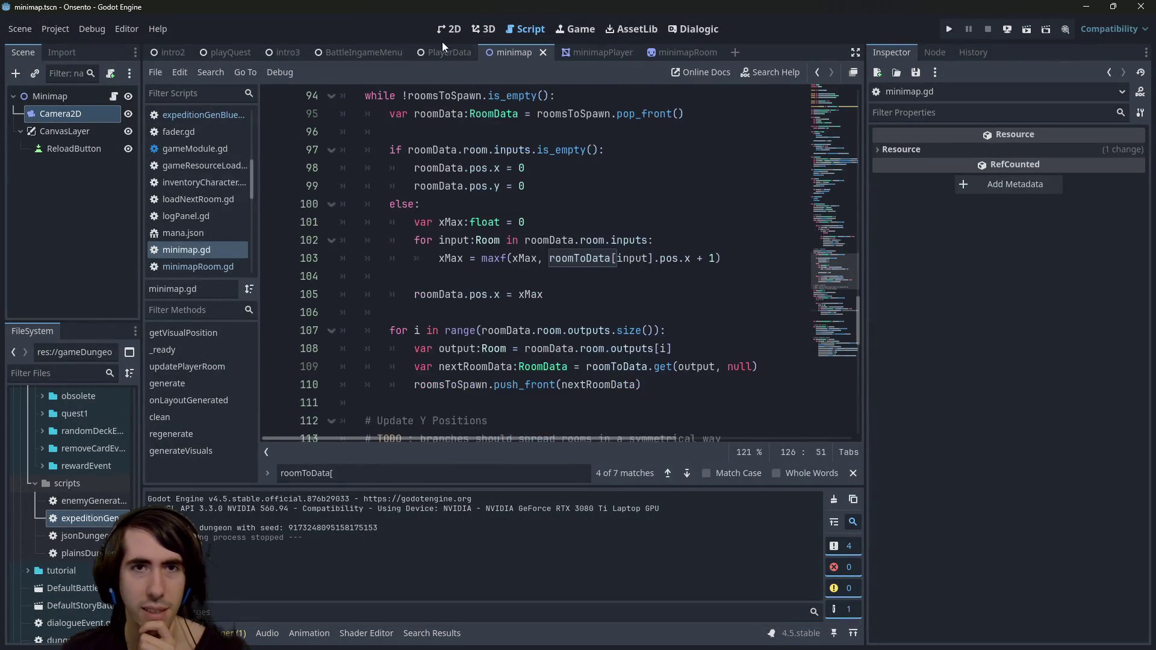
left_click(448, 29)
left_click_drag(585, 331, 623, 414)
key("ctrl+s")
- Add a breakpoint on minimap.gd line 93 and run the scene for debugging
left_click(509, 29)
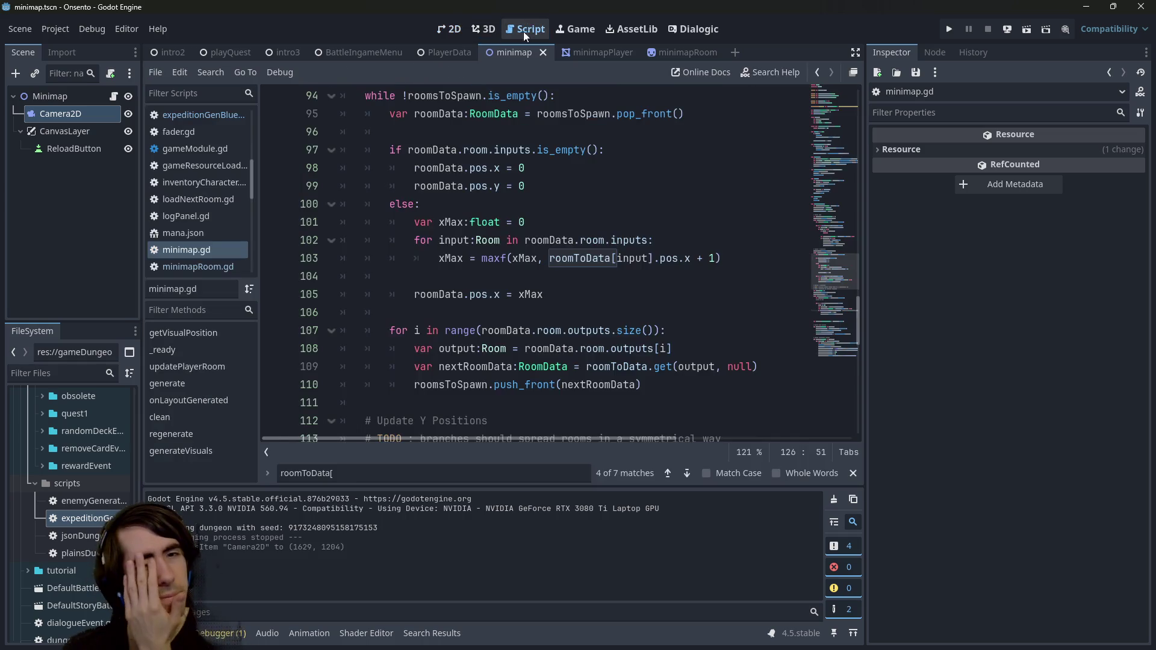
scroll(394, 271, "down", 4)
scroll(341, 215, "up", 6)
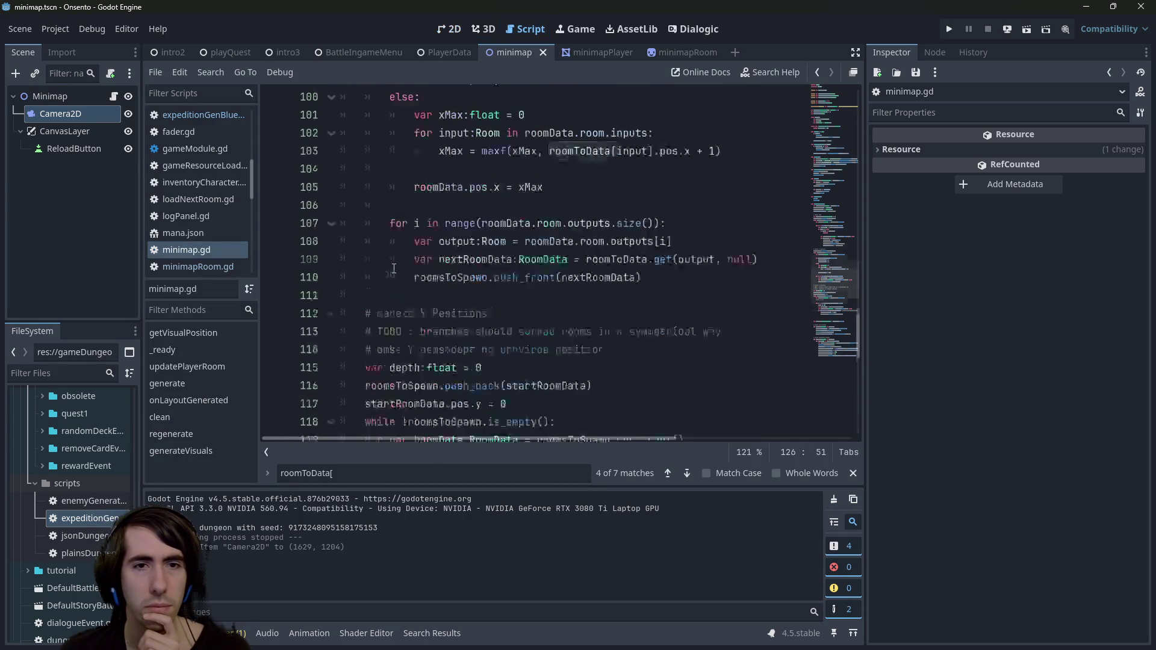
scroll(341, 215, "up", 6)
scroll(326, 301, "down", 4)
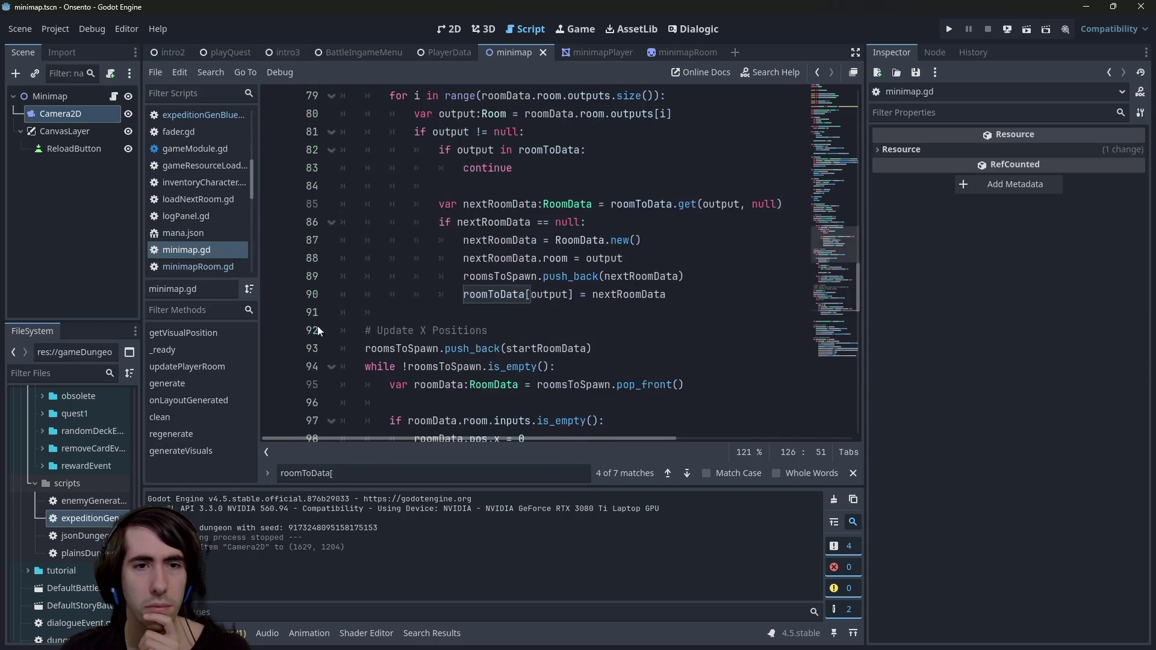
left_click(272, 348)
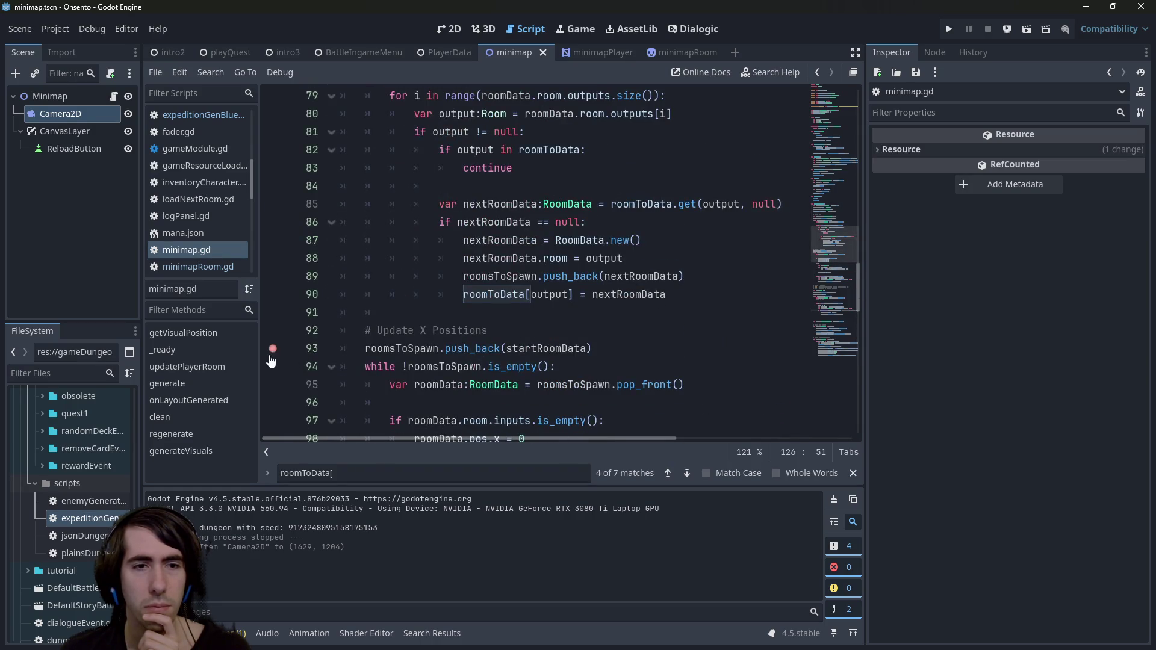
left_click(1027, 28)
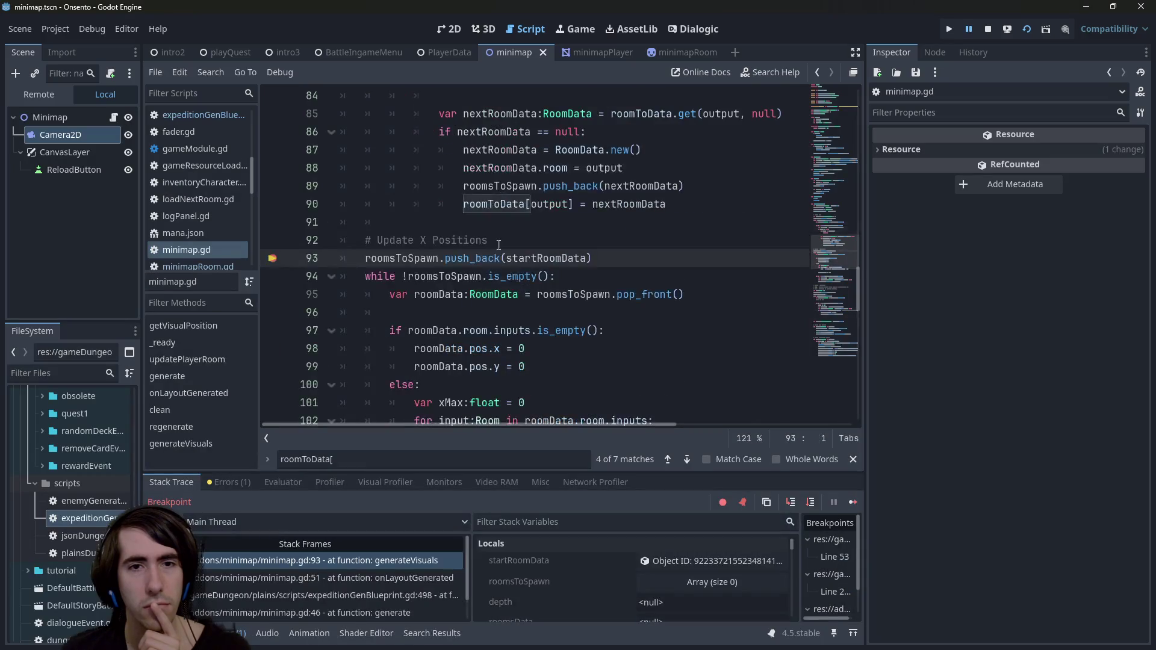
- Expand roomToData in the debugger, continue past the breakpoint, and minimize the game window
scroll(651, 587, "down", 5)
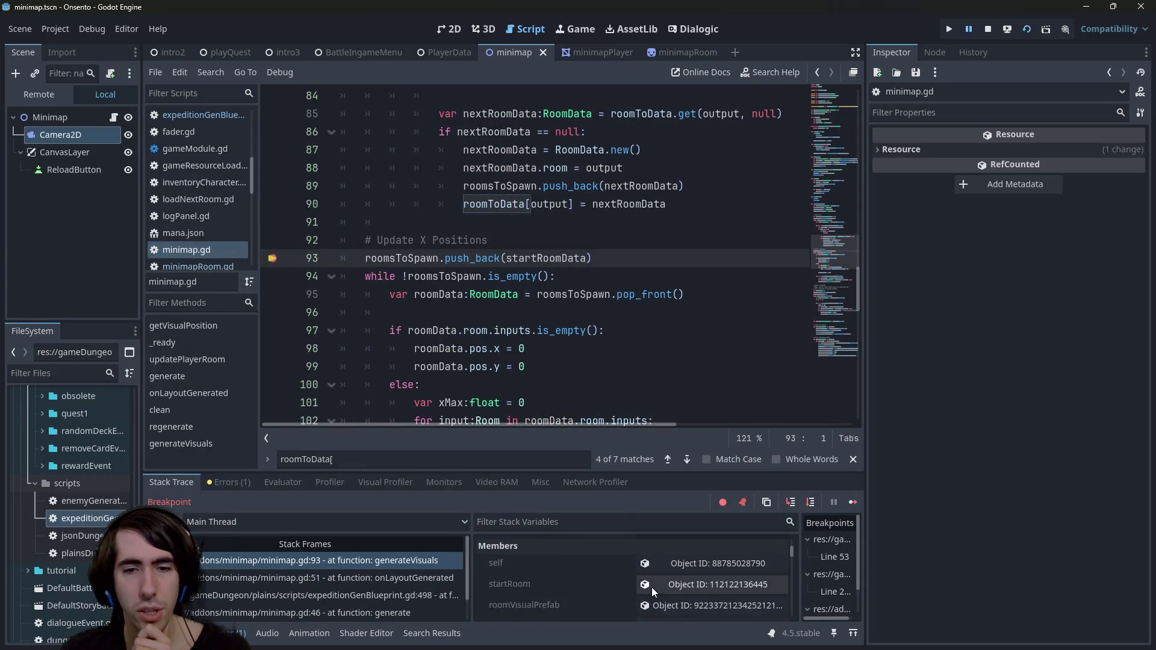
left_click(649, 589)
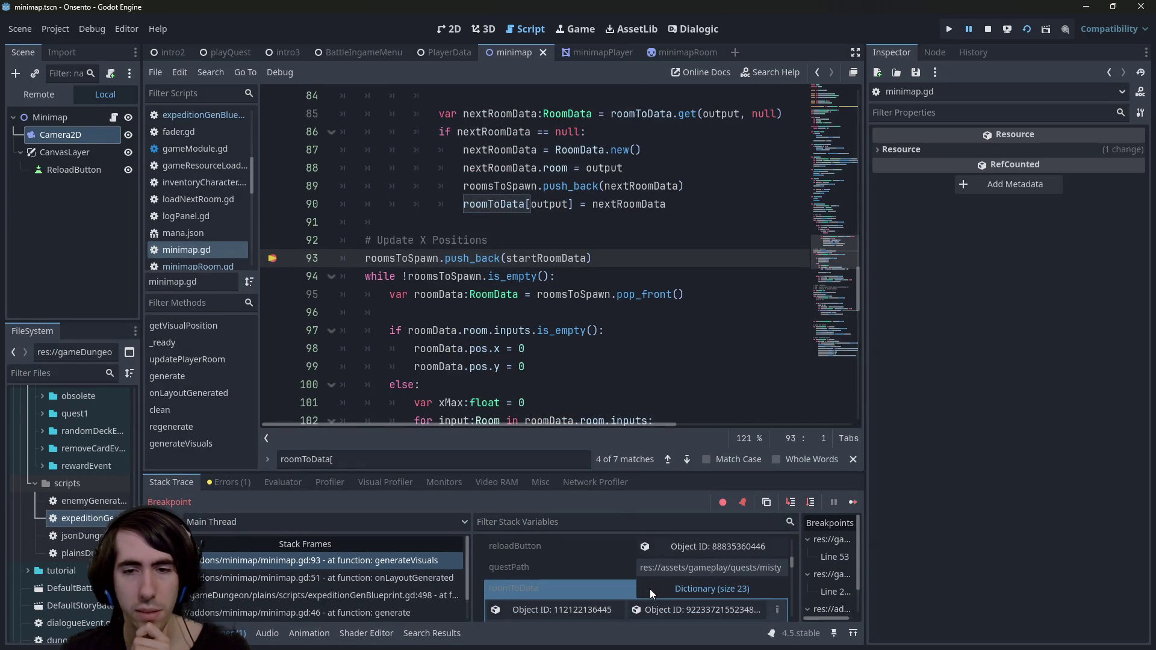
scroll(649, 588, "down", 1)
left_click(850, 502)
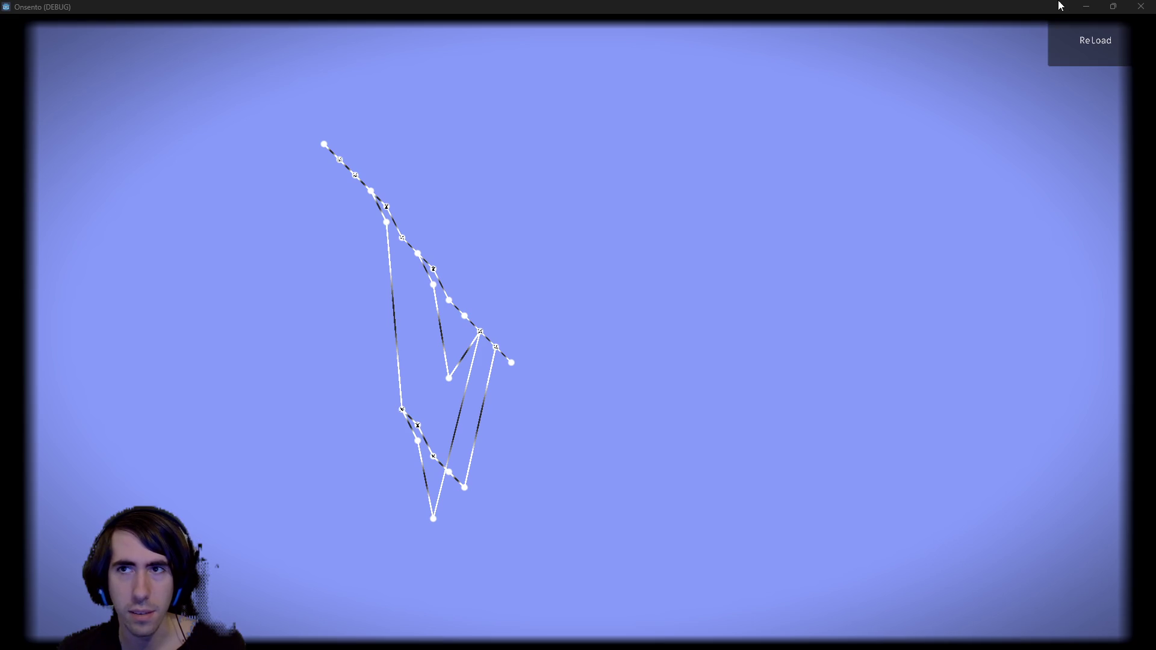
left_click(1086, 6)
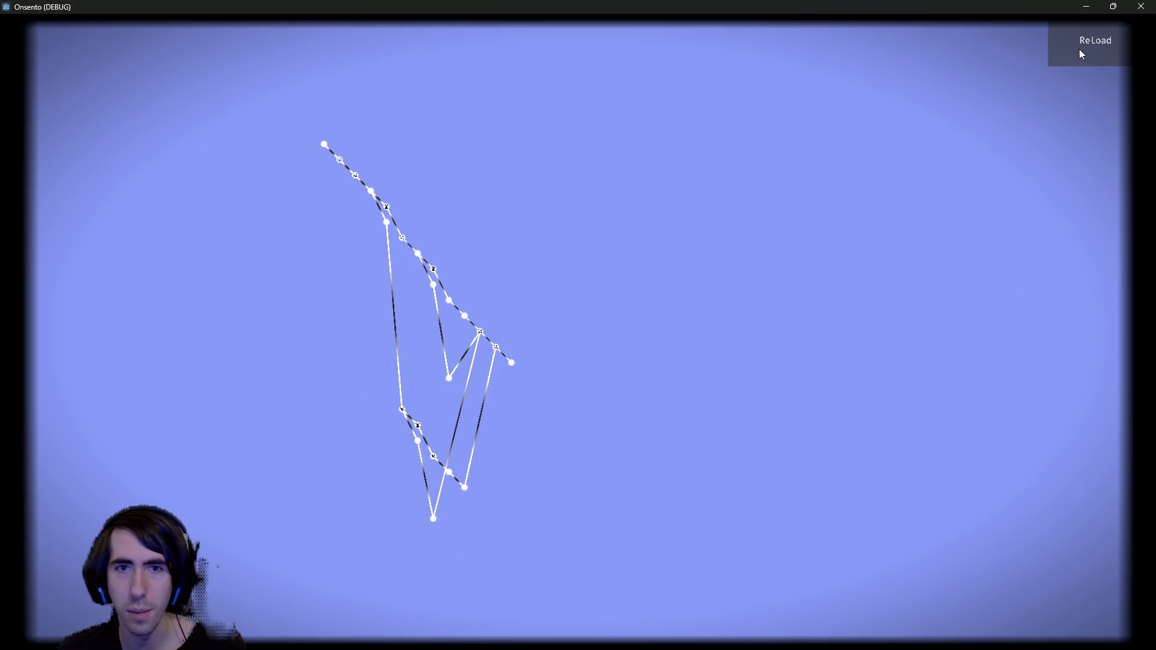
- Reload the minimap twice, continuing past the line 93 breakpoint each time
left_click(1078, 49)
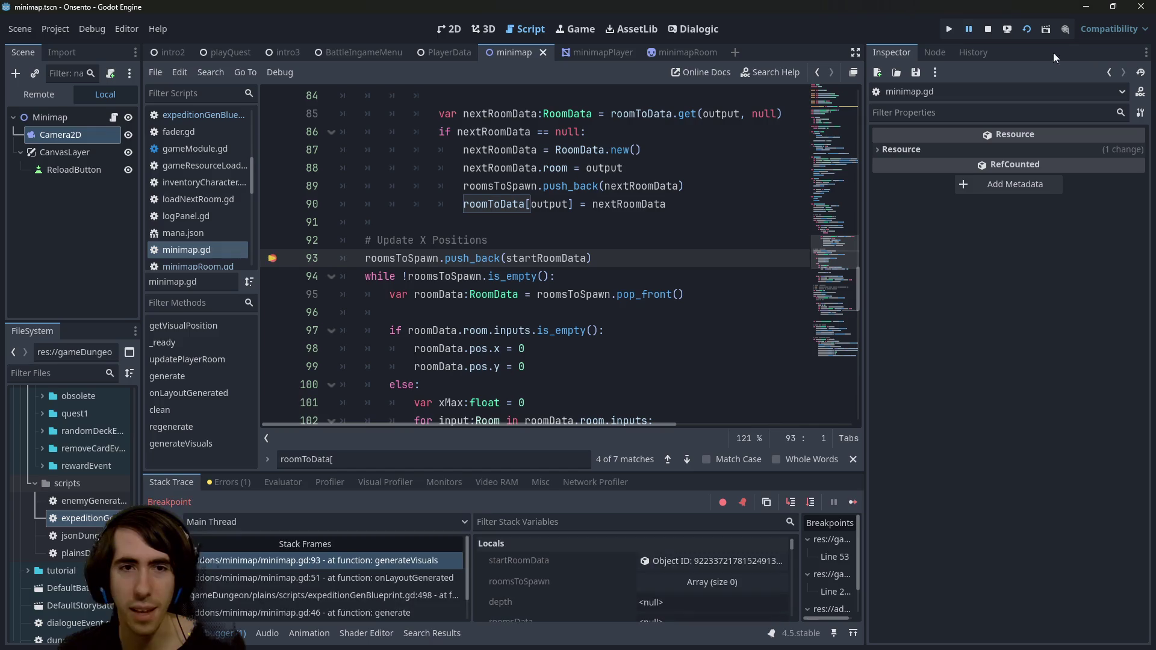
scroll(649, 594, "down", 5)
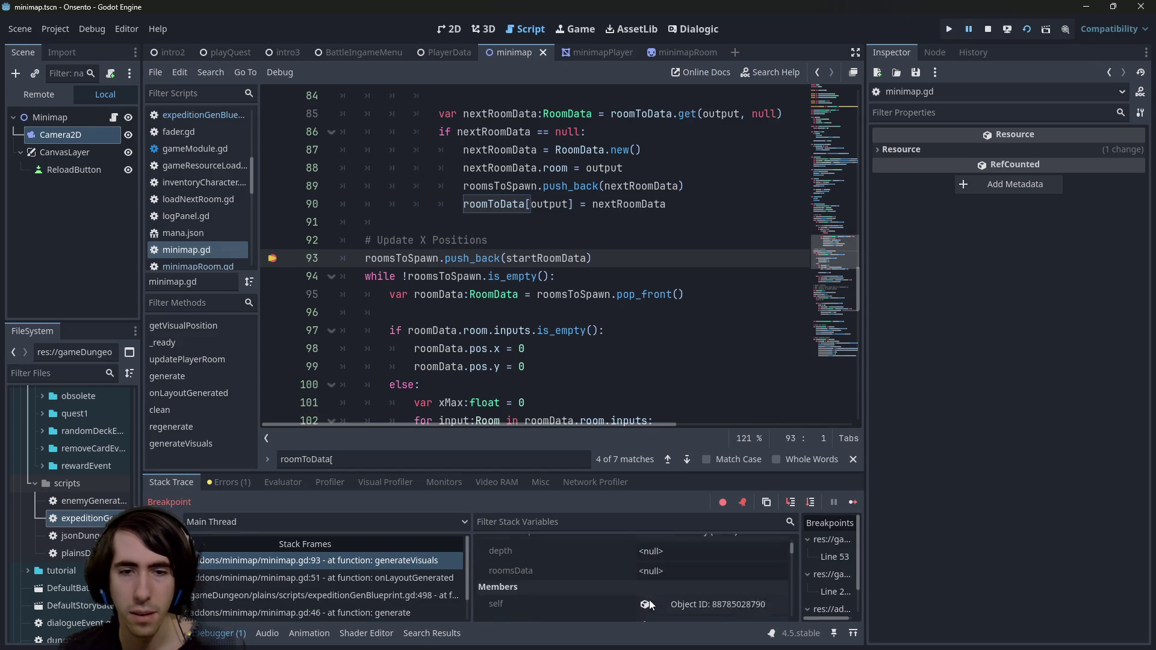
scroll(649, 590, "down", 5)
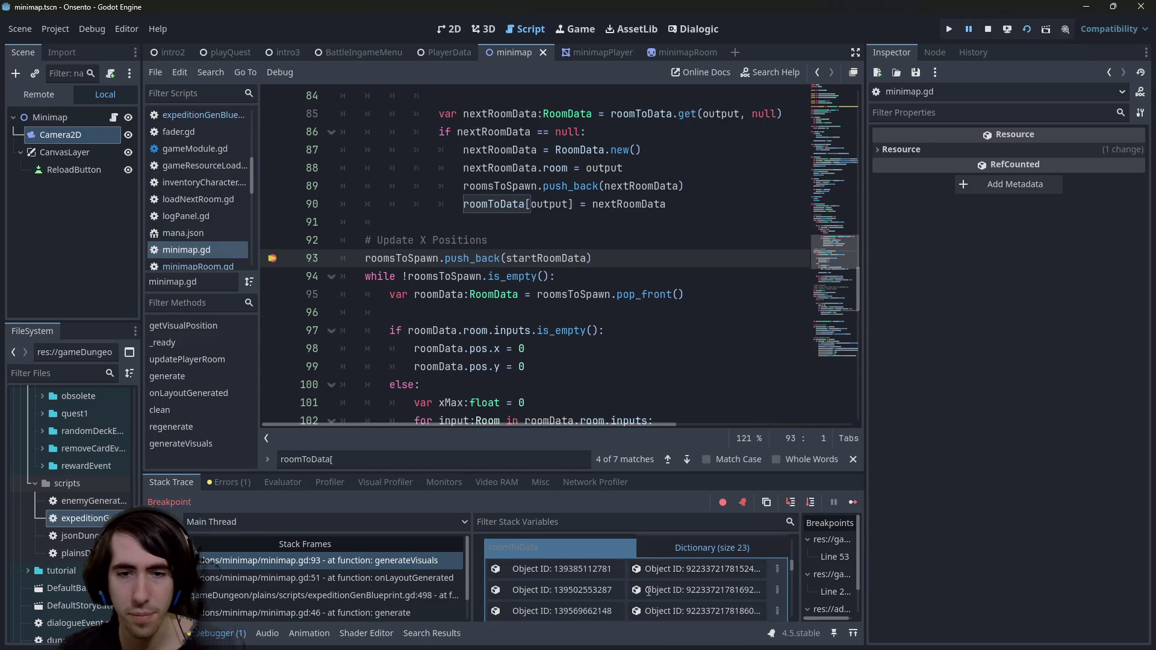
left_click(851, 503)
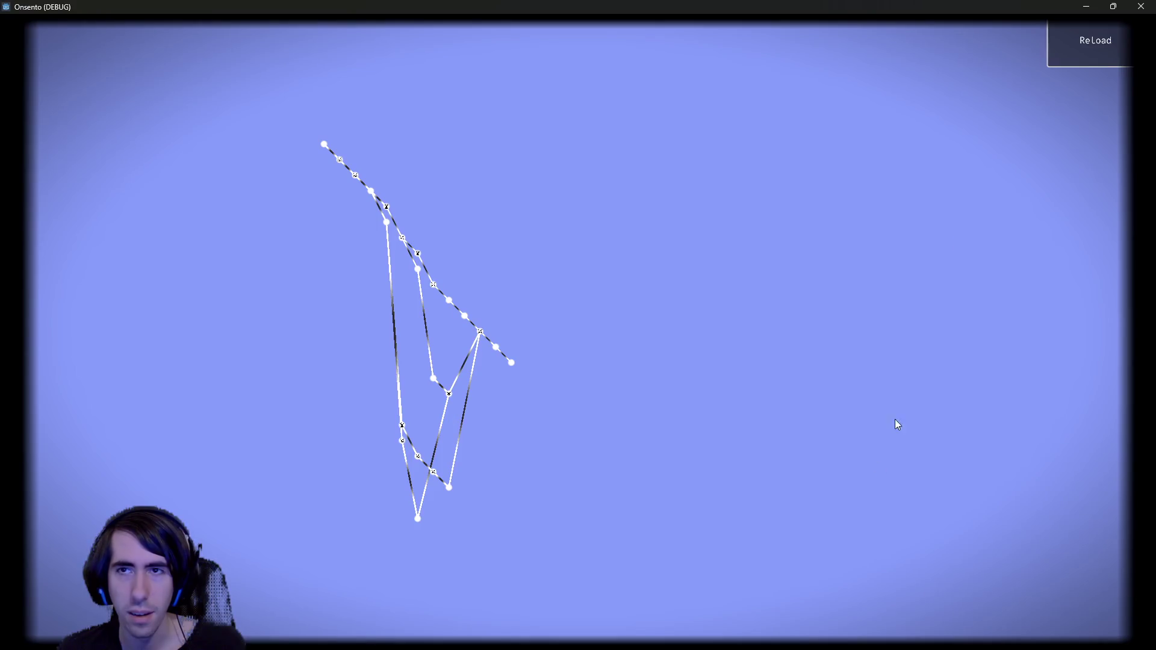
left_click(1103, 52)
scroll(721, 566, "down", 10)
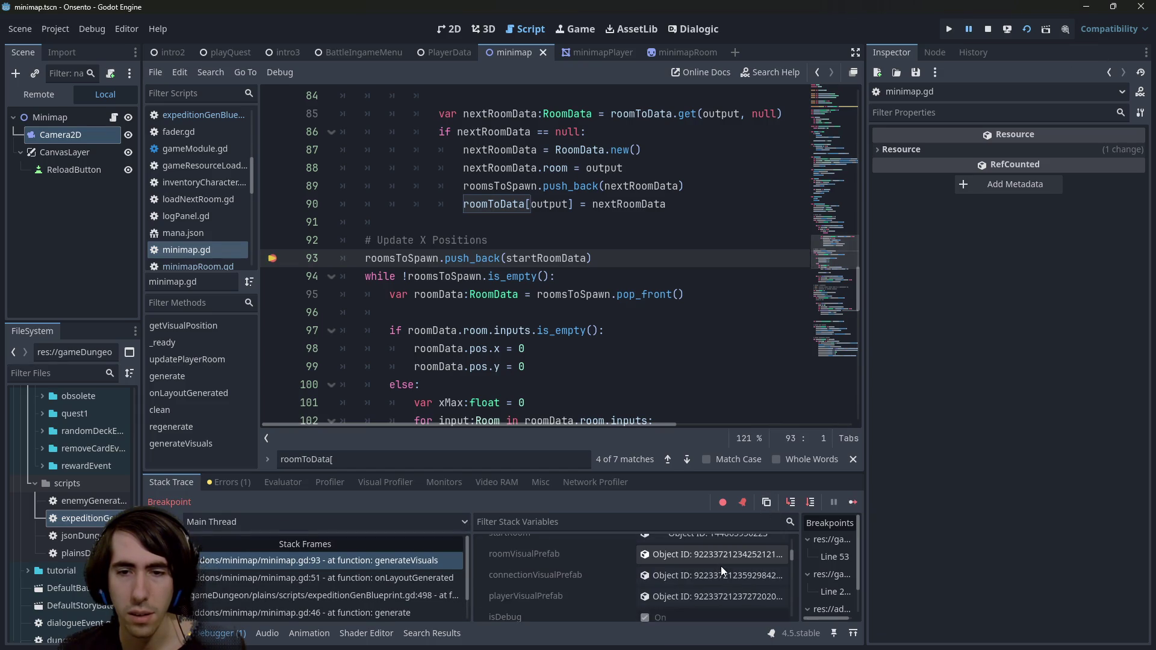
left_click(855, 501)
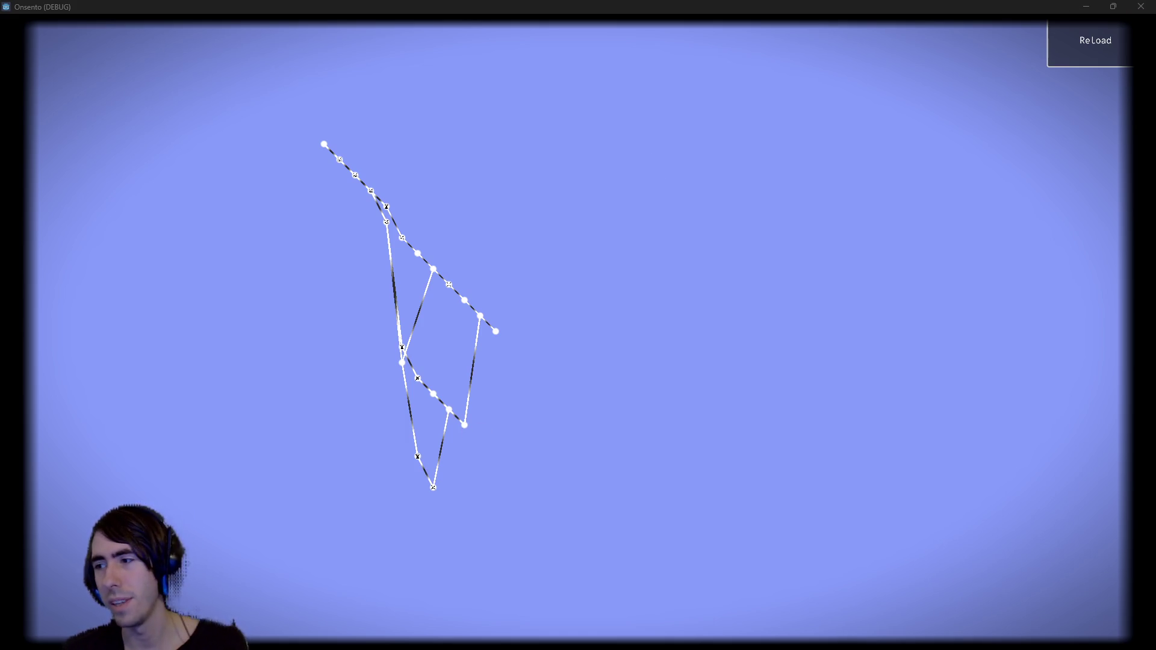
- Close the game and remove the line 93 breakpoint
left_click(1140, 6)
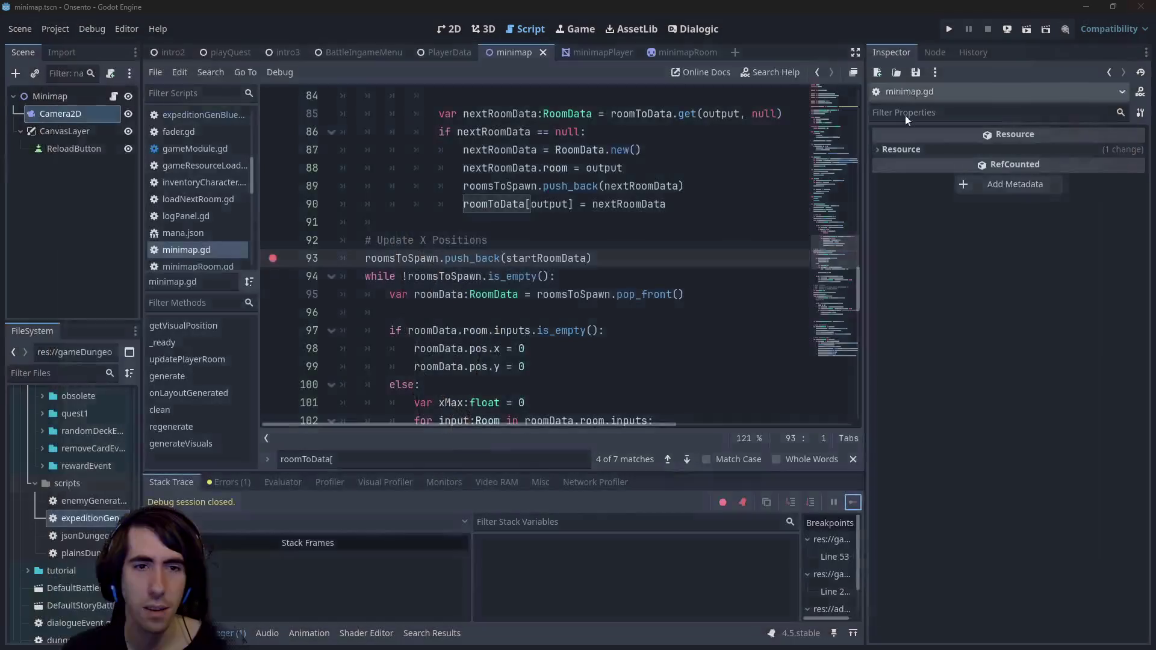
left_click(273, 257)
left_click_drag(343, 257, 481, 420)
scroll(497, 326, "up", 2)
- Reset the Camera2D zoom to 1.0 in the 2D view and save the scene
scroll(496, 326, "down", 4)
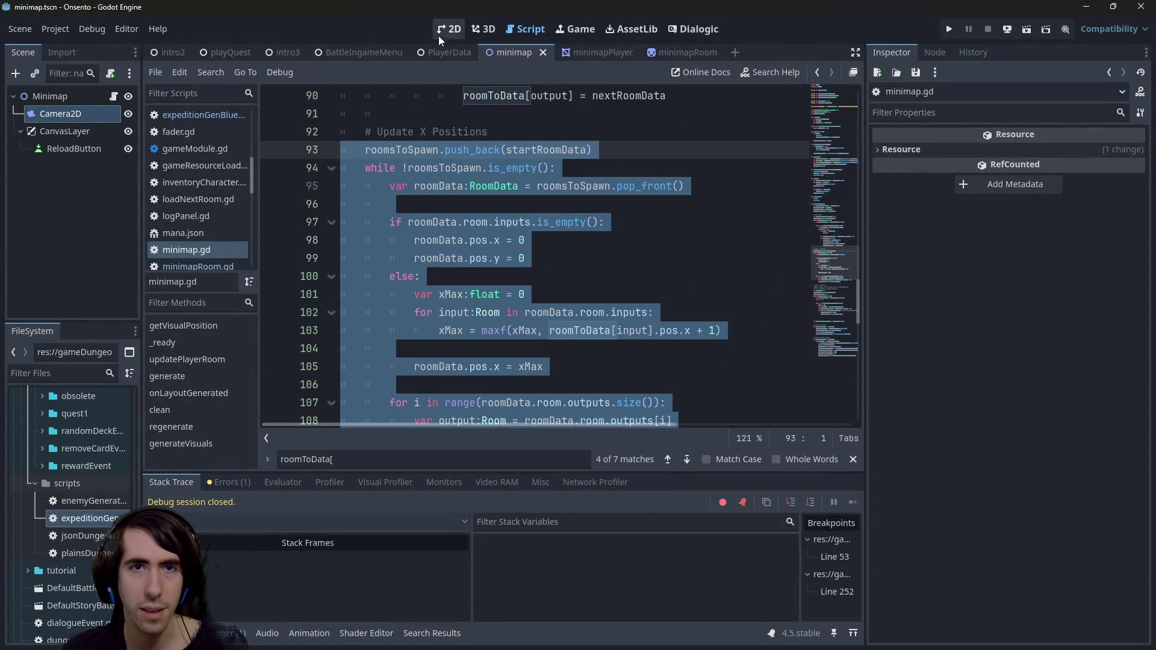
left_click(445, 32)
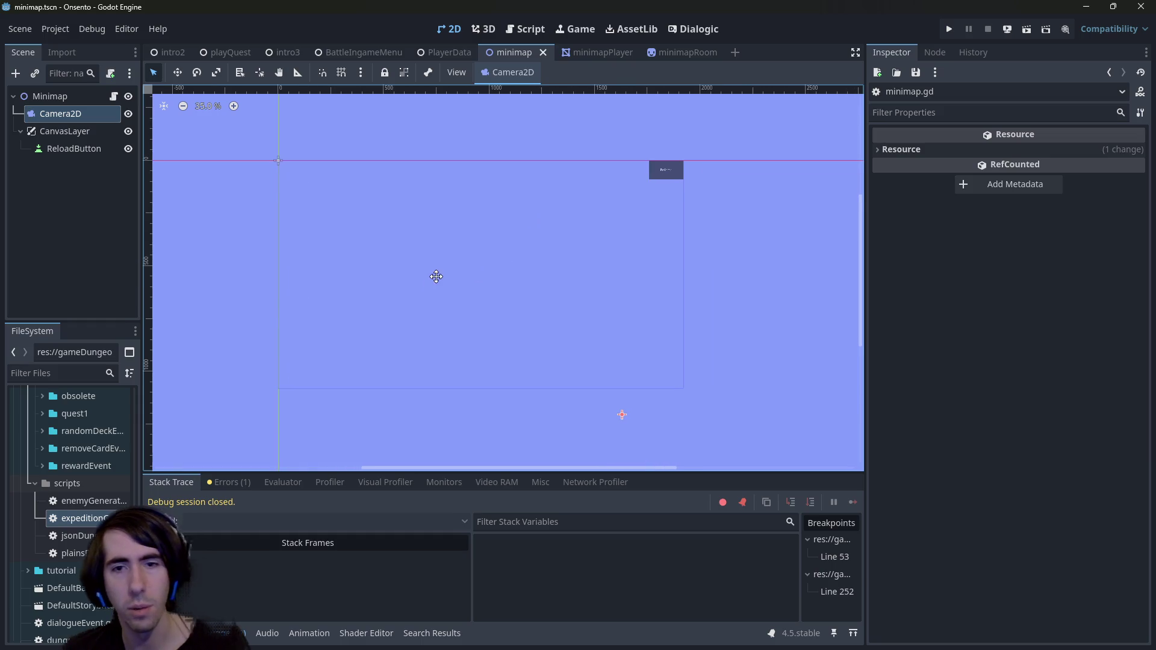
left_click_drag(436, 276, 433, 279)
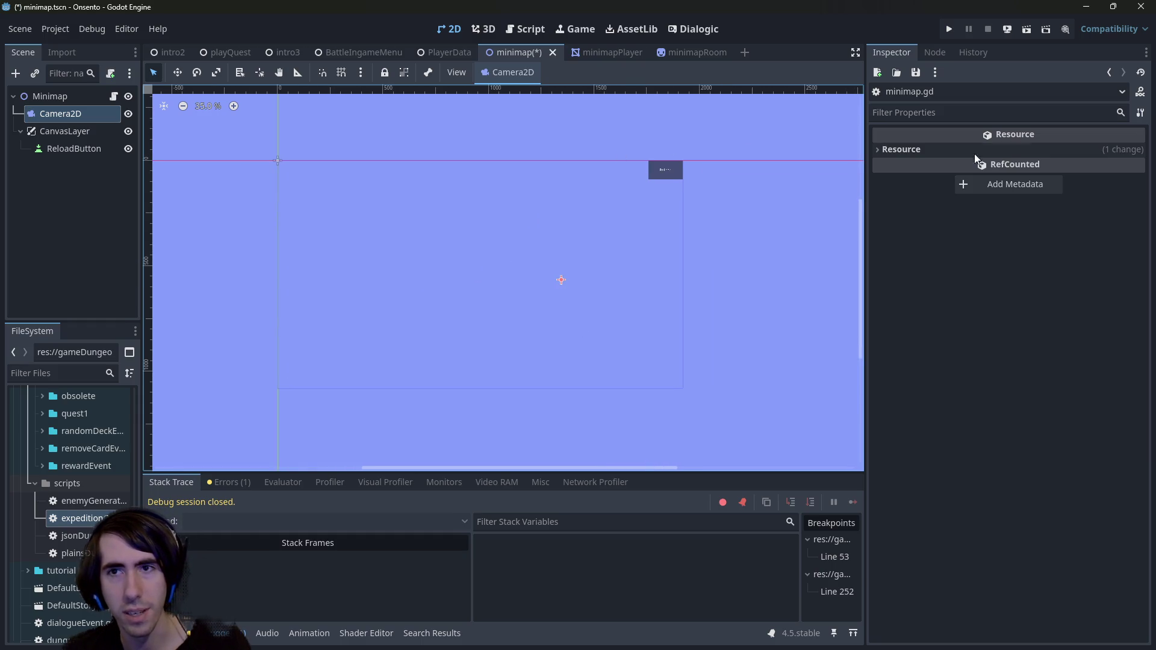
left_click(70, 118)
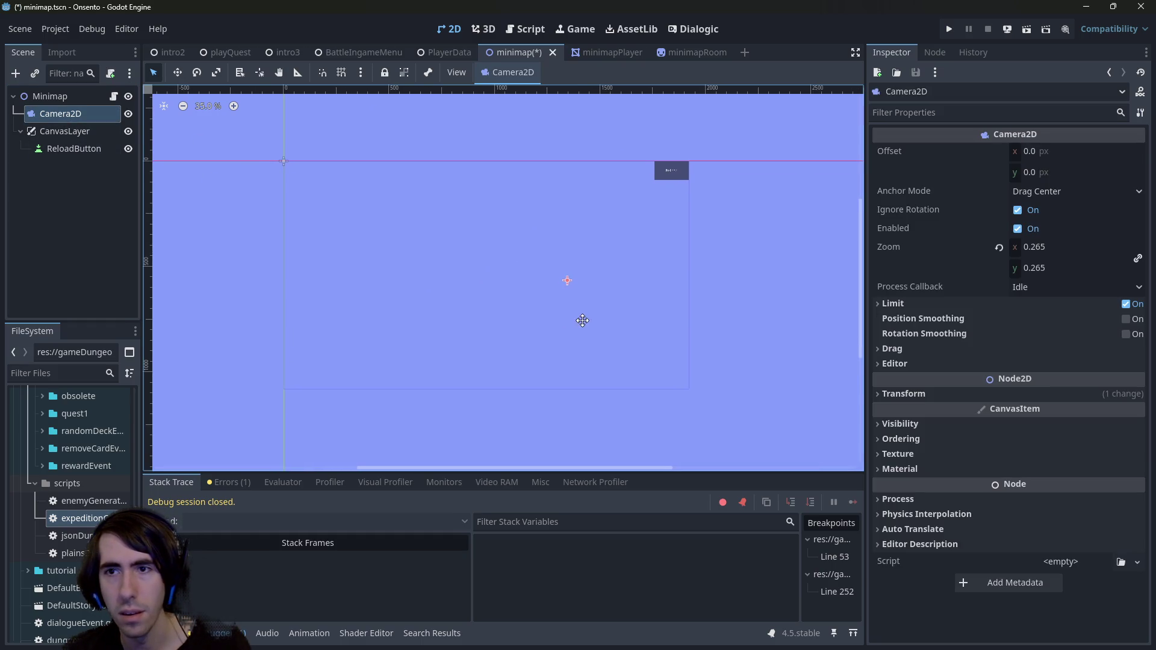
key("ctrl+z")
key("ctrl+s")
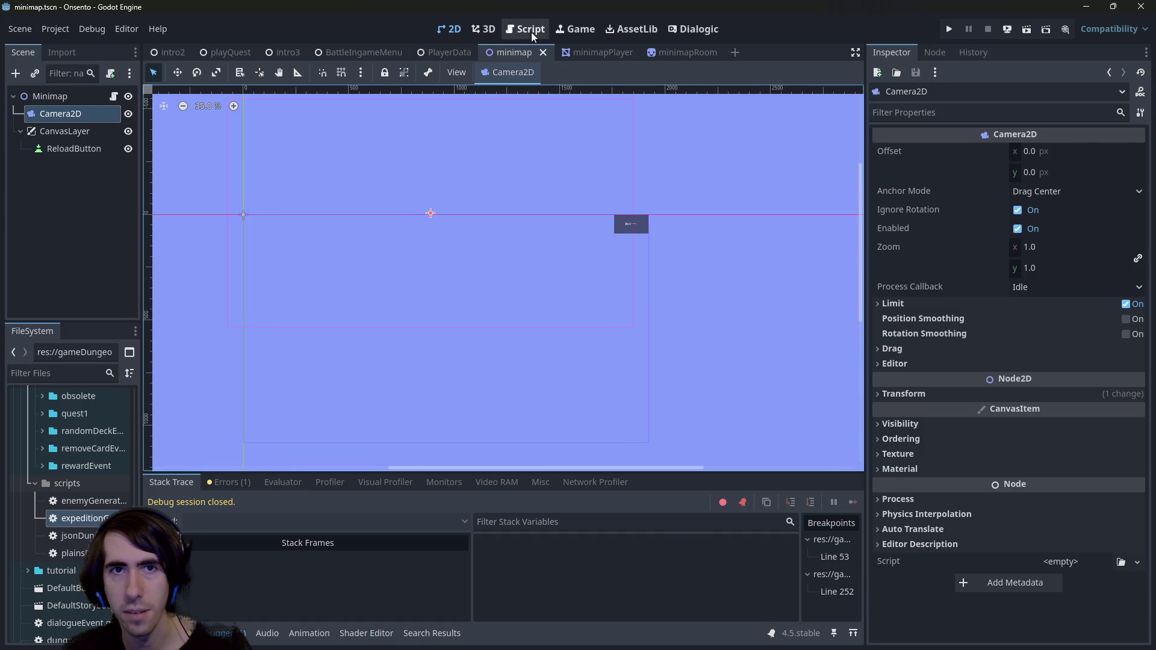
- Uncomment the 'depth -= 1.0' line in minimap.gd and run the scene
left_click(532, 30)
left_click(480, 323)
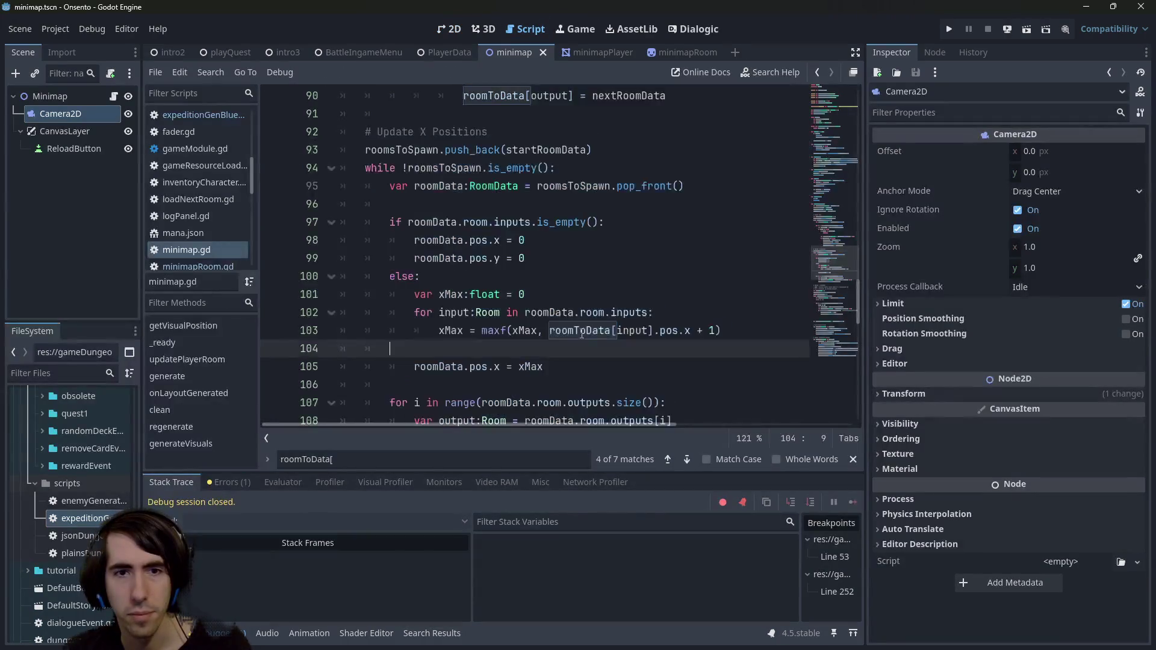
scroll(481, 253, "down", 4)
scroll(481, 253, "up", 4)
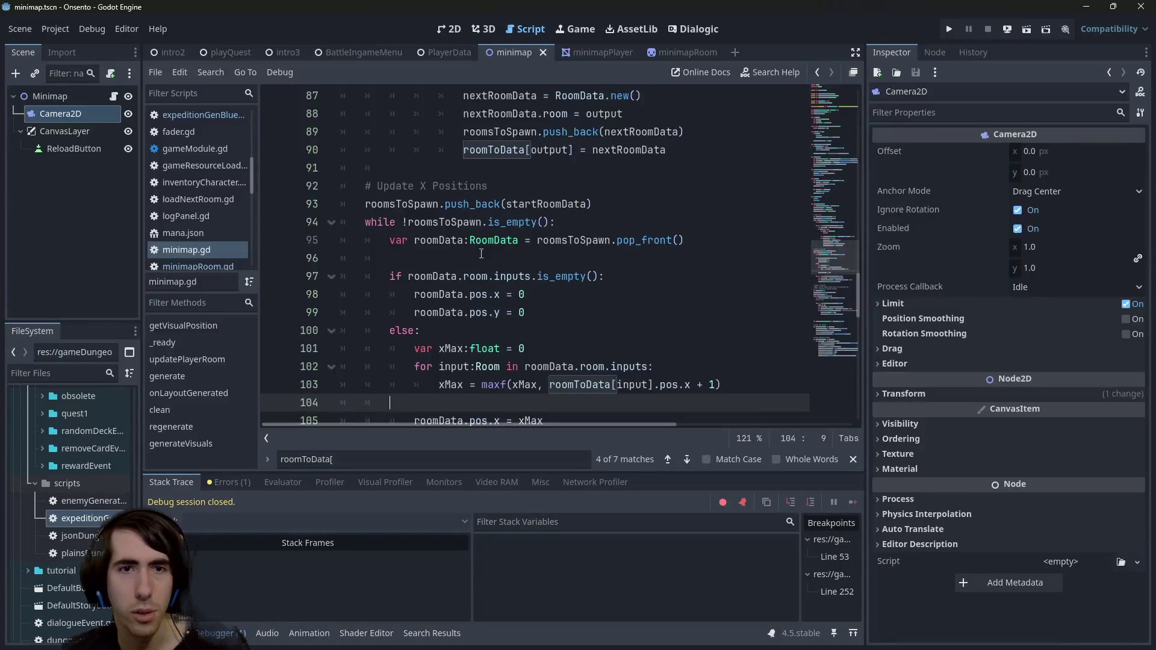
scroll(476, 259, "down", 6)
left_click(449, 302)
key("ctrl+k")
scroll(449, 303, "down", 1)
left_click(1026, 28)
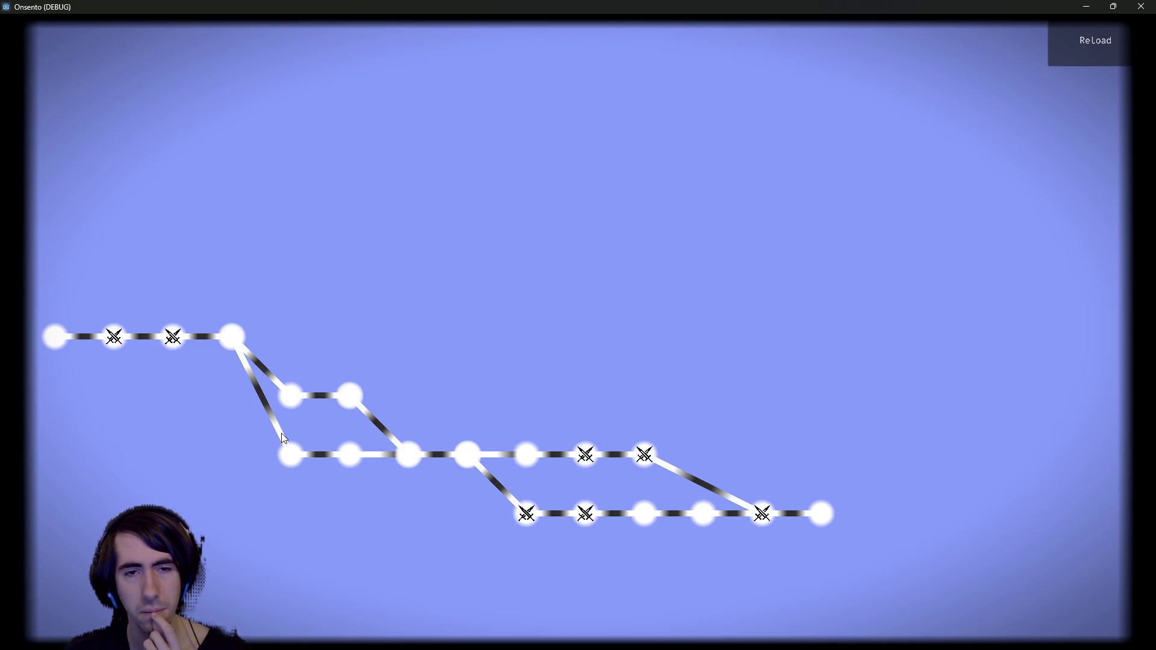
- Close the game window after viewing the regenerated minimap
left_click(1143, 6)
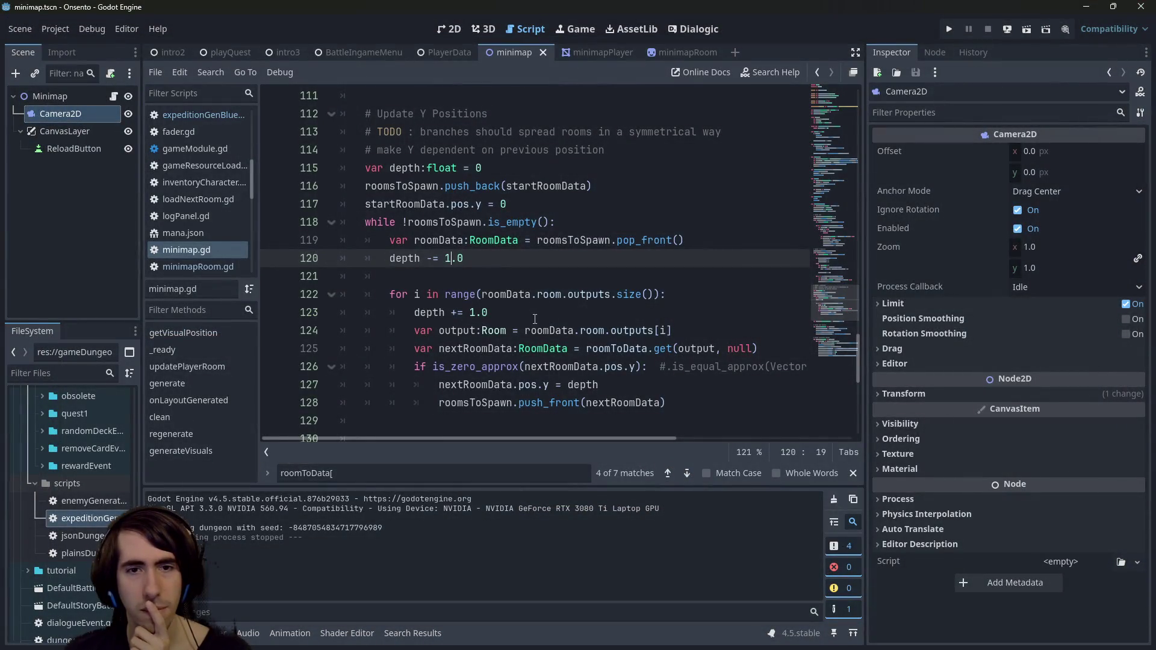
double_click(423, 313)
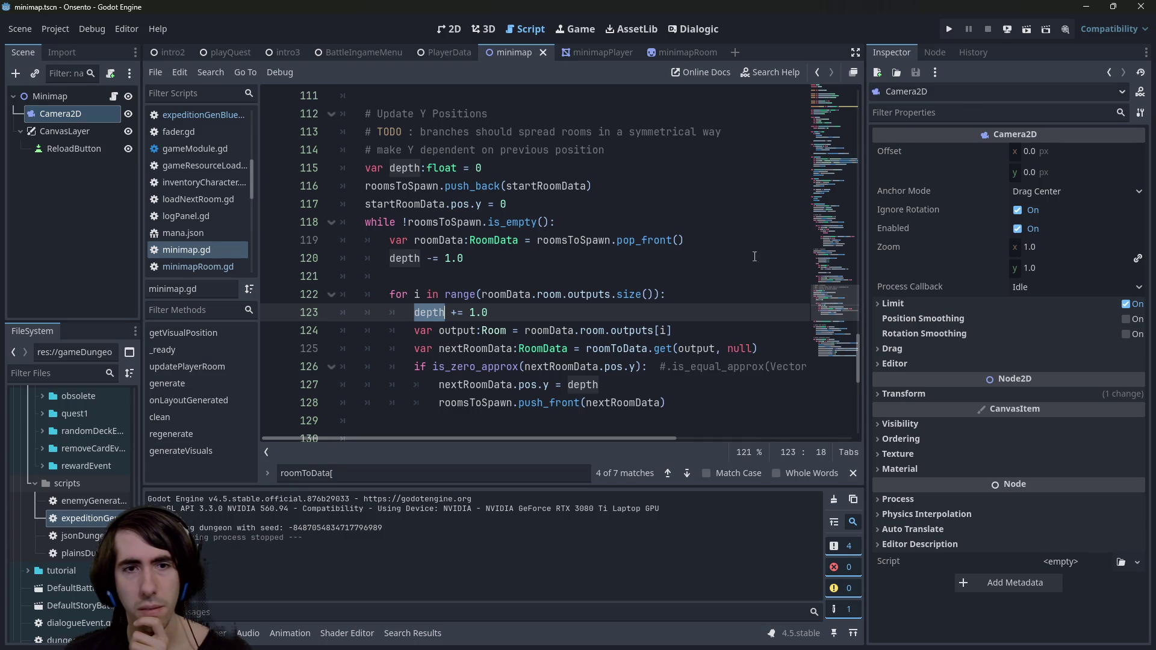
left_click_drag(497, 308, 415, 311)
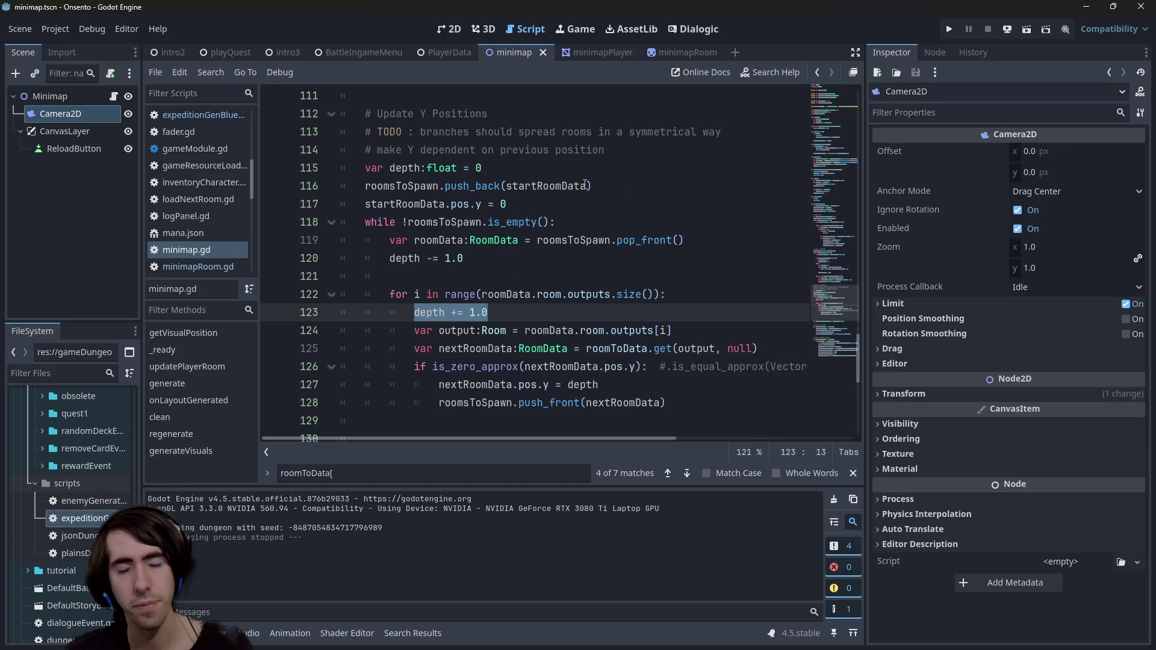
key("ctrl+x")
key("ctrl+z")
key("ctrl+s")
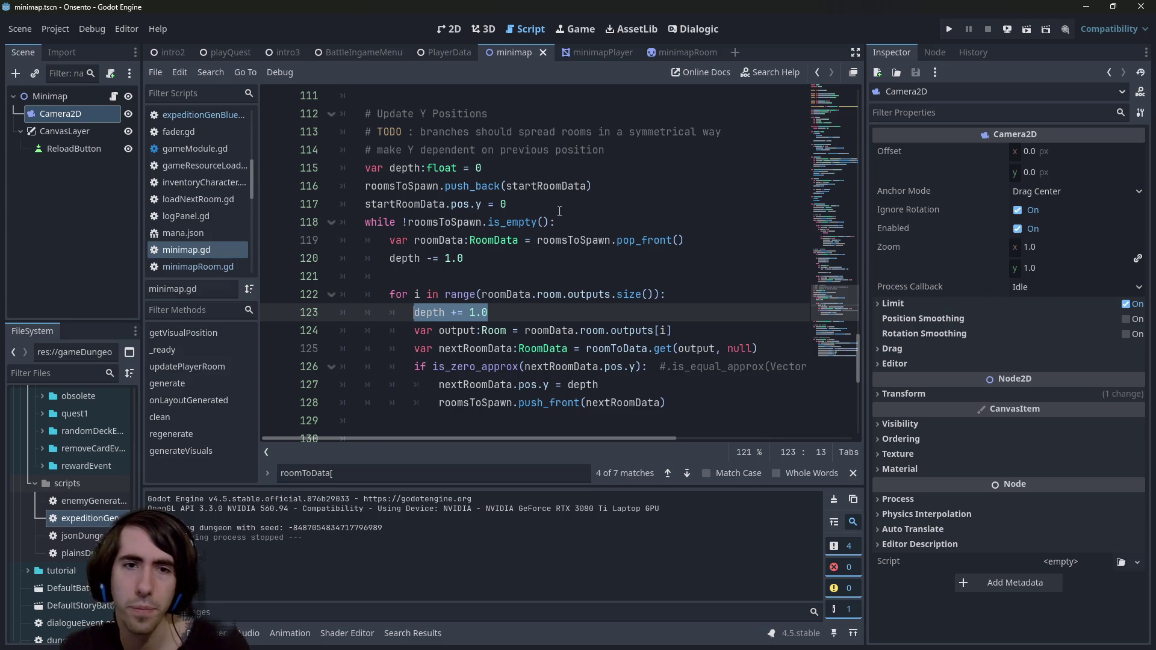
left_click(507, 263)
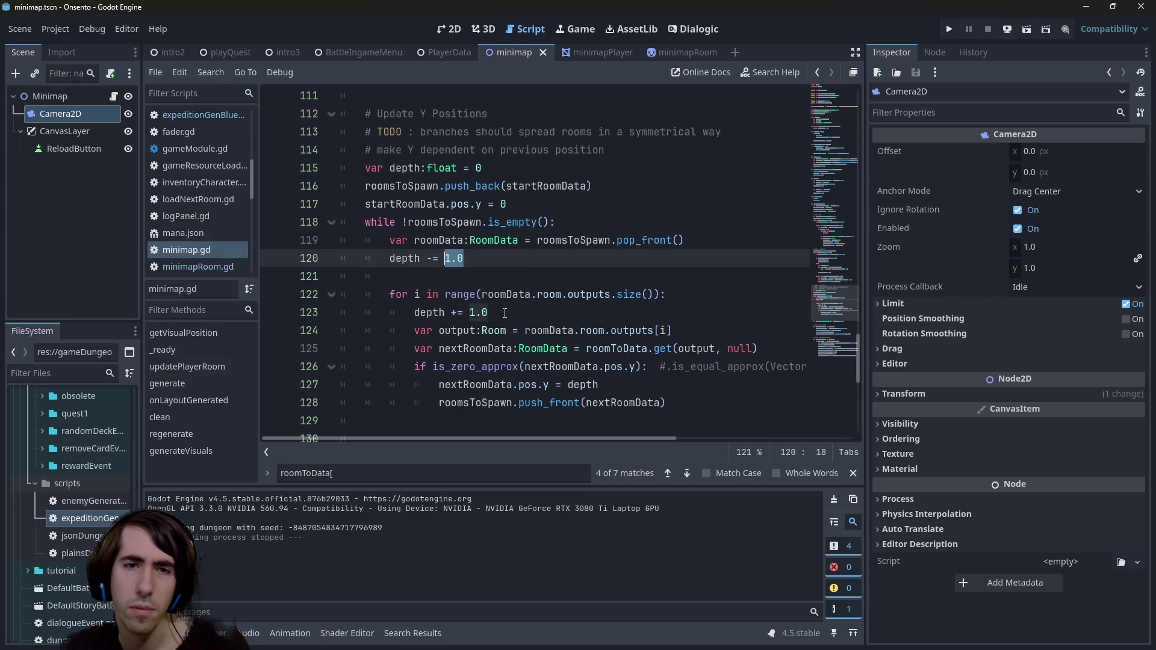
left_click(512, 330)
left_click(500, 315)
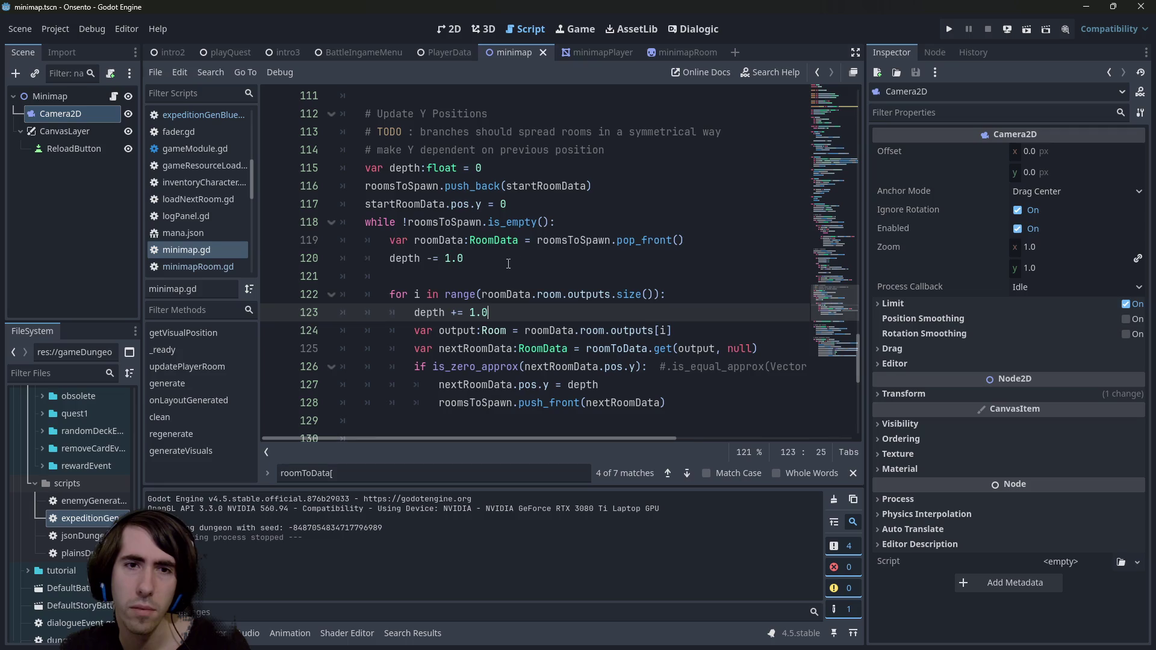
left_click_drag(464, 259, 387, 260)
mouse_move(397, 259)
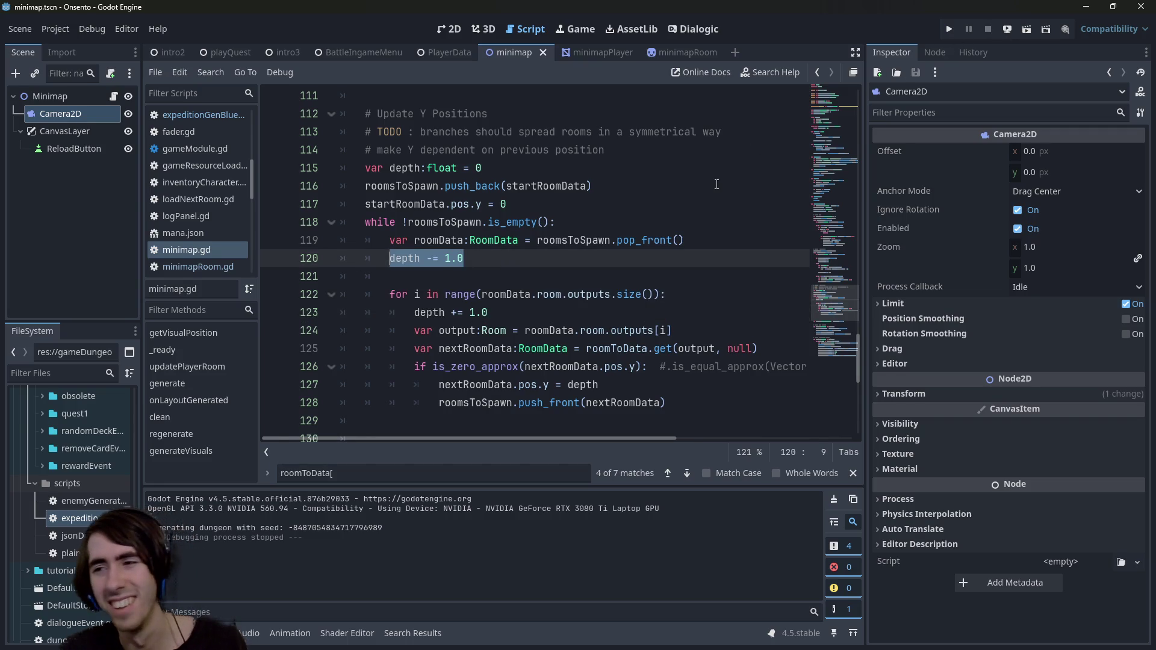
left_click(491, 258)
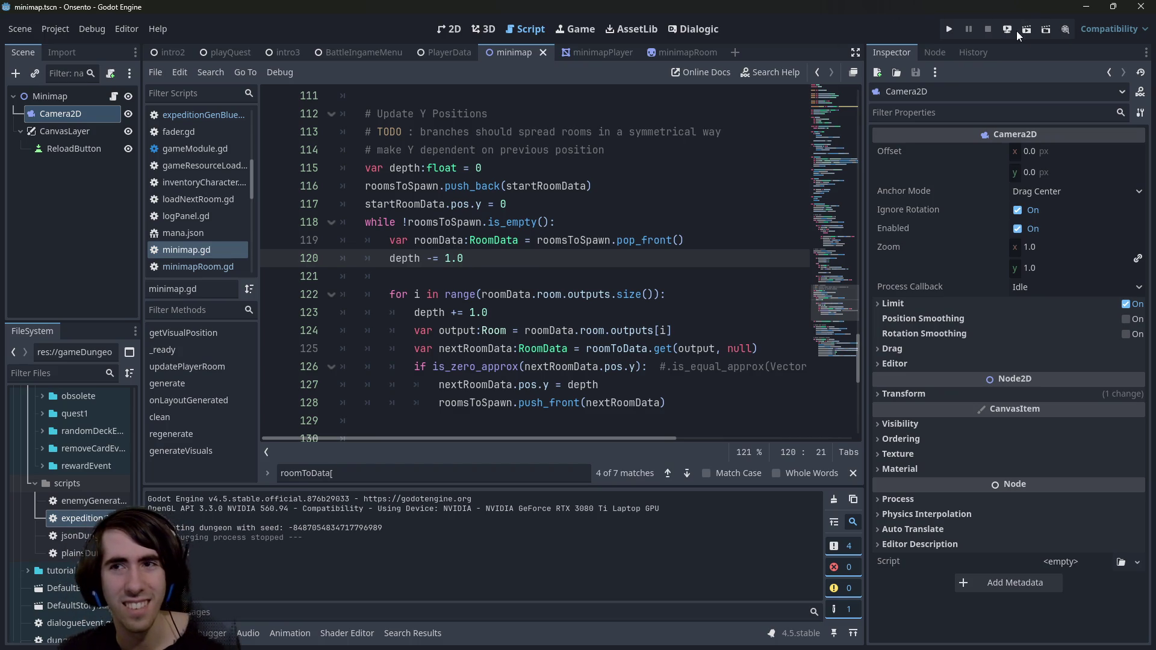
left_click(1023, 31)
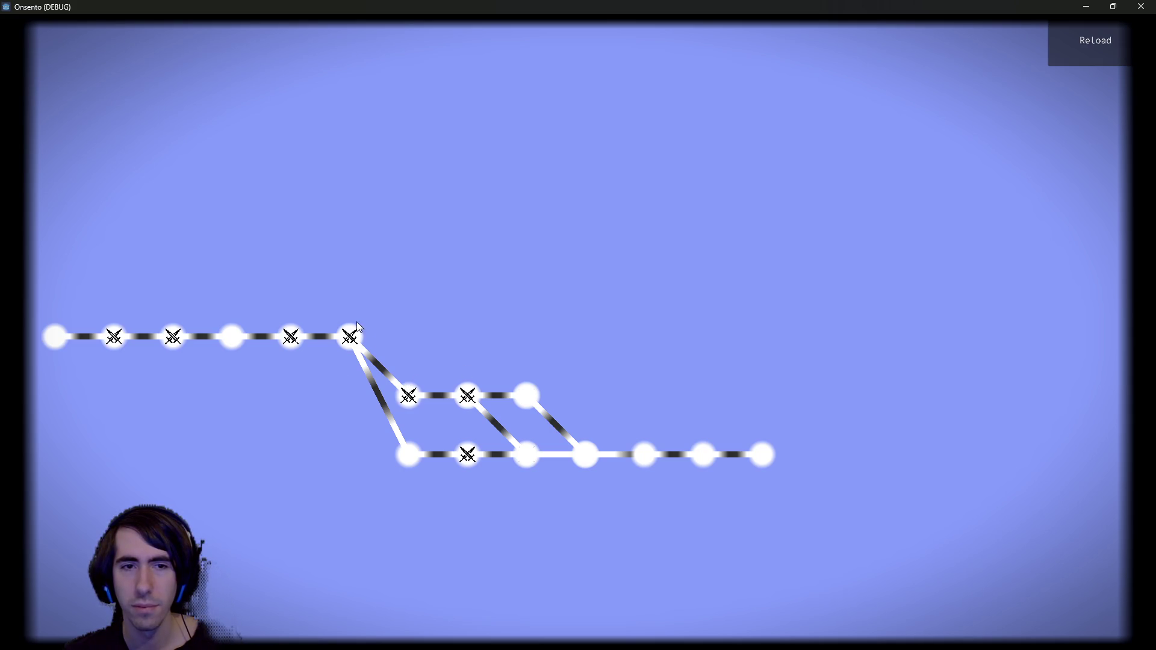
- Regenerate the dungeon about thirteen times with ReLoad, then close the game
left_click(1085, 38)
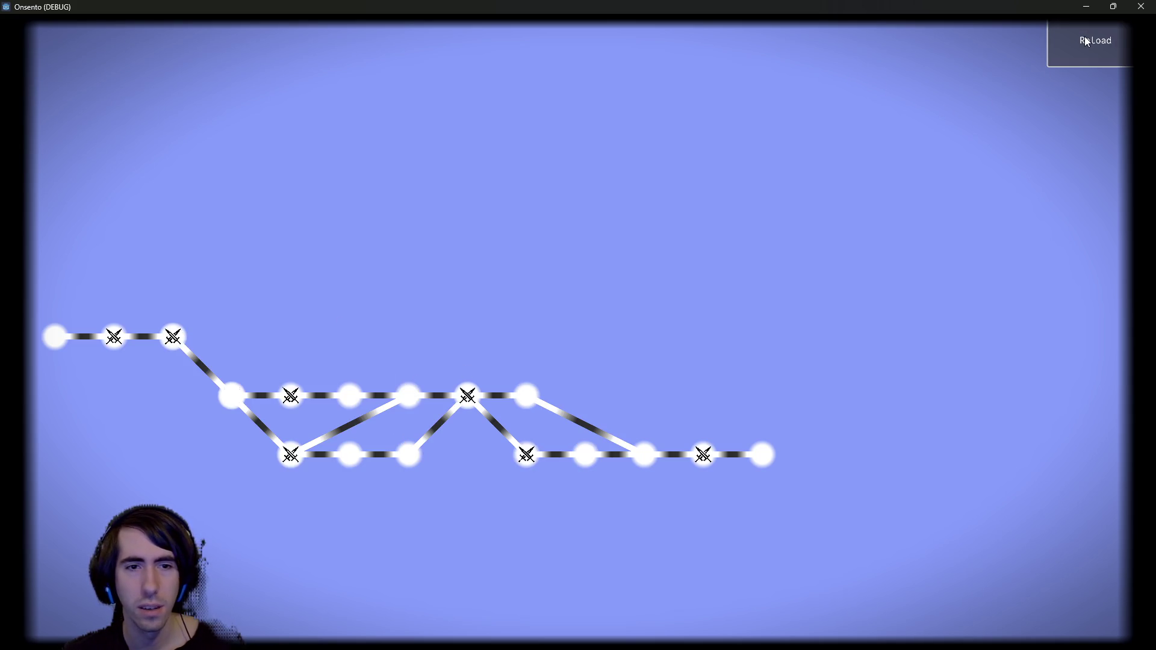
left_click(1084, 38)
left_click(1084, 38)
left_click(1085, 38)
left_click(1085, 37)
left_click(1085, 38)
left_click(1080, 56)
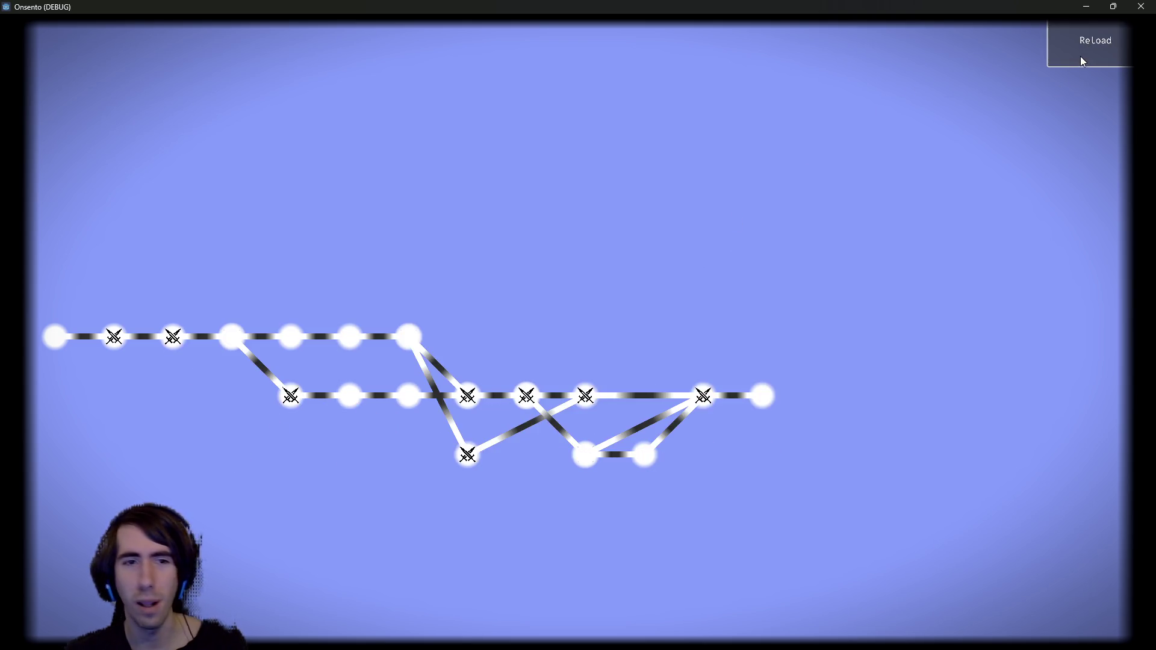
left_click(1078, 50)
left_click(1080, 46)
left_click(1080, 45)
left_click(1131, 42)
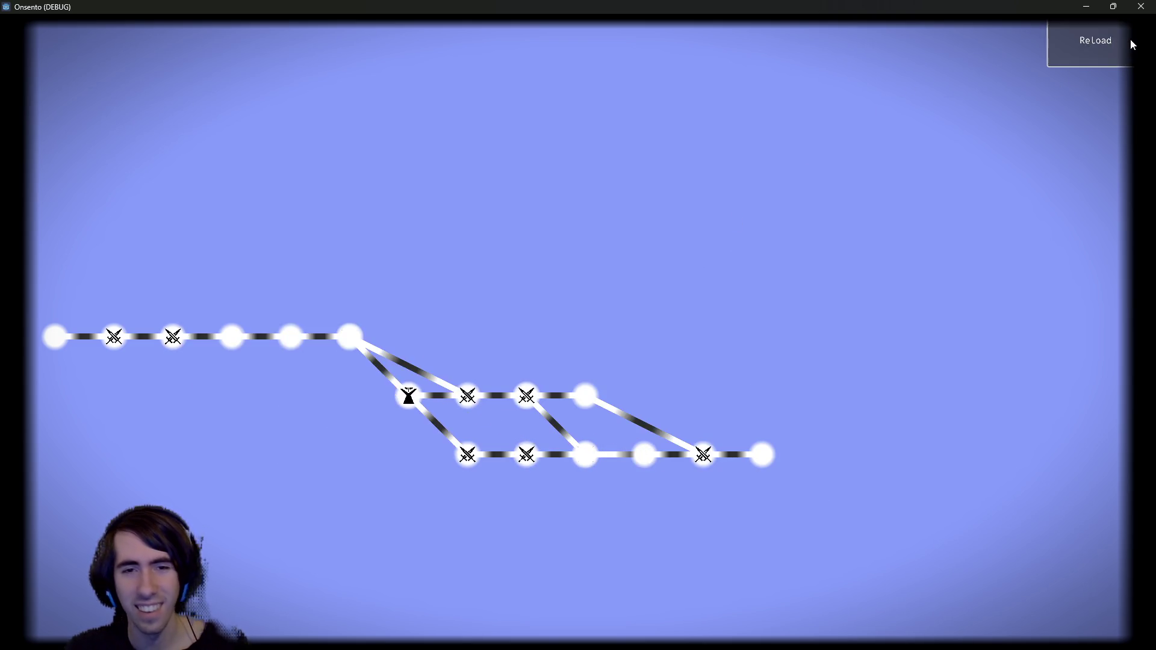
left_click(1130, 43)
left_click(1130, 42)
left_click(1130, 42)
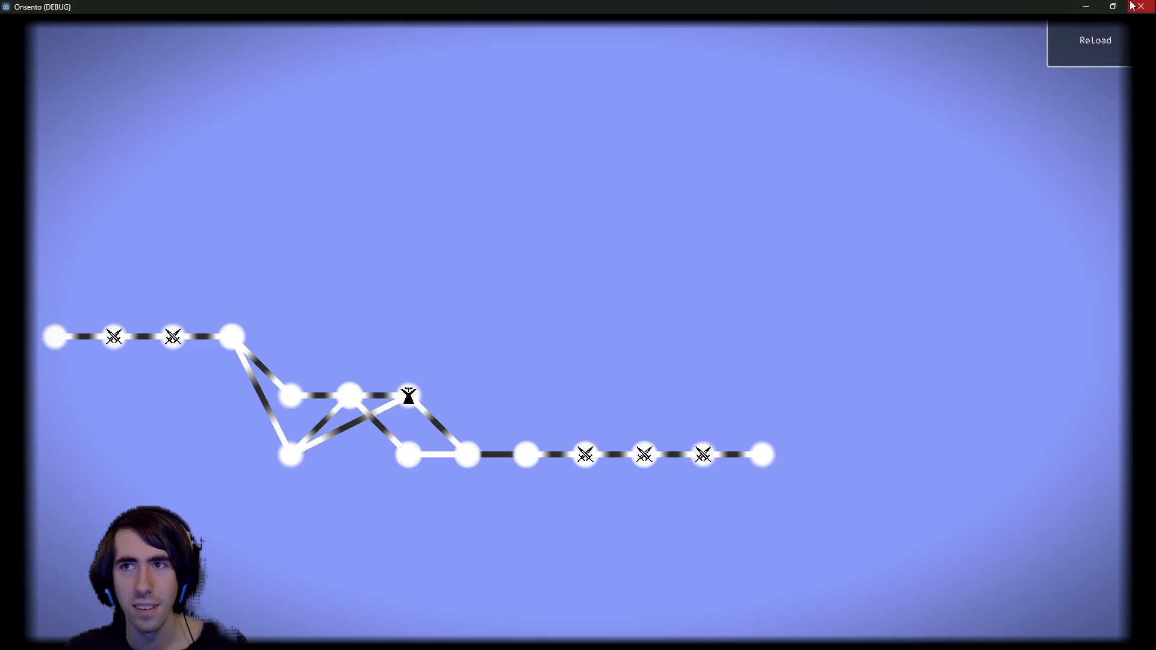
left_click(1141, 6)
left_click(489, 168)
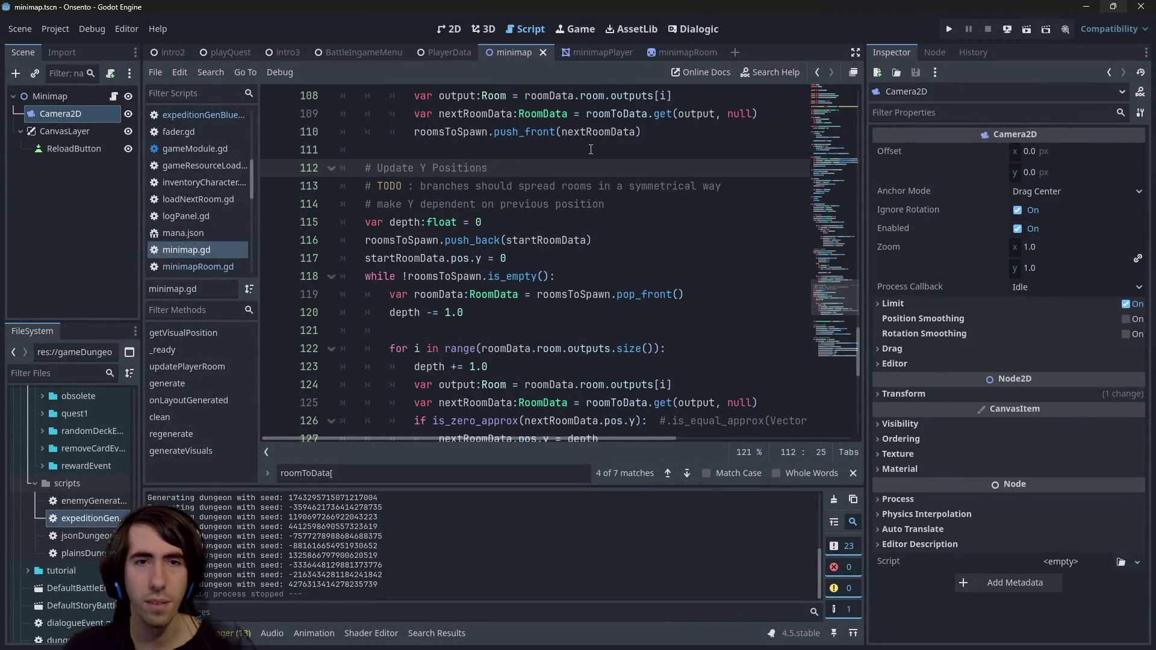
- Add the comment '# TODO : FIX : NOT WORKIIING' under '# Update Y Positions' and save
key("Return")
type("# TODO : FIX : NOT")
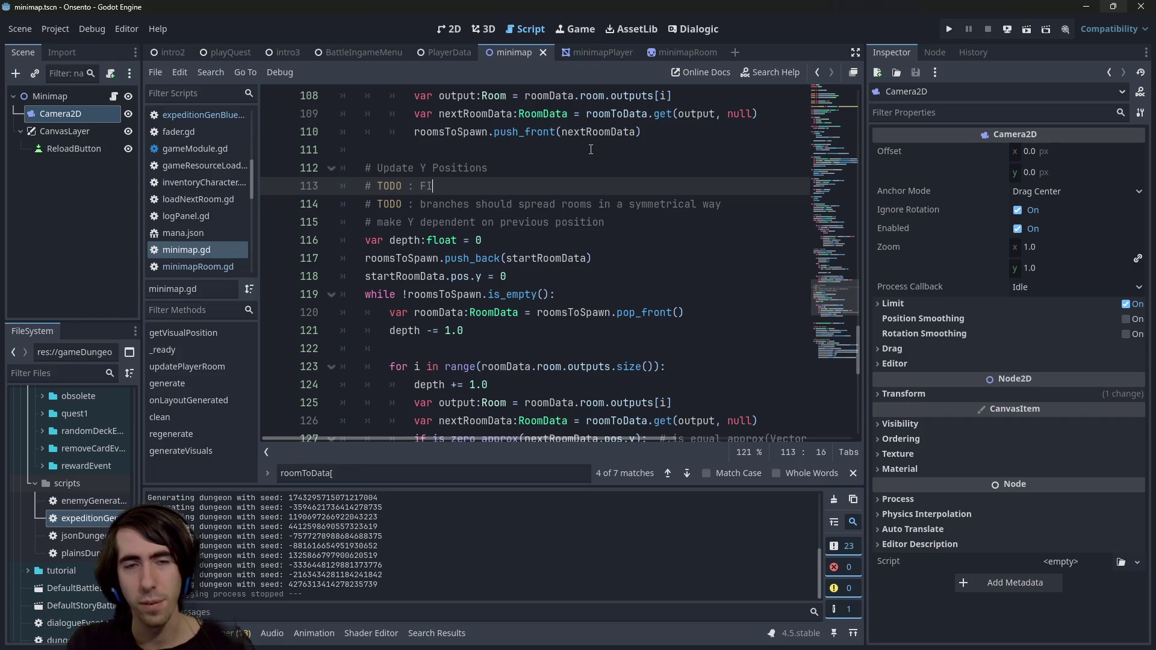
type(" WORKIIING")
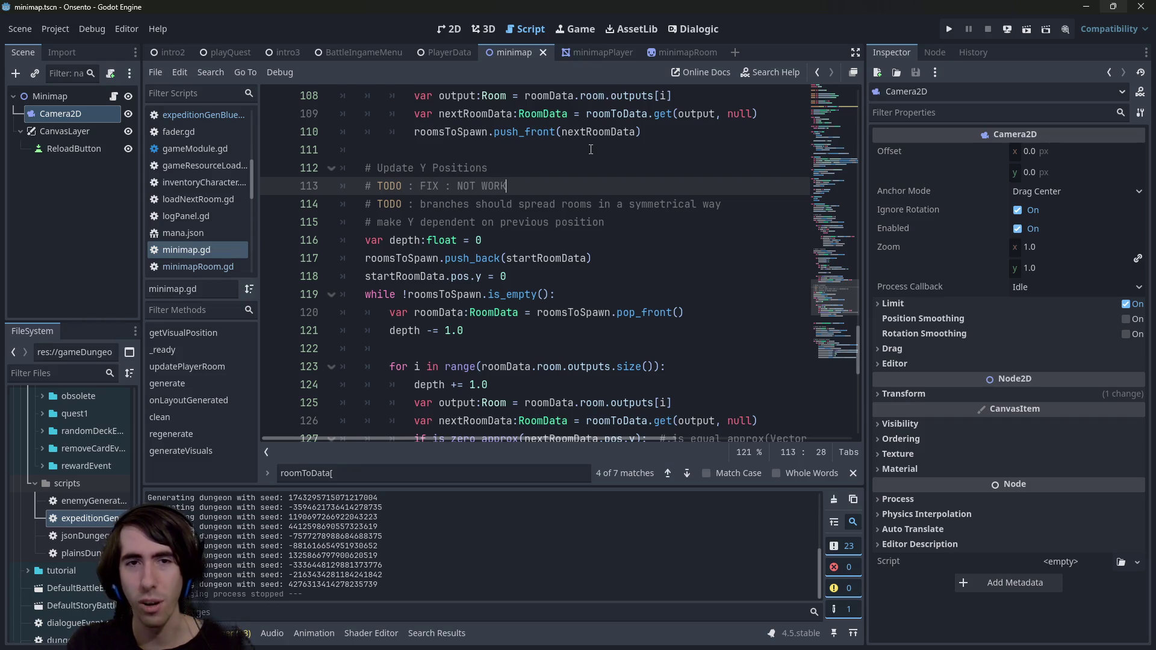
key("ctrl+s")
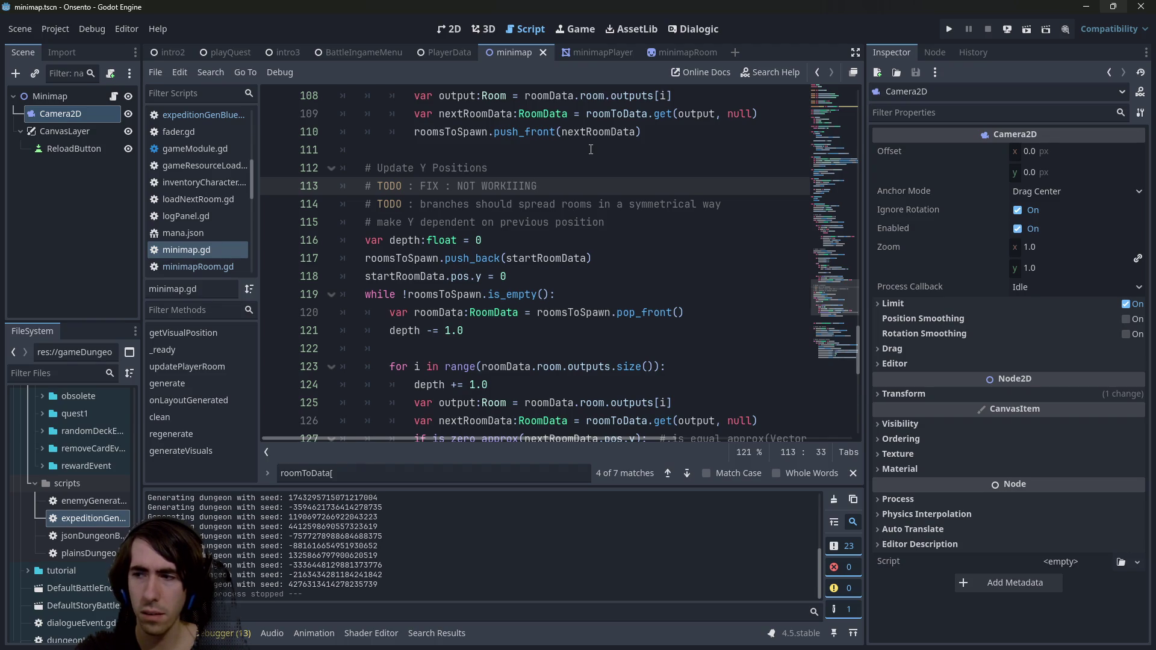
- Insert blank lines near line 111 and start a variable declaration, then erase it
left_click(618, 203)
left_click(606, 168)
left_click(603, 146)
key("Return")
key("Return")
key("Up")
type("var")
key("BackSpace")
key("BackSpace")
key("BackSpace")
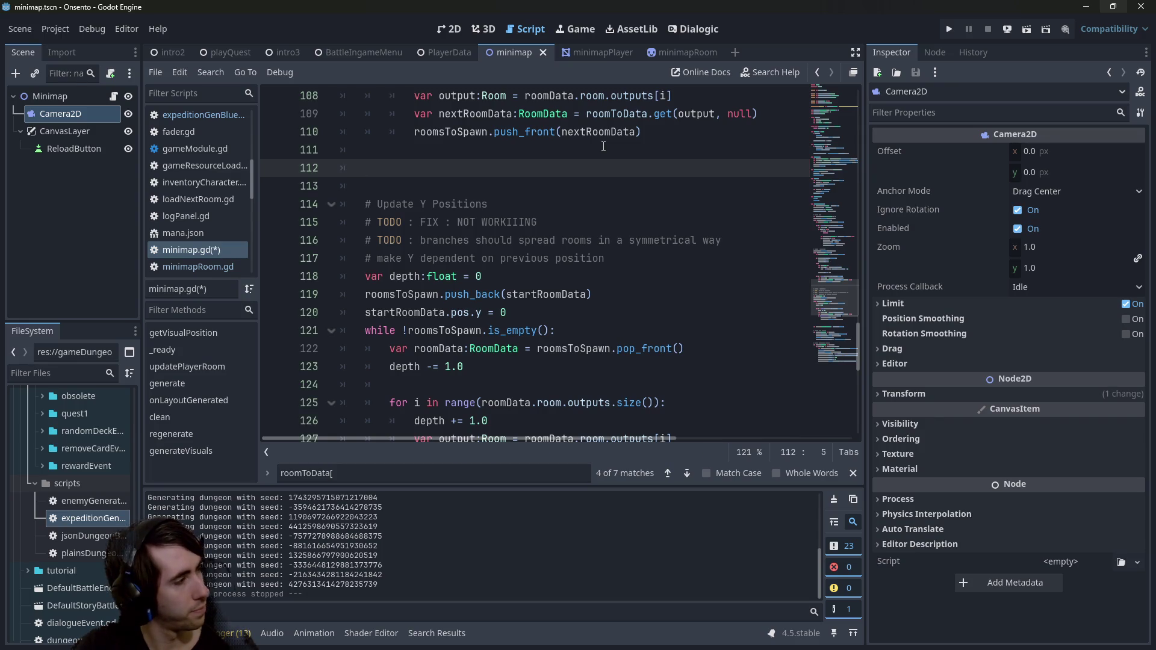
- Undo the stray edits, set a breakpoint on line 118, and debug-run the minimap scene
type("ro")
key("ctrl+z")
key("ctrl+z")
key("ctrl+z")
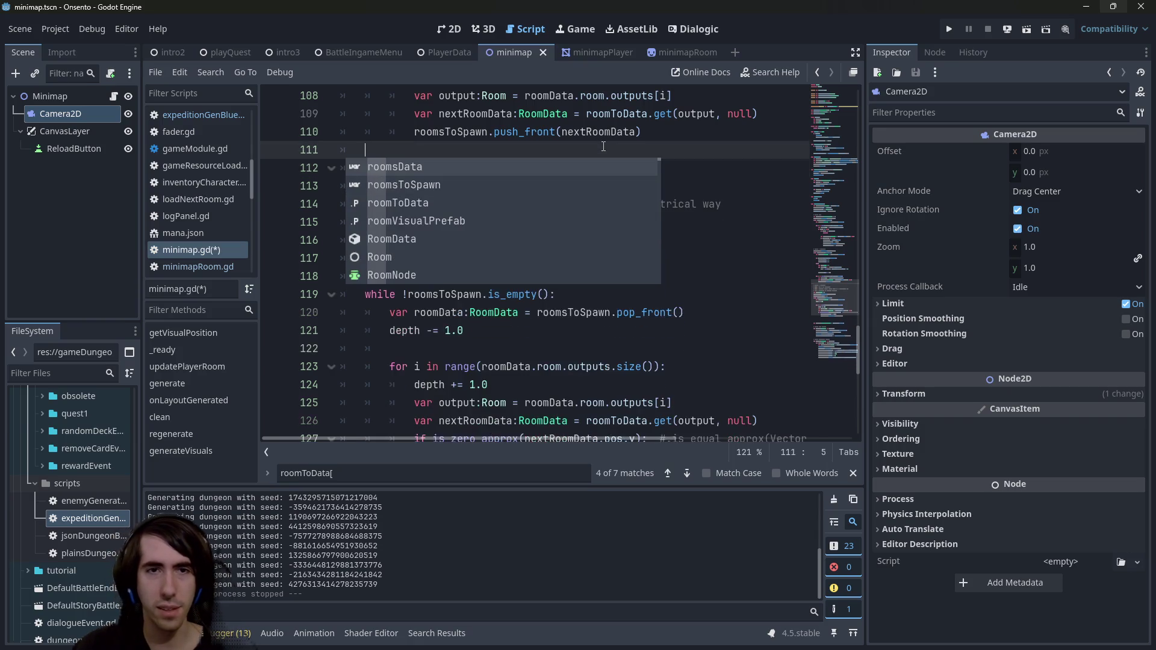
key("ctrl+z")
key("ctrl+z")
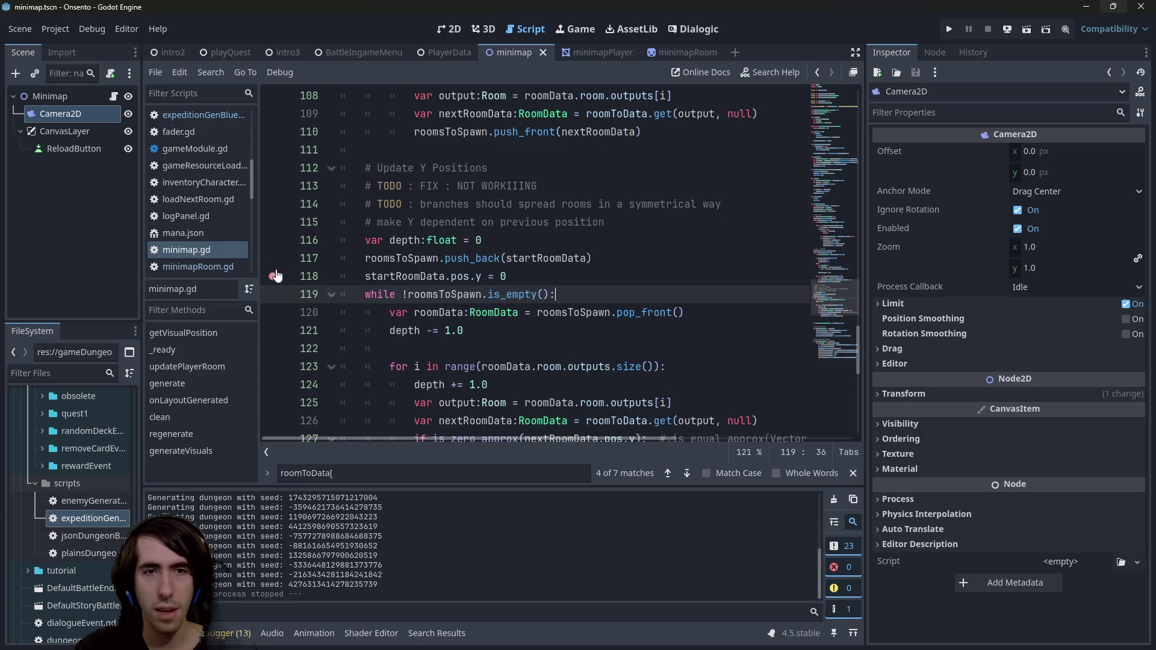
left_click(274, 275)
left_click(1026, 29)
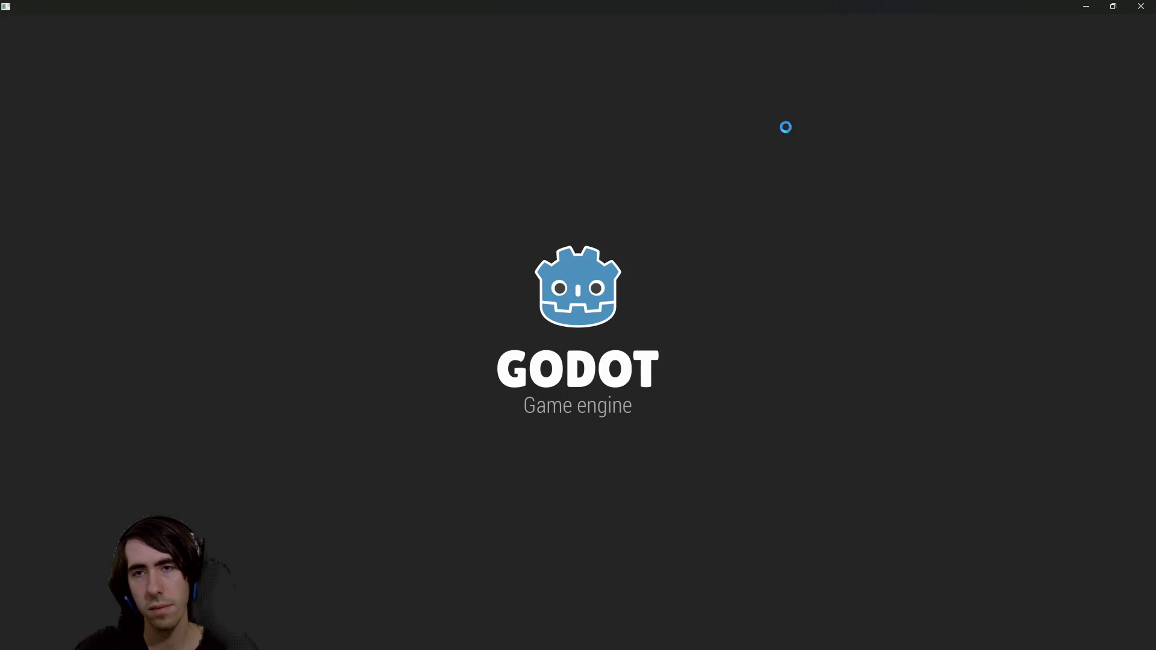
- Inspect startRoom in Stack Variables and follow its outputs to a Depth 3 PickCardRoom
scroll(569, 587, "down", 5)
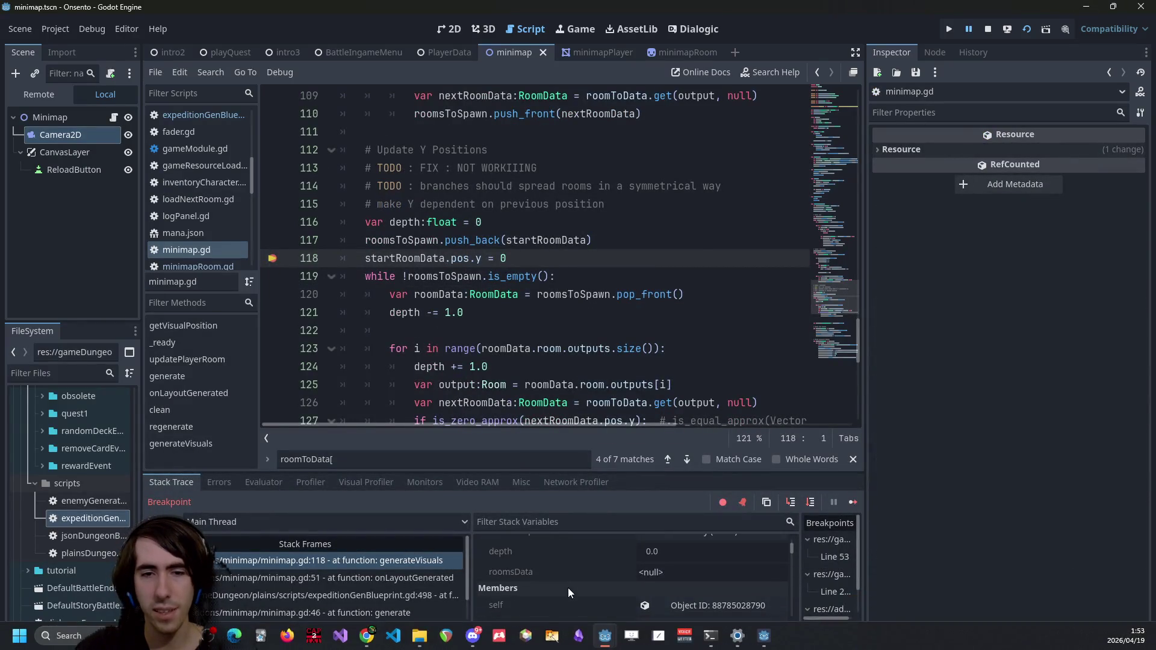
left_click(645, 566)
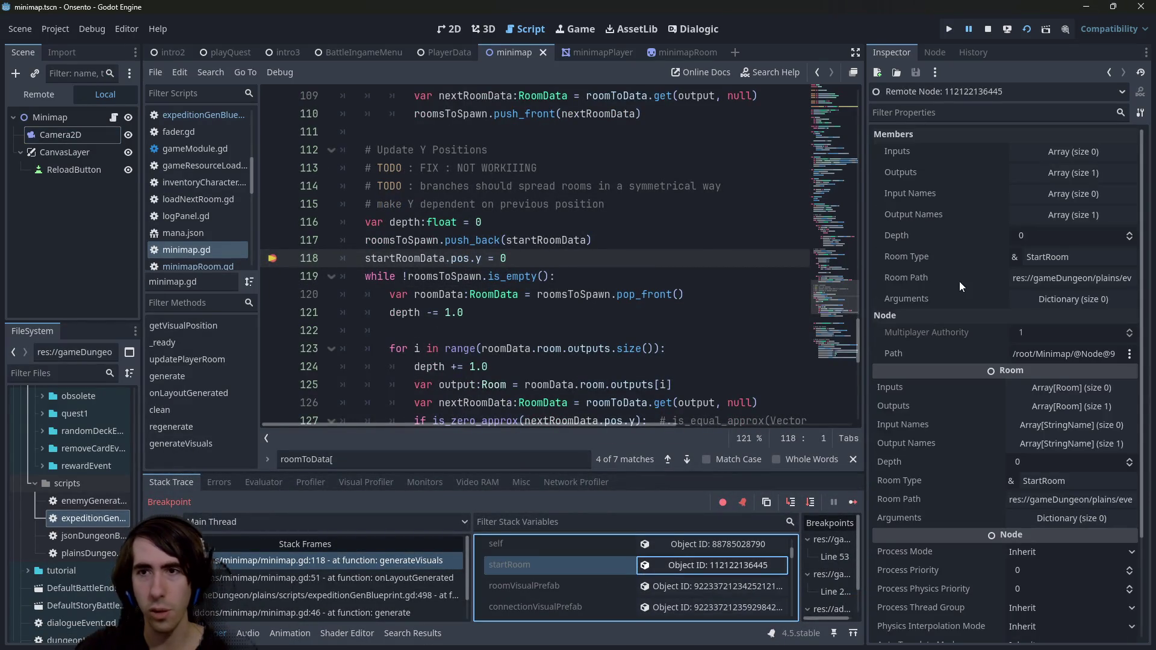
left_click(1055, 175)
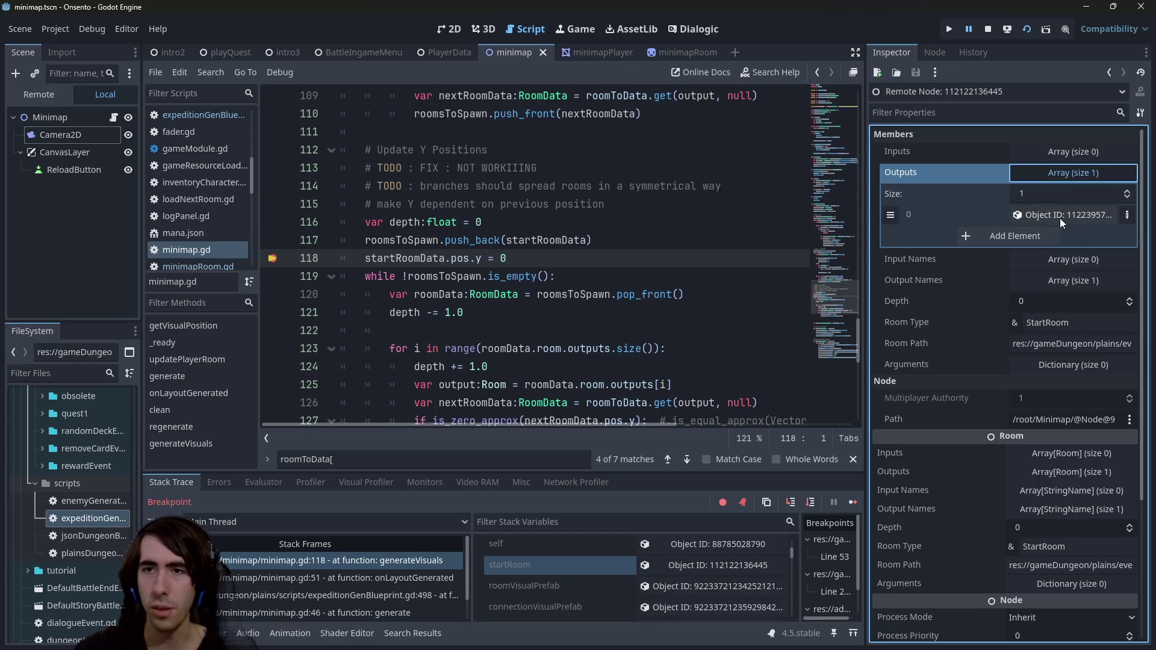
left_click(1059, 219)
left_click(1061, 172)
left_click(1061, 208)
left_click(1067, 172)
left_click(1067, 214)
- Continue along the outputs through a Depth 1 BattleRoom to the Depth 7 PickCardRoom
left_click(1071, 172)
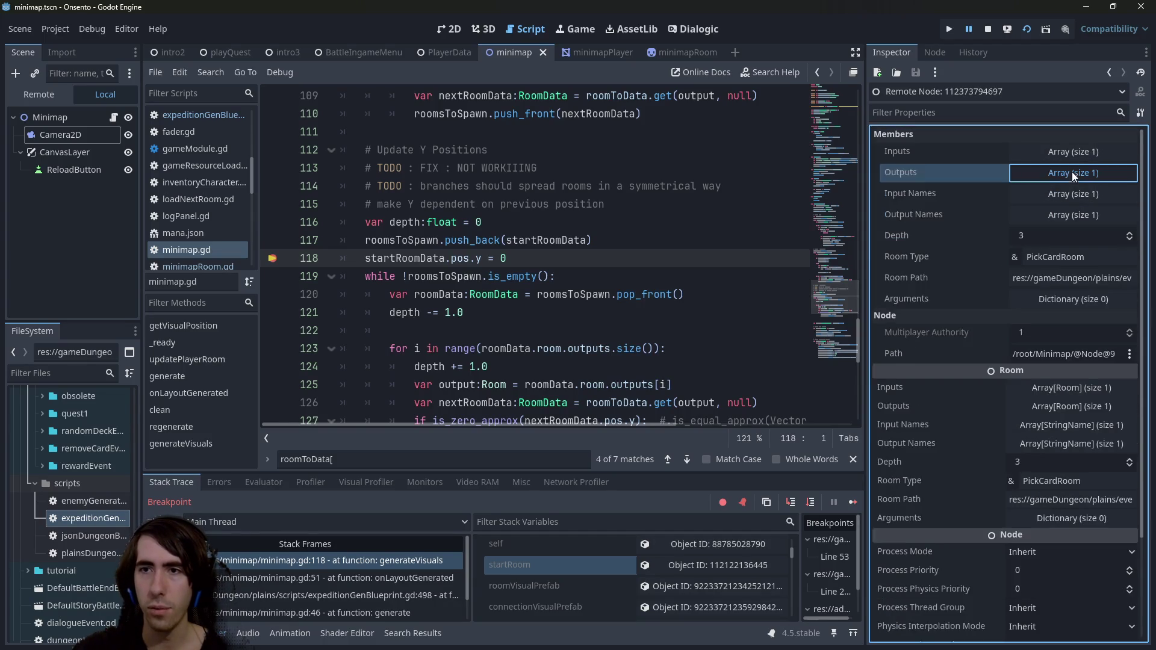
left_click(1071, 209)
left_click(1074, 175)
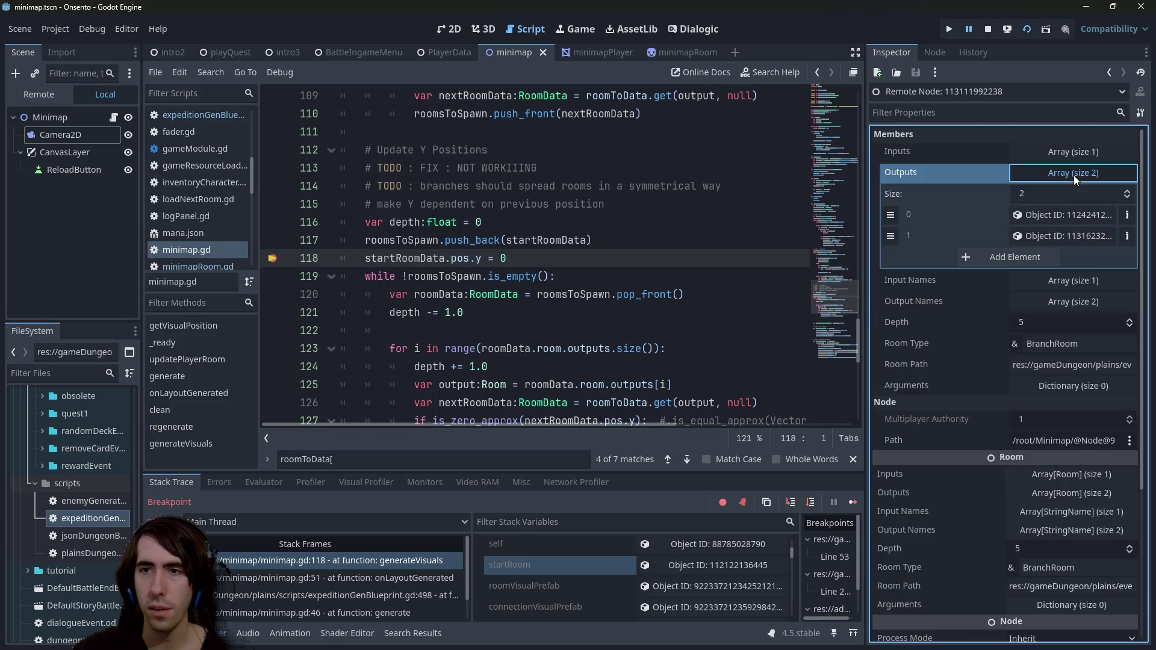
left_click(1066, 231)
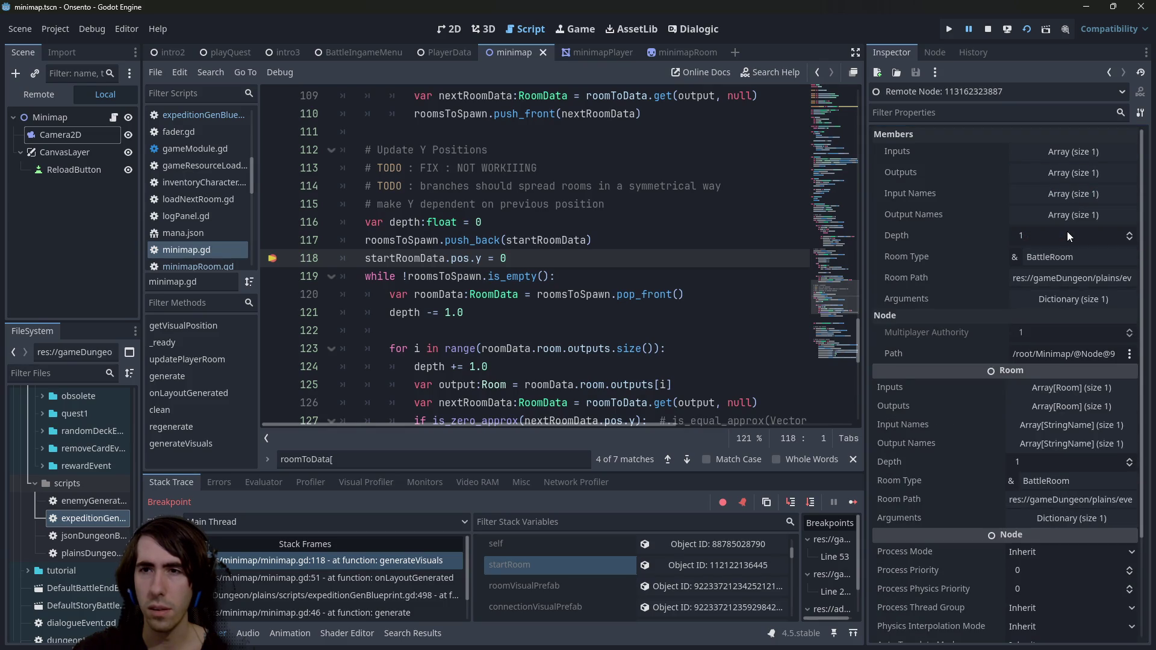
left_click(1076, 179)
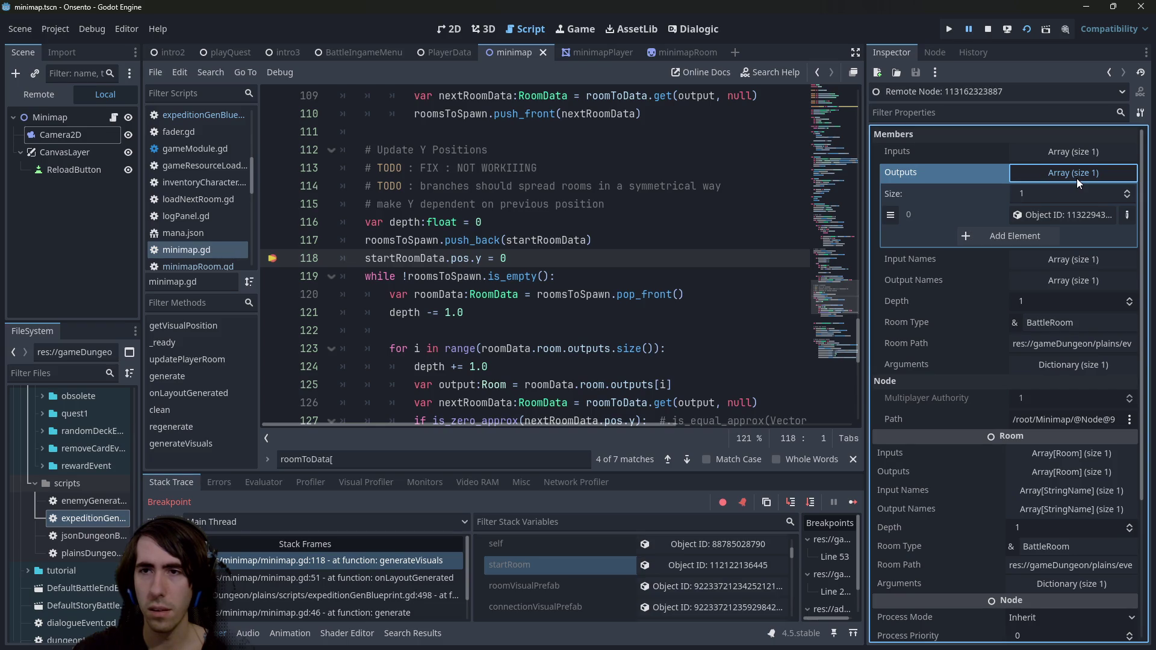
left_click(1071, 212)
left_click(1075, 175)
left_click(1069, 215)
left_click(1071, 175)
left_click(1070, 218)
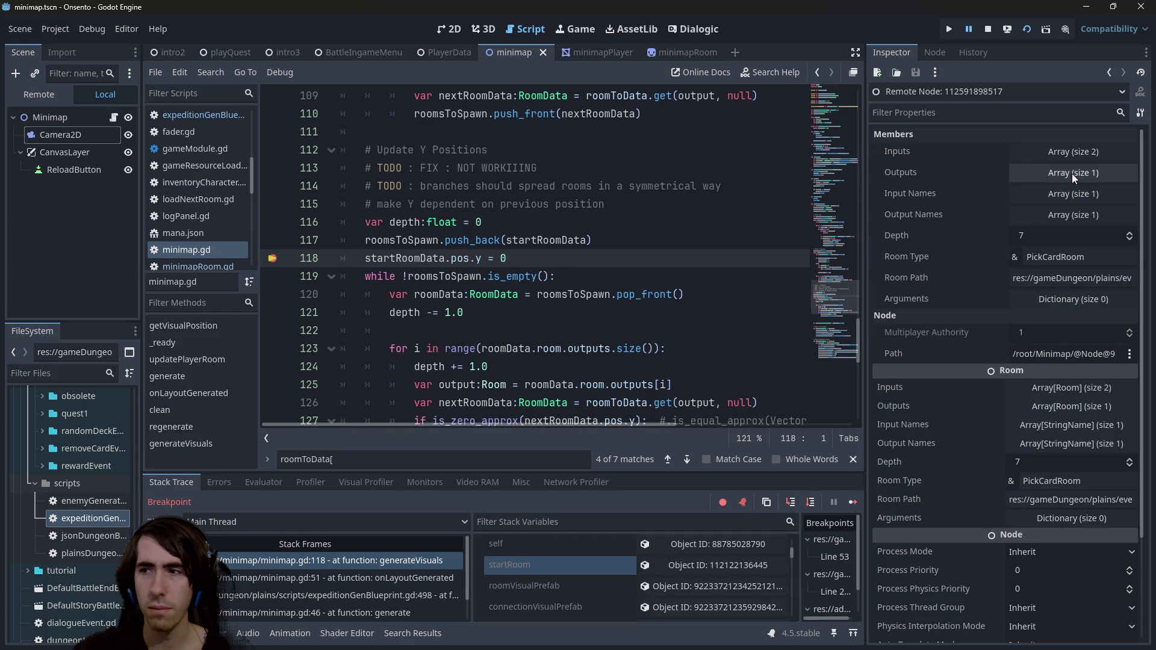
left_click(706, 259)
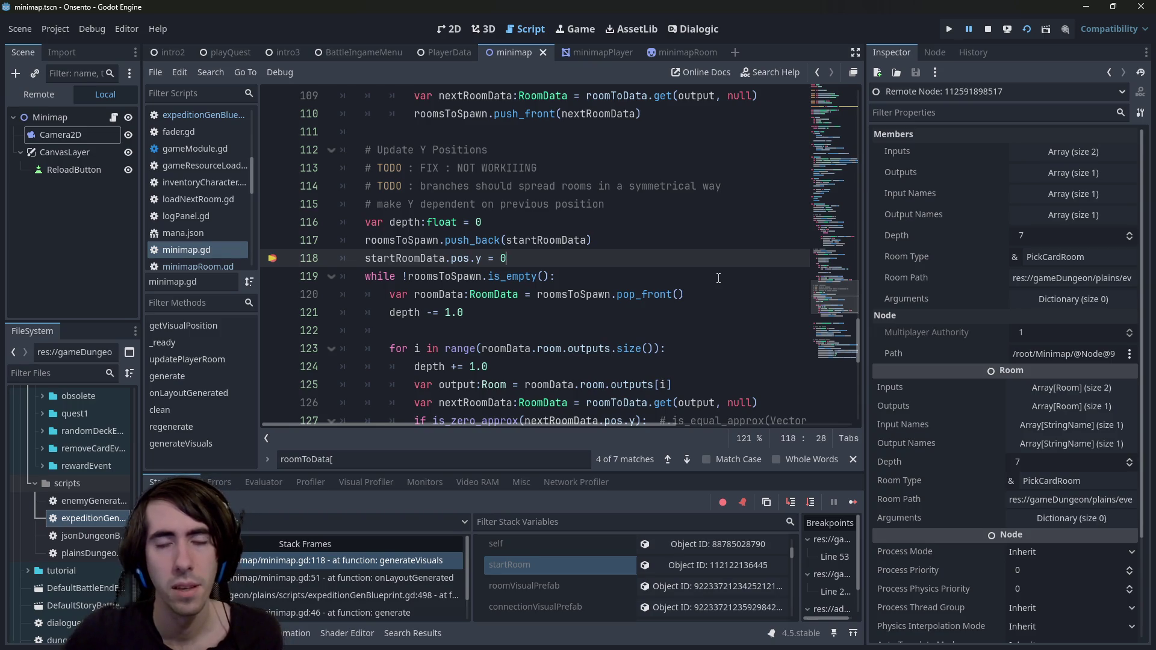
scroll(587, 298, "down", 2)
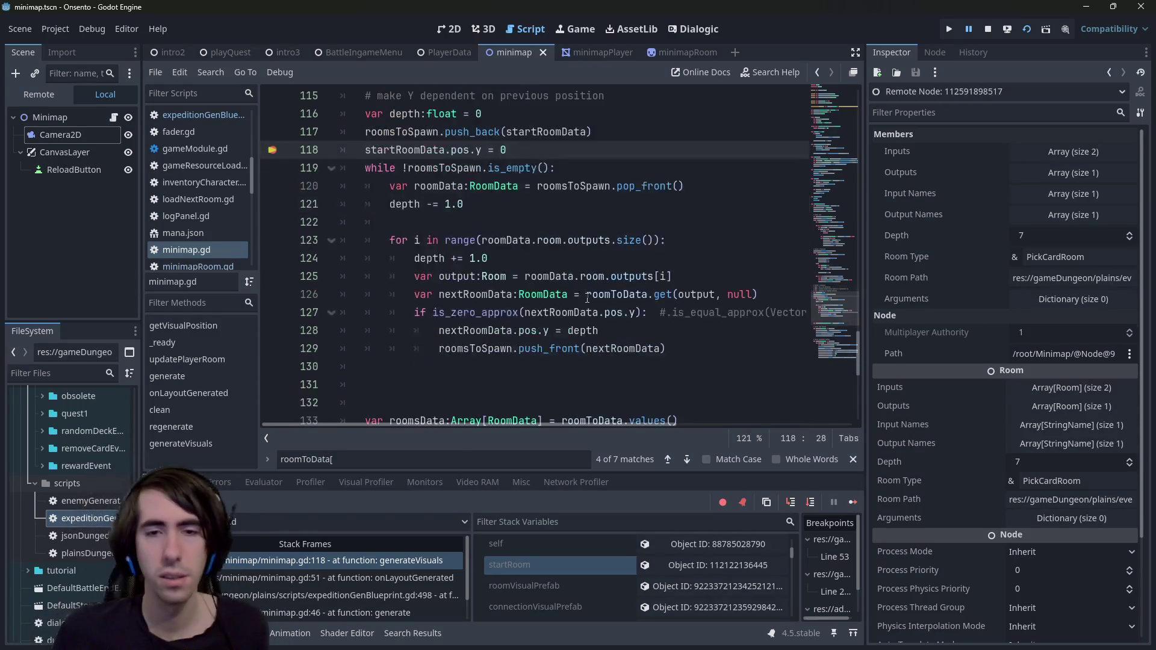
double_click(563, 349)
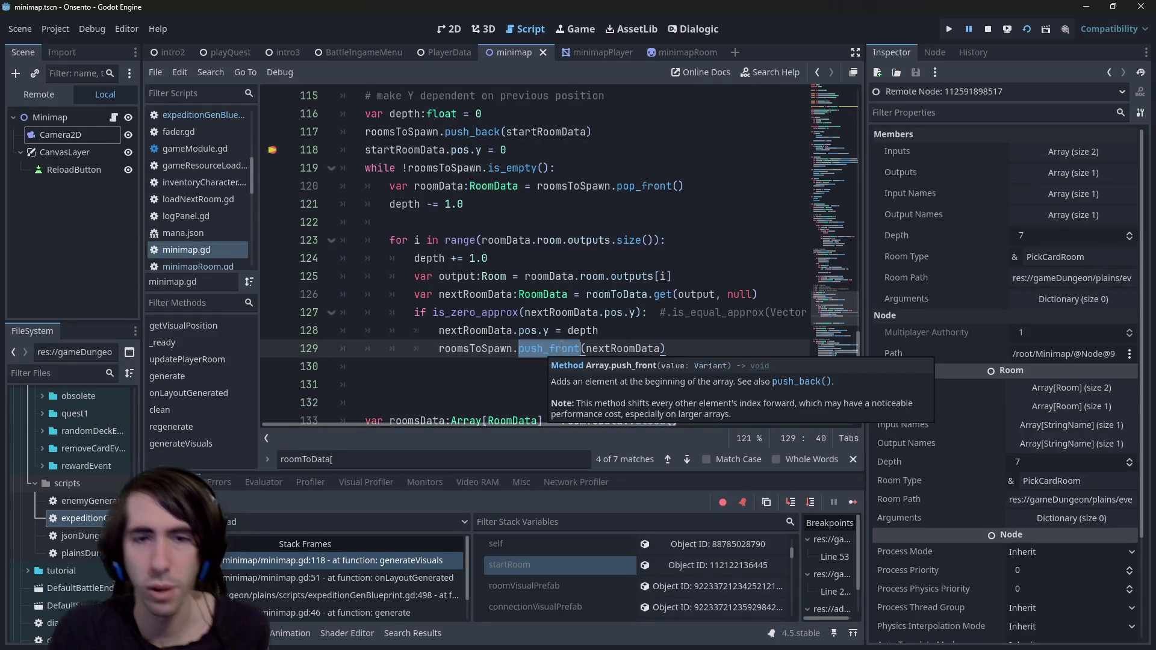
type("pushb")
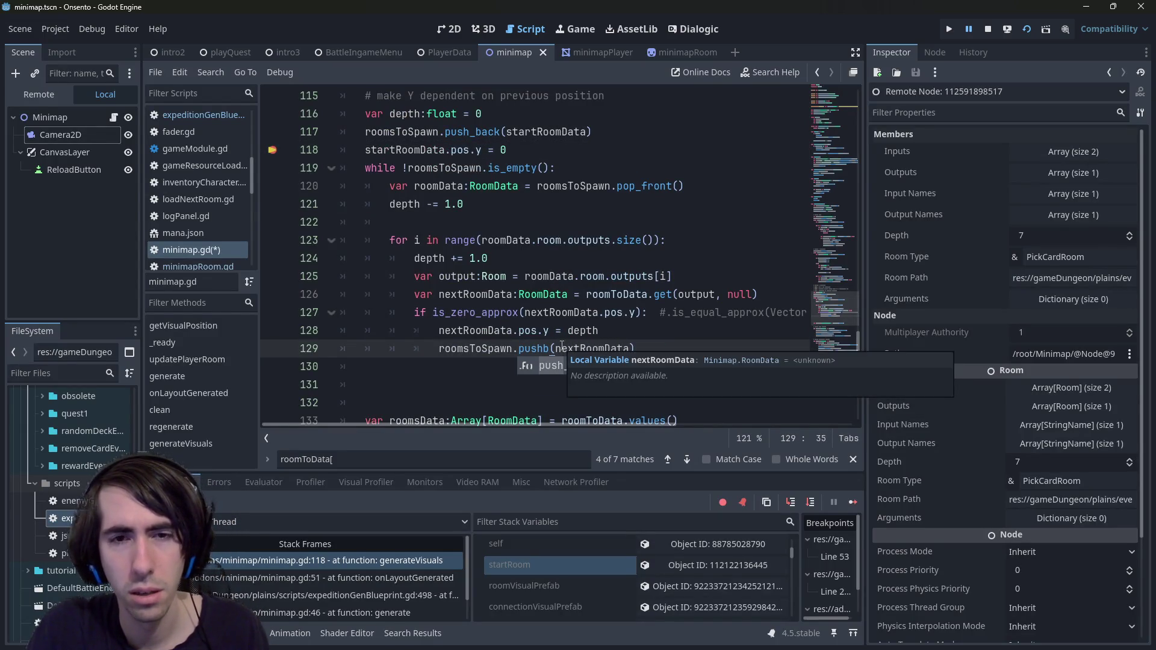
key("ctrl+z")
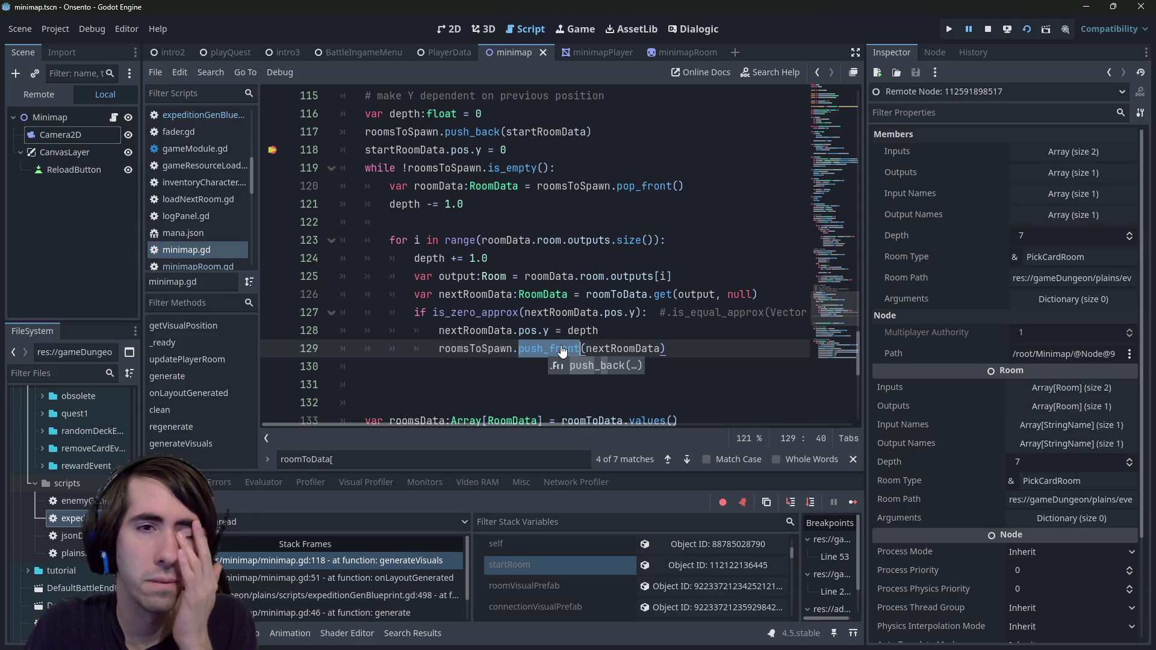
type("pushb")
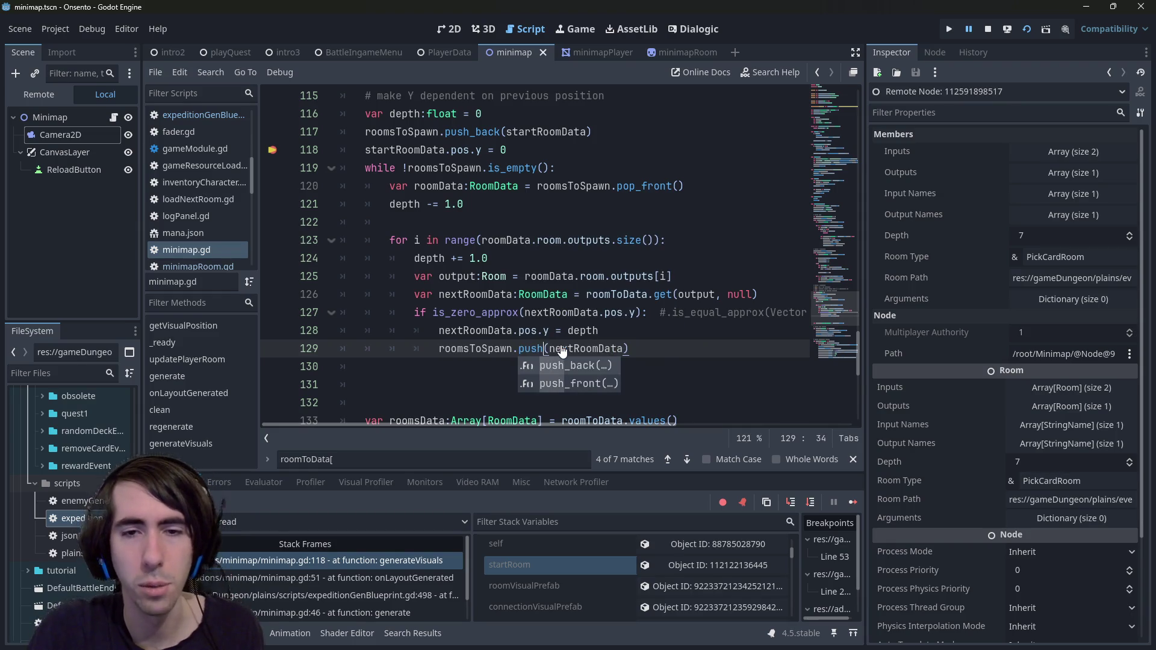
key("Return")
double_click(652, 186)
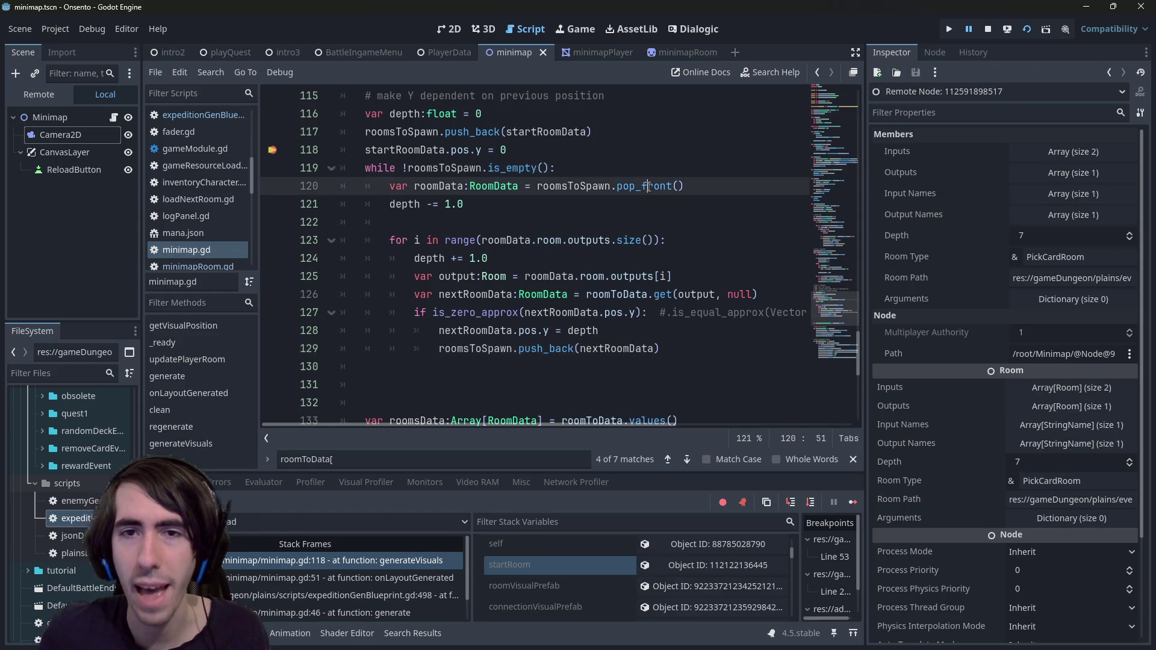
type("pop")
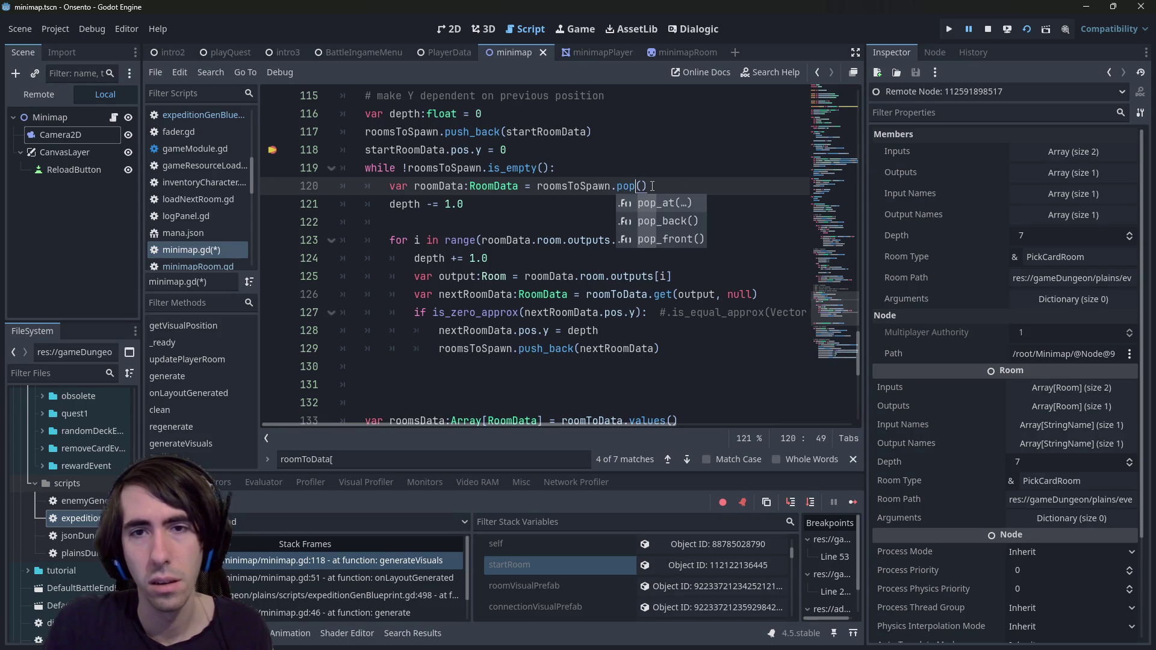
key("Down")
key("Return")
key("ctrl+s")
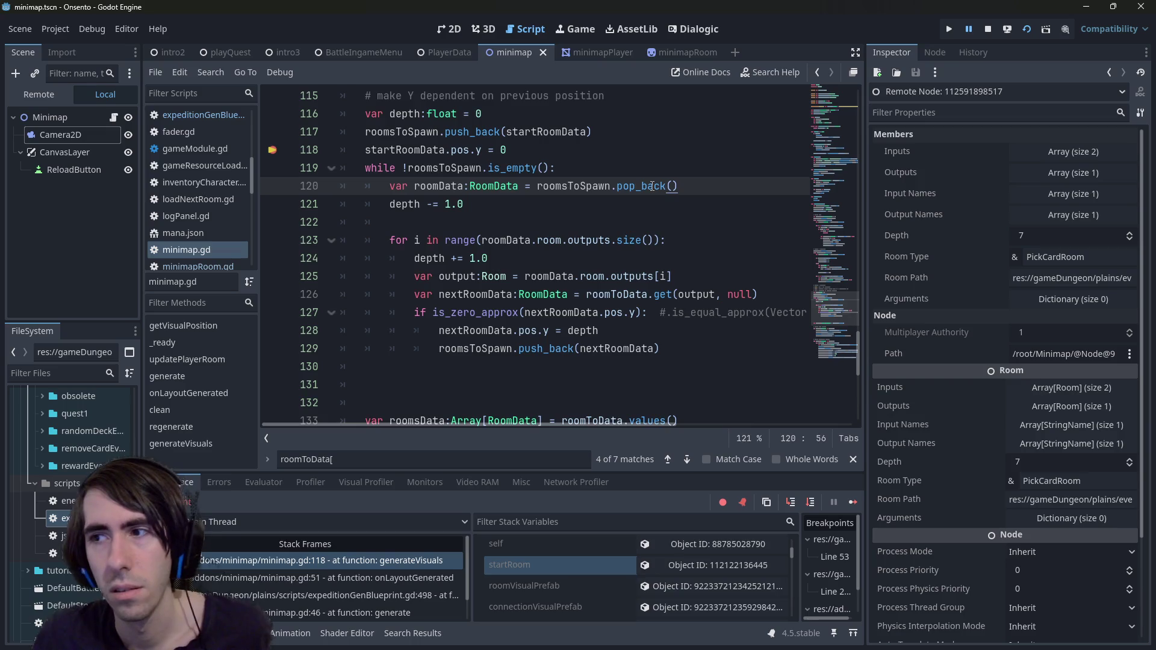
scroll(652, 186, "up", 1)
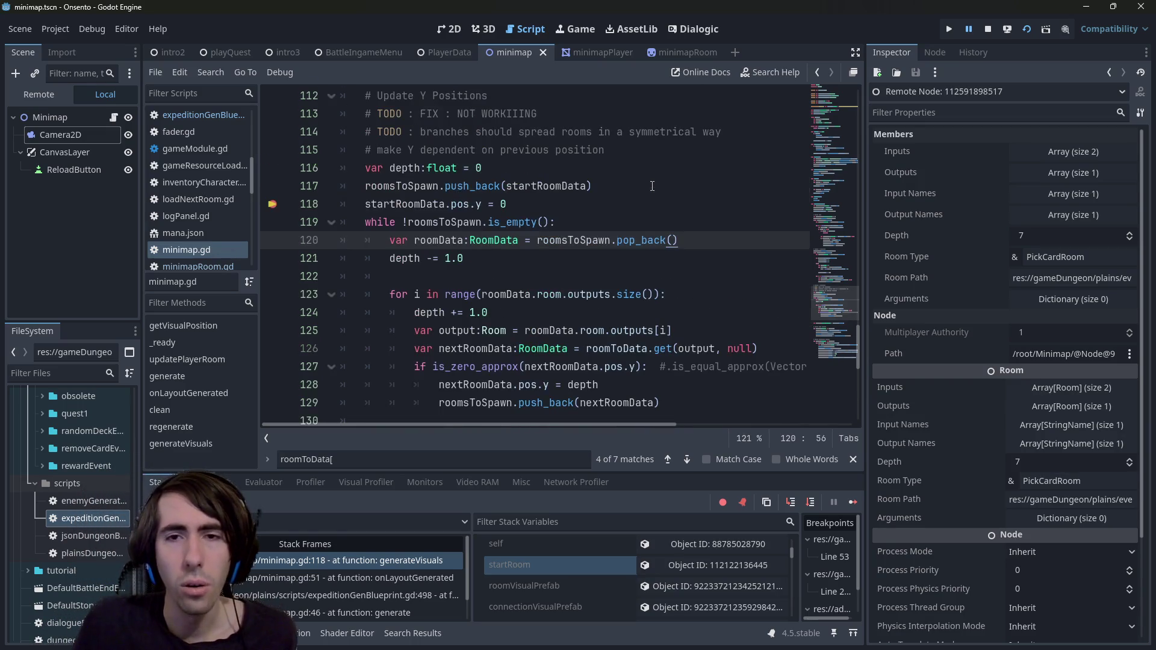
scroll(652, 186, "down", 1)
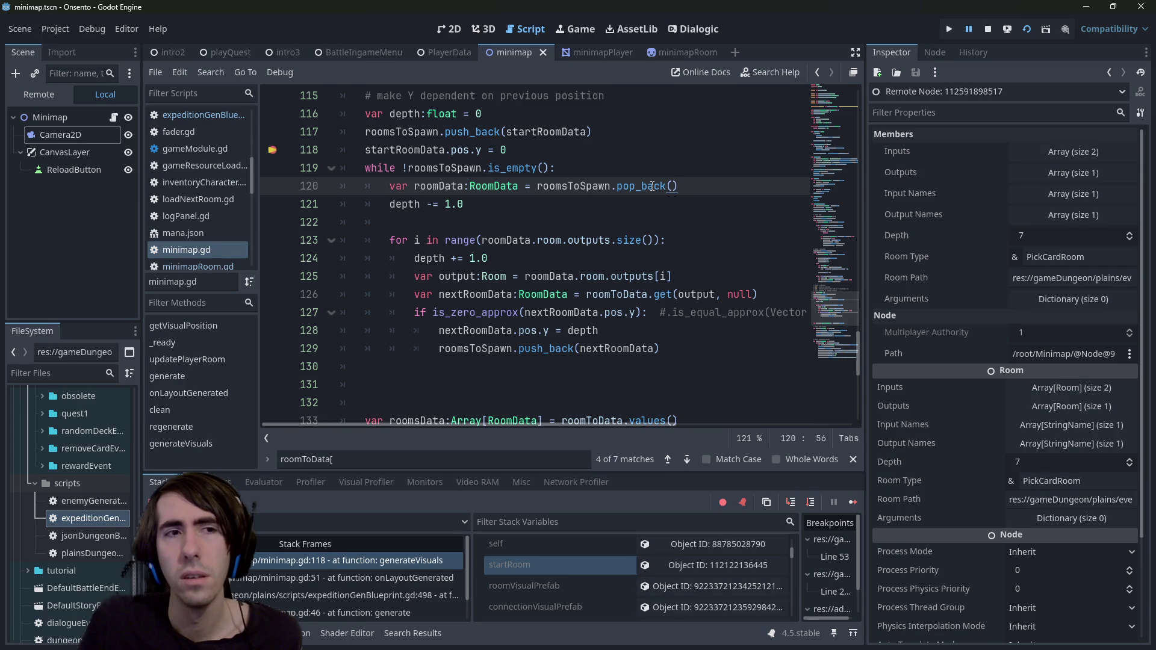
mouse_move(648, 183)
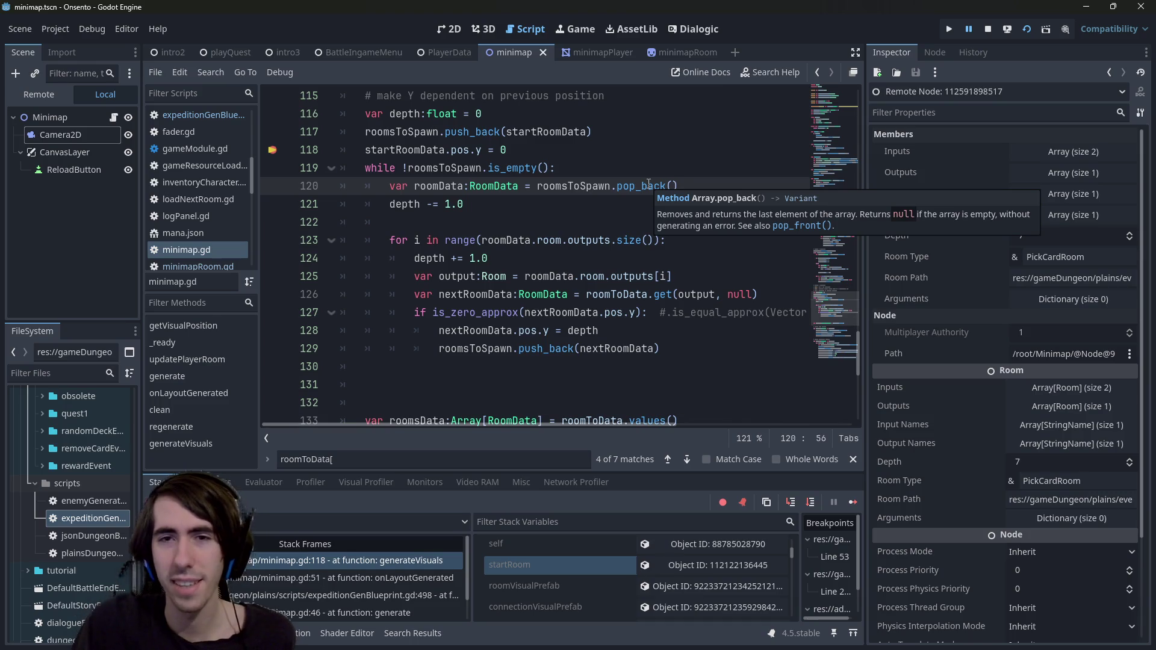
left_click(549, 348)
double_click(550, 347)
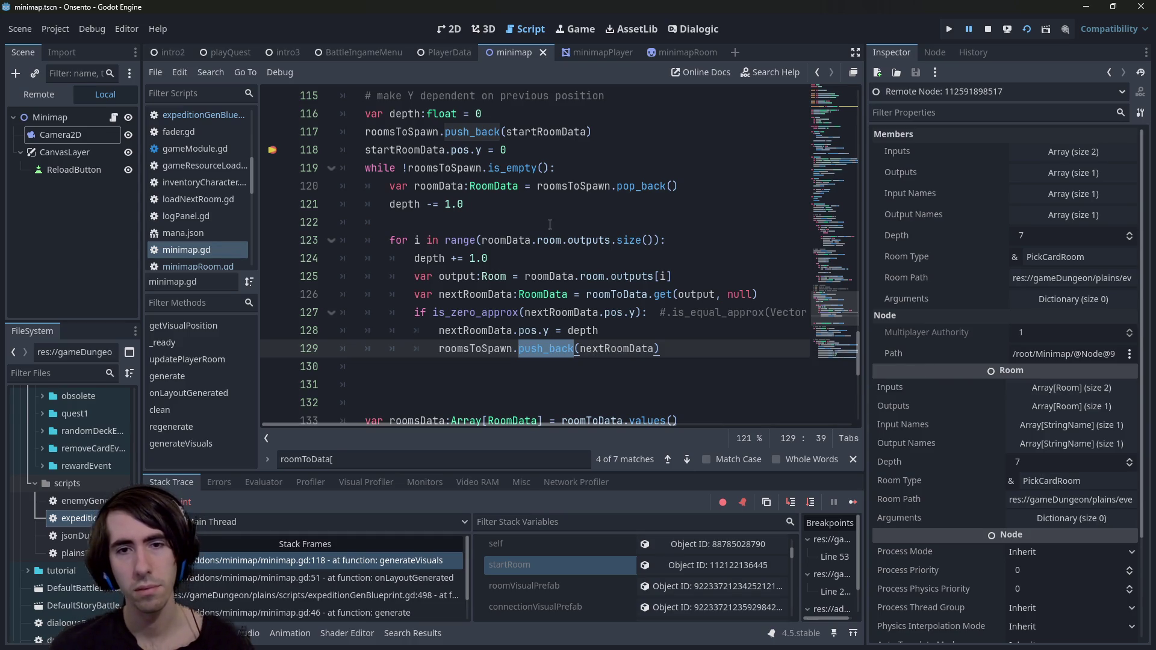
mouse_move(612, 184)
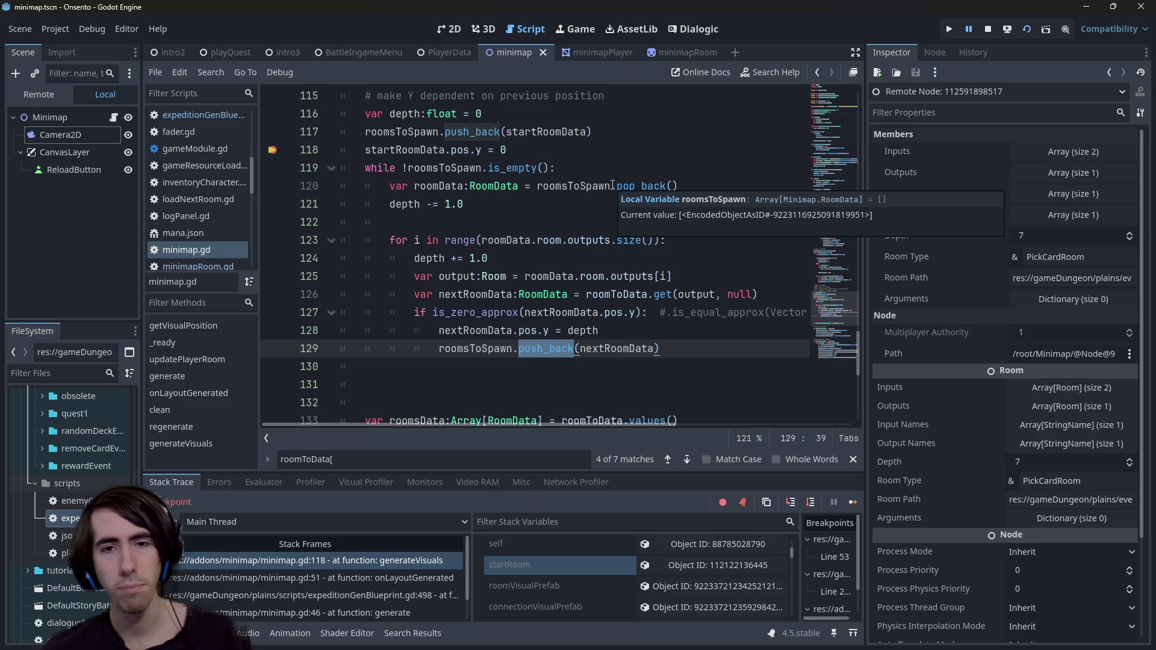
double_click(629, 185)
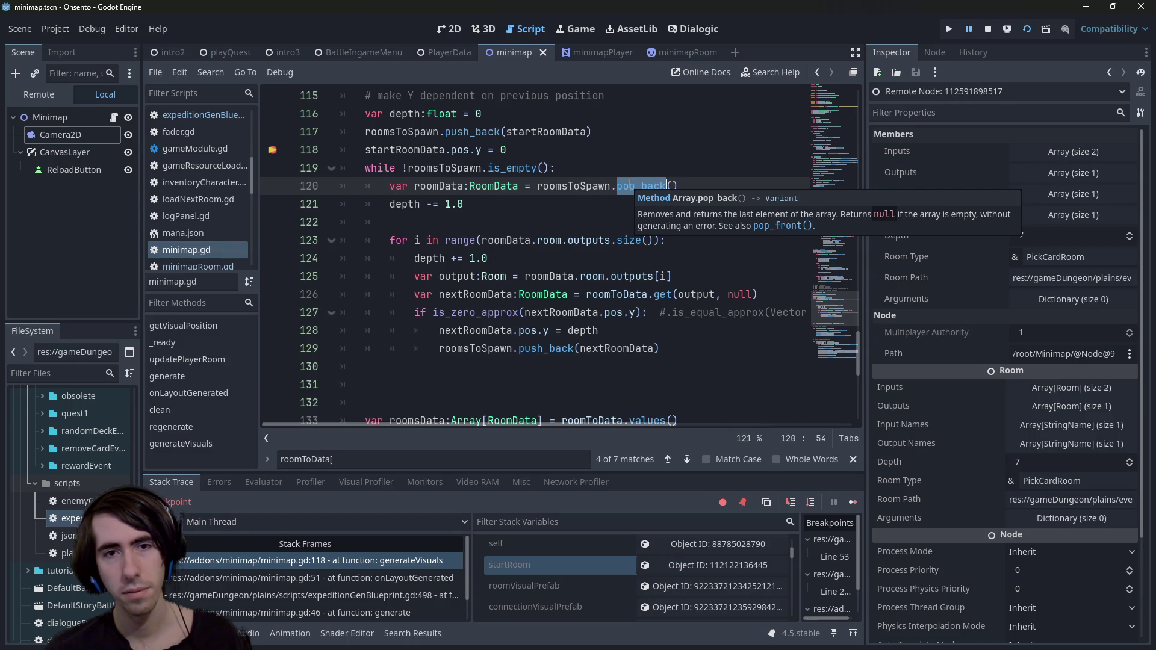
left_click_drag(463, 205, 389, 204)
mouse_move(611, 195)
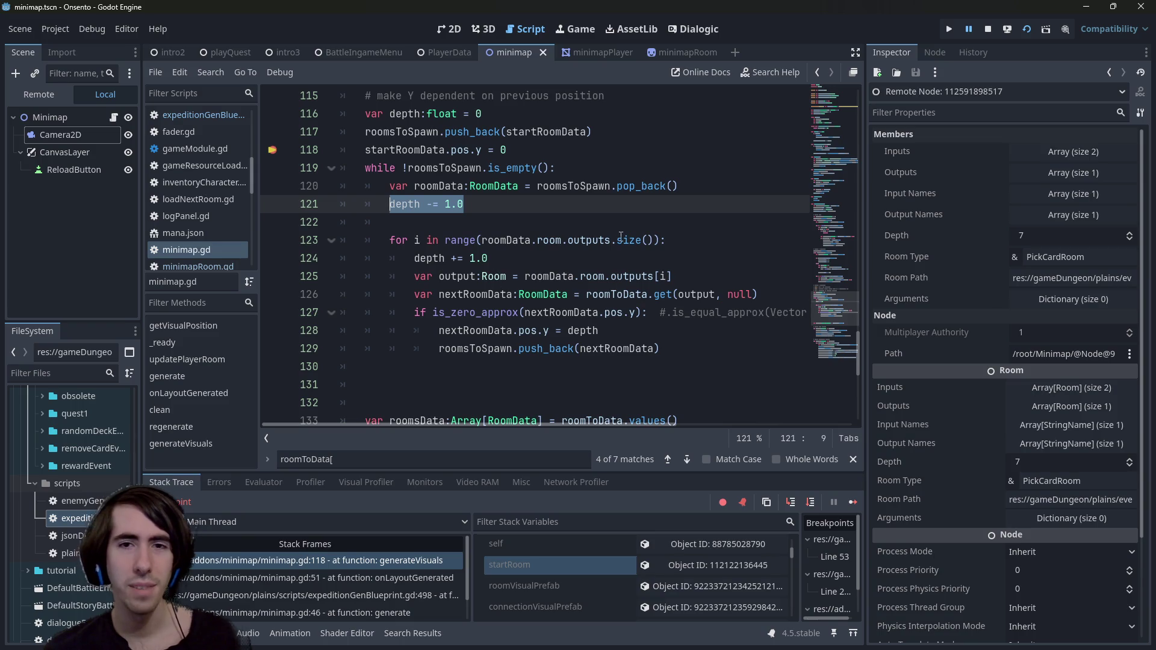
- Start a new 'for i in range(' line under line 123, then delete it and save
left_click(669, 240)
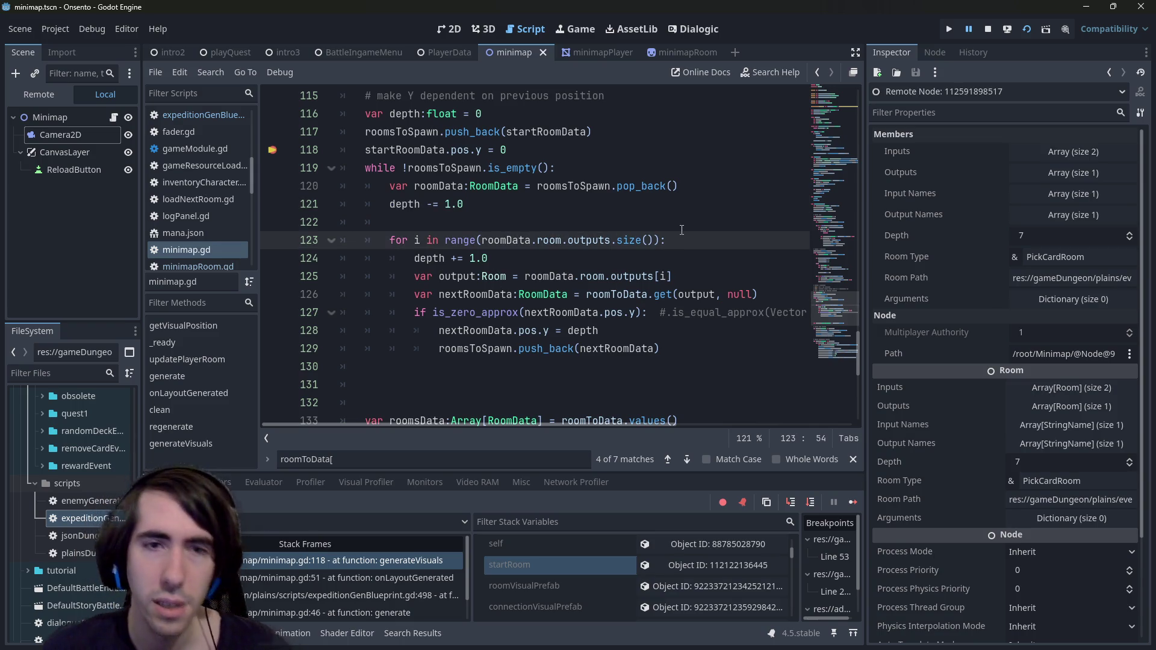
key("Return")
type("for i in range(")
key("Up")
key("ctrl+shift+Right")
key("ctrl+shift+Right")
key("ctrl+shift+Right")
key("ctrl+shift+Right")
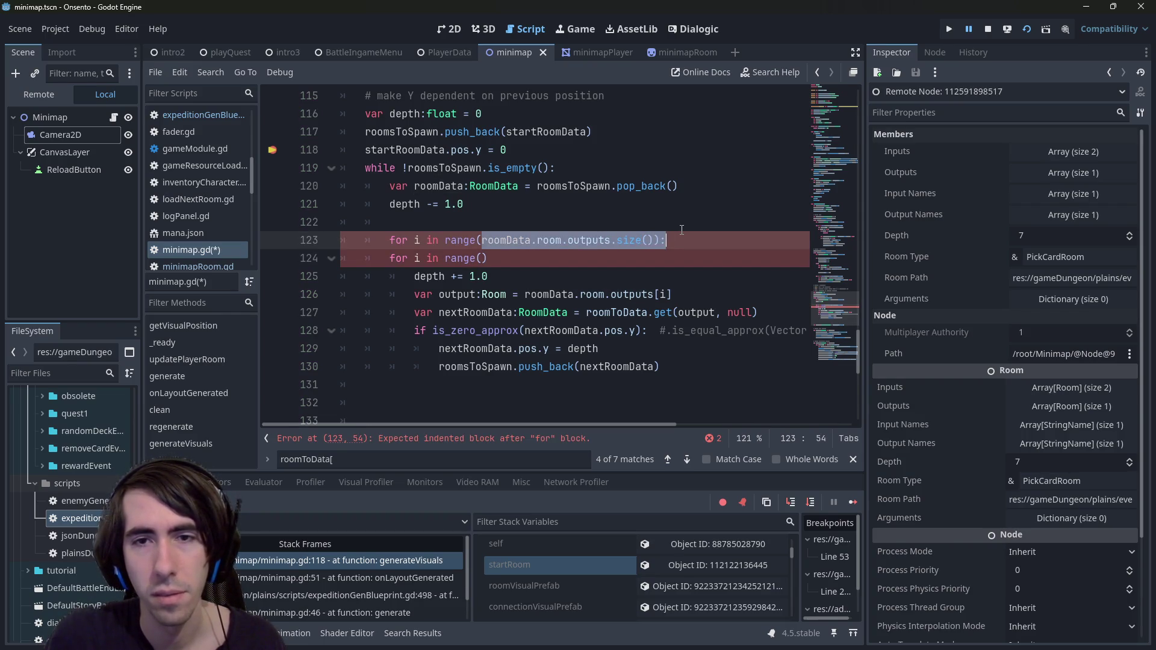
key("Down")
key("ctrl+BackSpace")
key("ctrl+BackSpace")
key("ctrl+BackSpace")
key("BackSpace")
key("BackSpace")
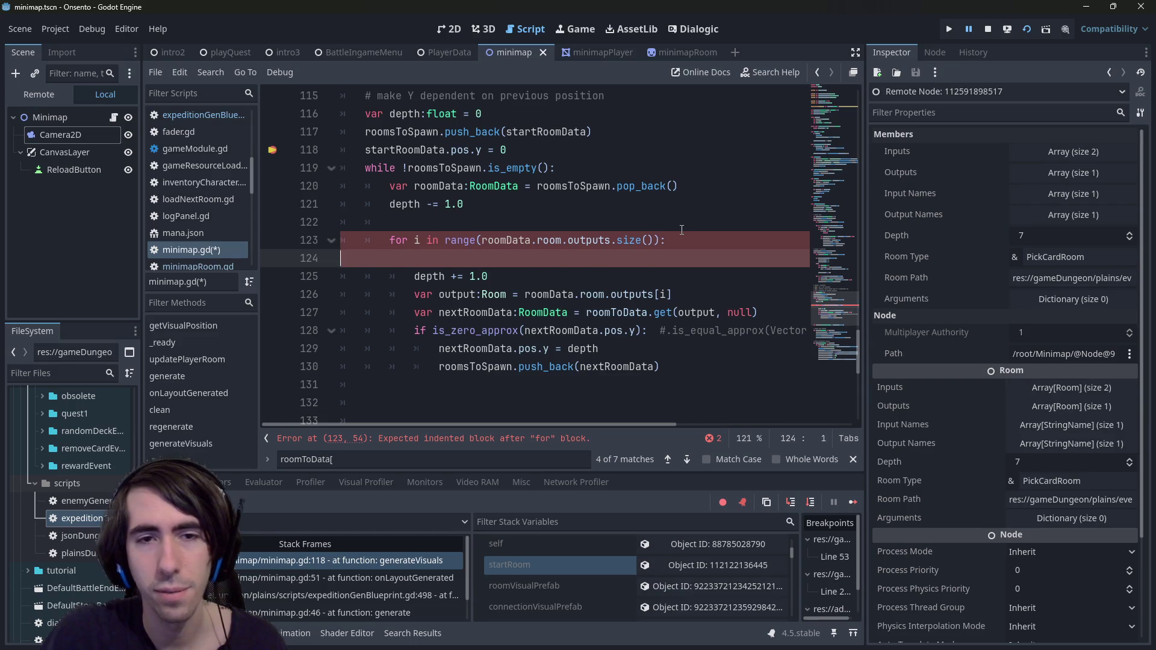
key("ctrl+s")
- Index line 125 as outputs[roomData.room.outputs.size() - i - 1], remove the line-118 breakpoint, and stop debugging
left_click_drag(485, 240, 657, 240)
key("ctrl+c")
left_click(661, 276)
key("ctrl+v")
type("-")
key("Right")
type("- 1")
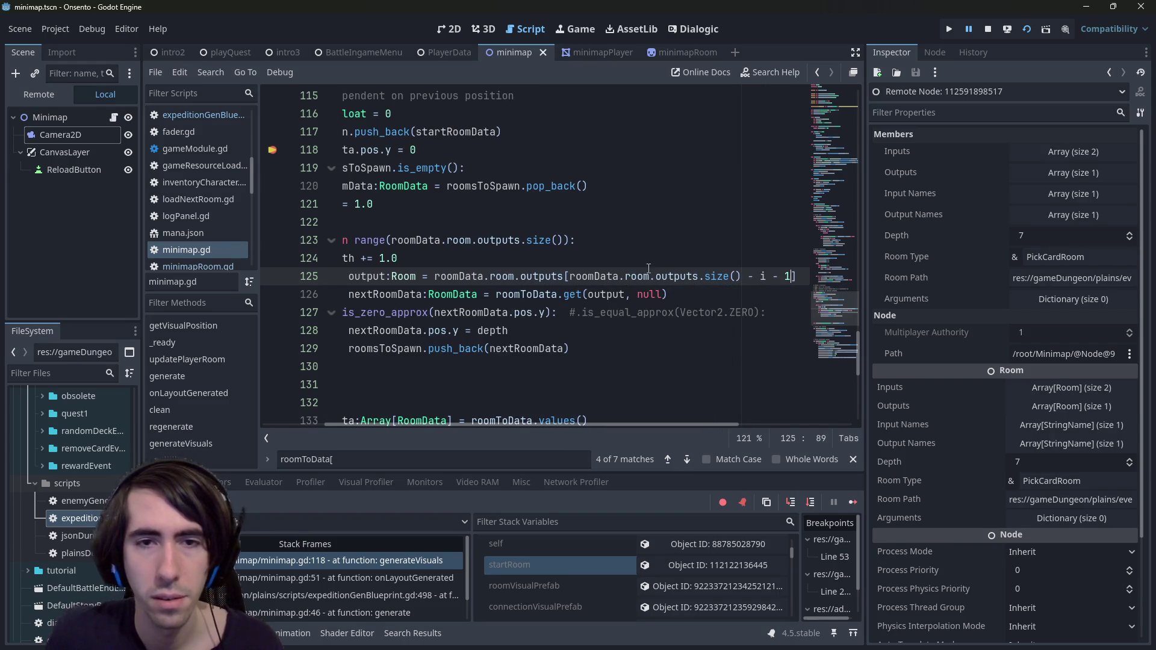
left_click(308, 258)
left_click(557, 240)
left_click(274, 151)
left_click(996, 27)
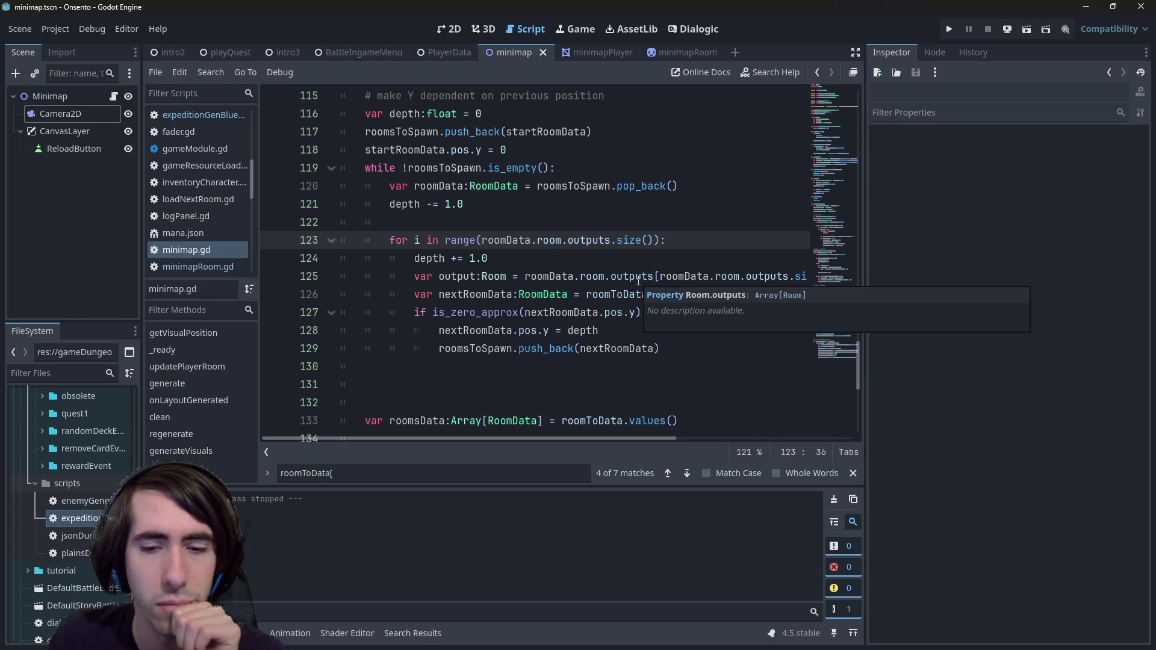
- Run the scene to check the map, then set a breakpoint on roomsData line 133
left_click(1028, 33)
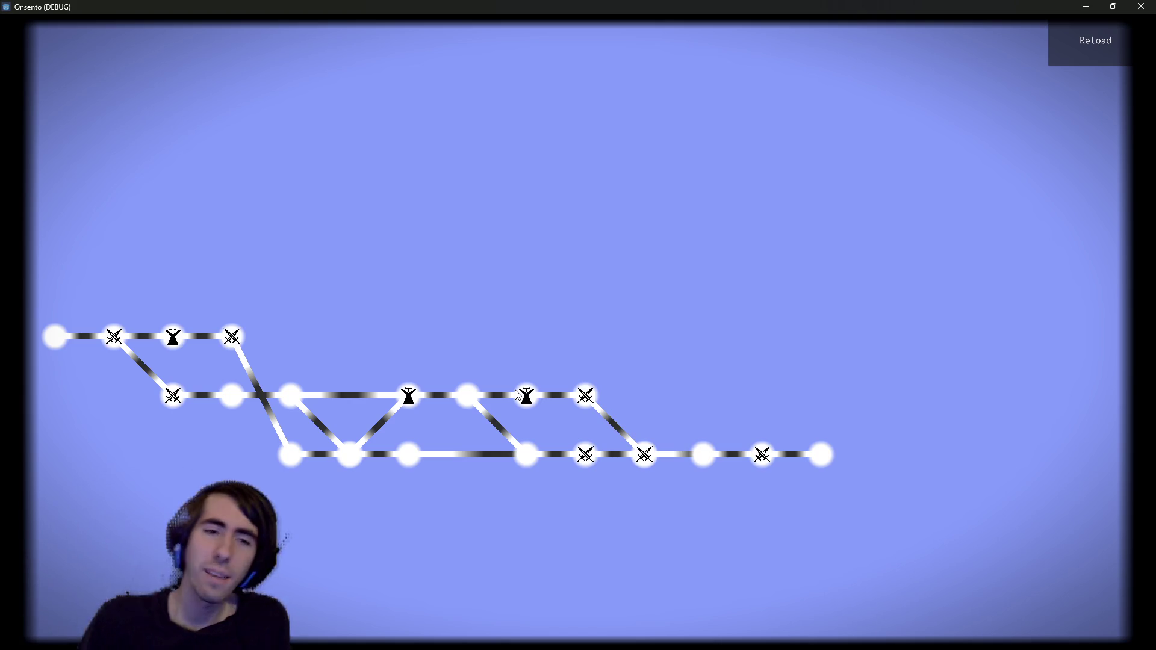
left_click(1095, 6)
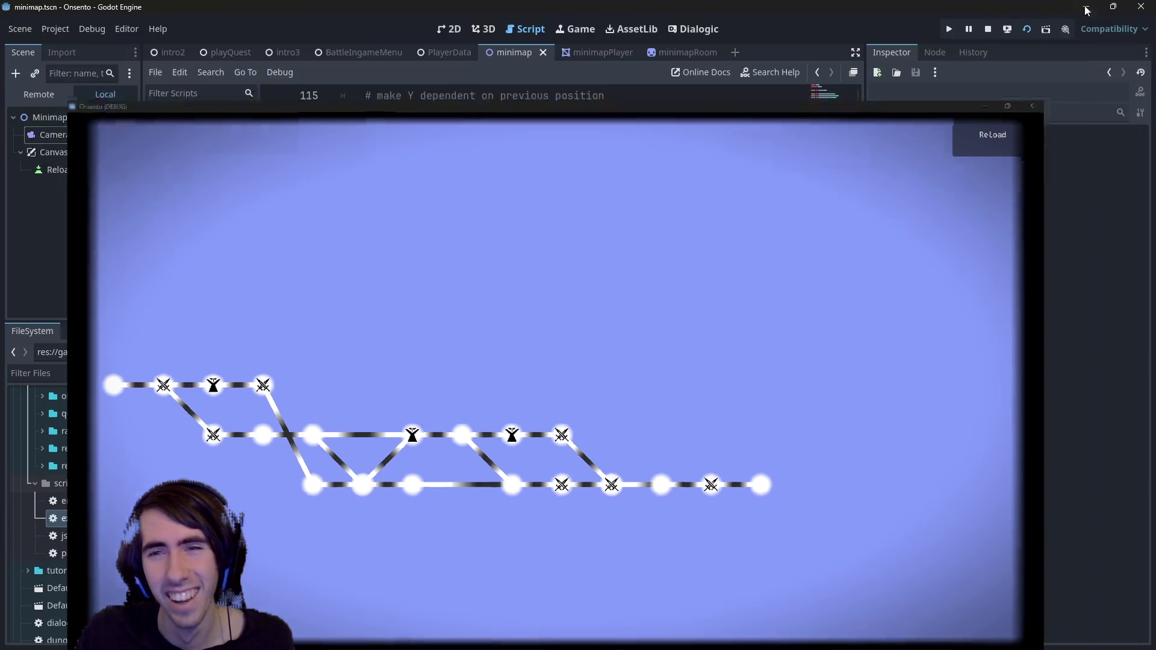
left_click(273, 366)
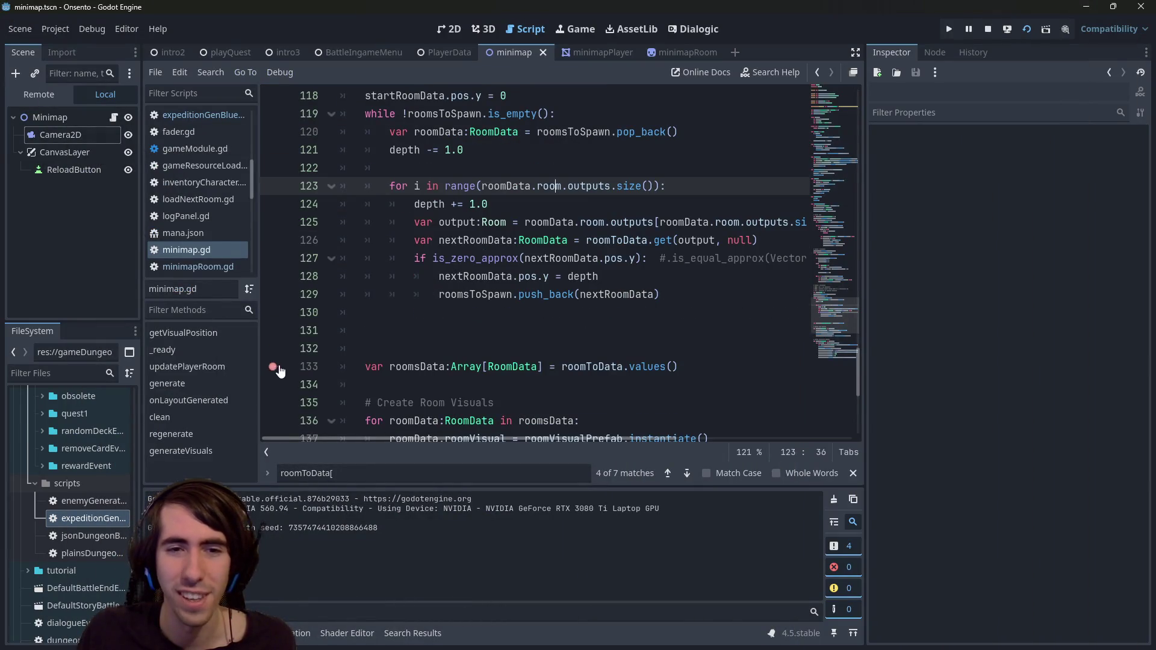
- Rerun and regenerate the map to hit the breakpoint, inspect roomToData, and resume
left_click(1026, 30)
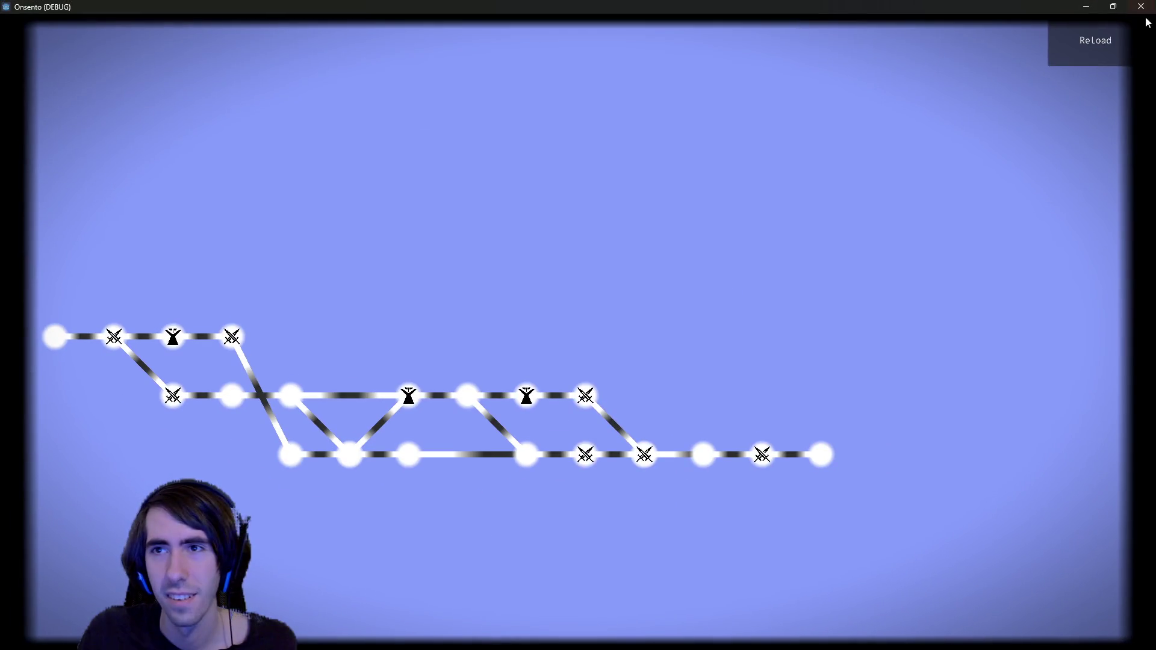
left_click(1104, 30)
scroll(630, 578, "down", 5)
scroll(632, 579, "down", 2)
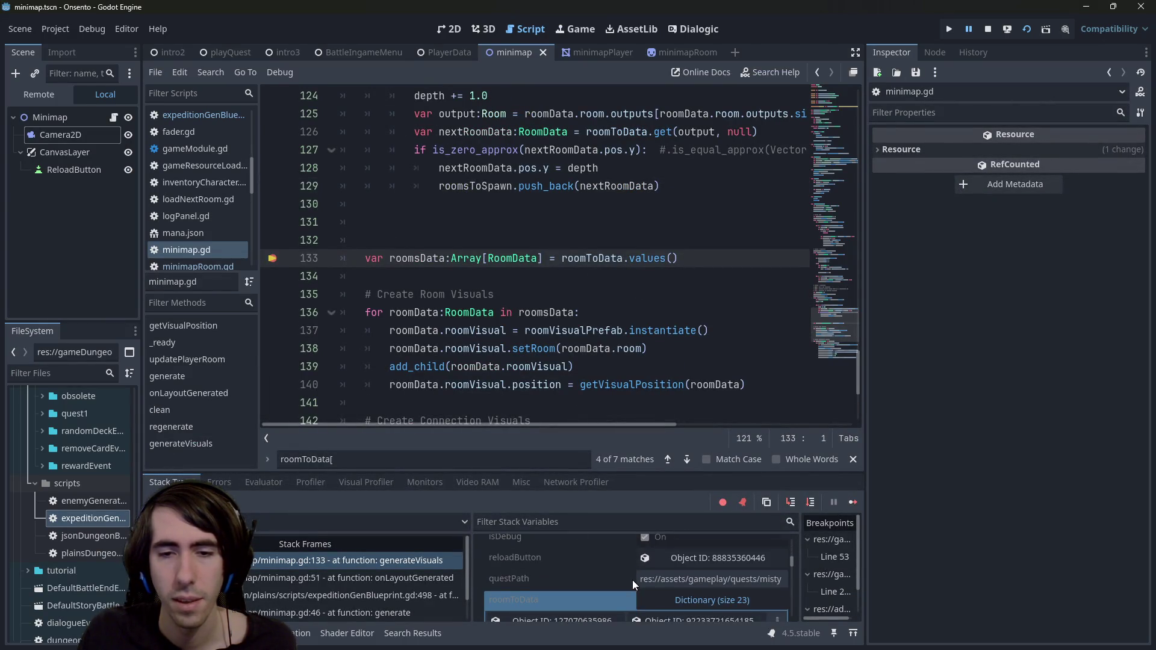
left_click(632, 580)
left_click(852, 502)
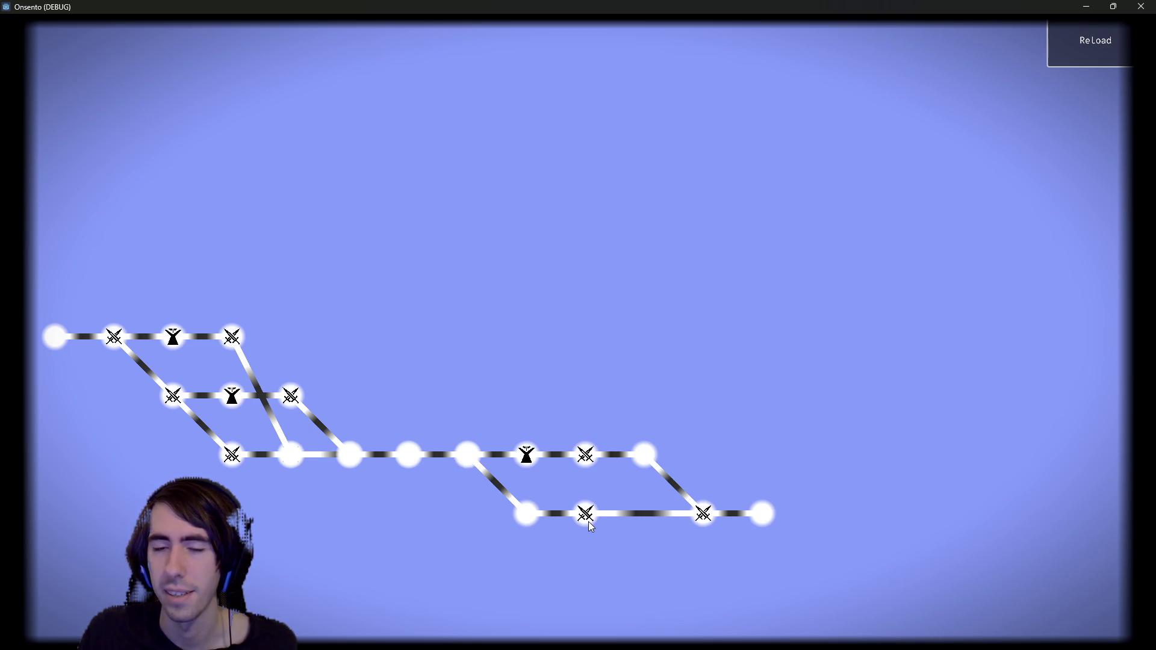
- Regenerate the map once more, resume past the breakpoint with F12, and close the game
left_click(751, 509)
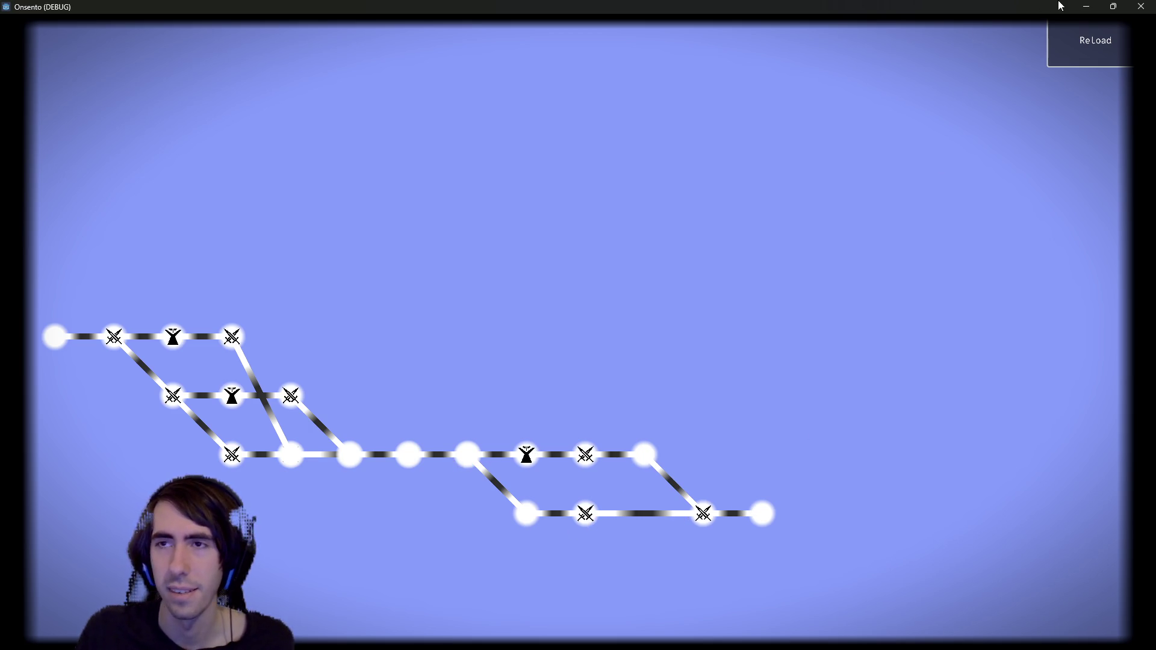
key("F12")
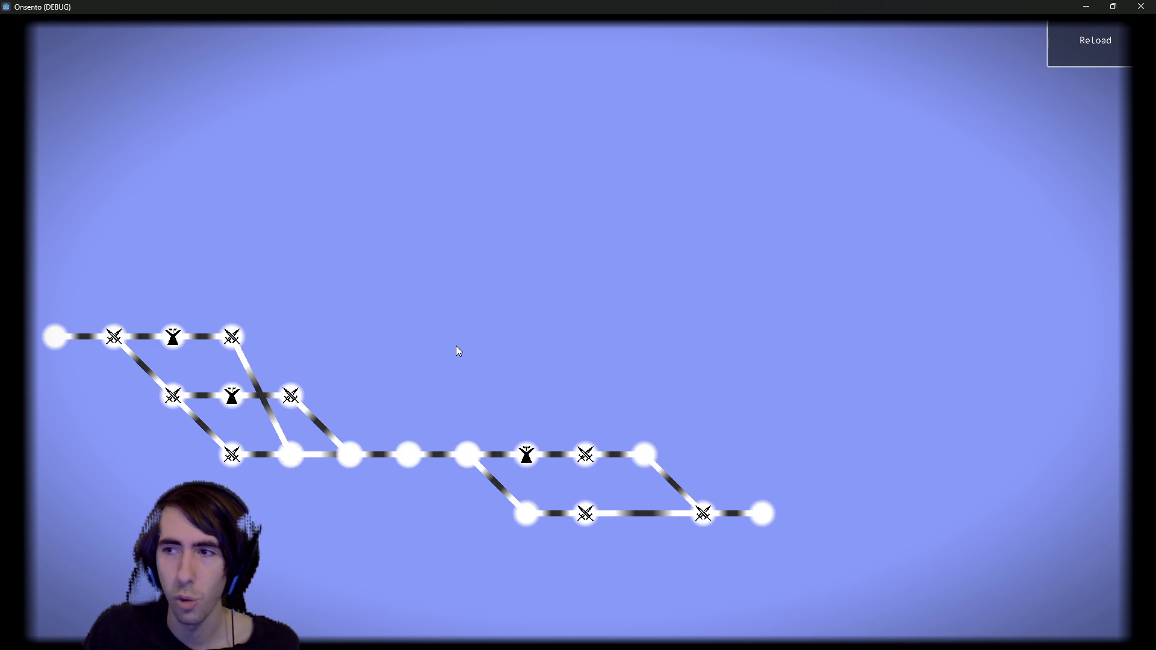
left_click(1141, 6)
scroll(522, 261, "up", 3)
scroll(521, 260, "up", 1)
scroll(522, 260, "down", 2)
mouse_move(365, 348)
left_mouse_down()
mouse_move(335, 325)
mouse_move(316, 330)
left_mouse_up()
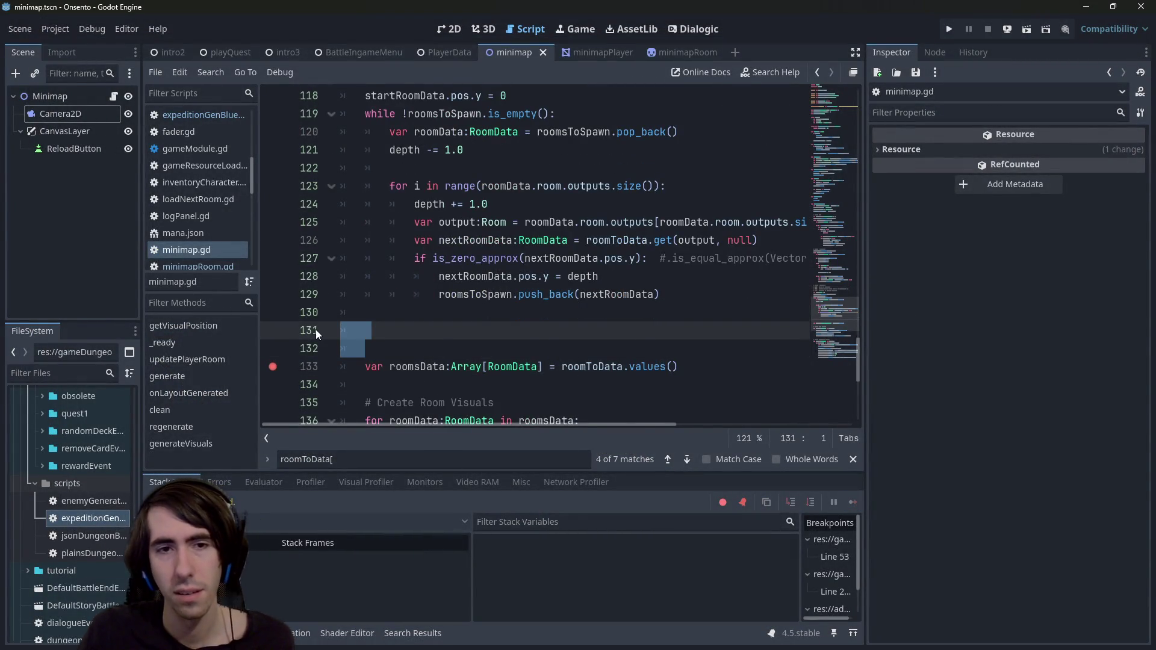
- Delete the blank lines before roomsData, save, and highlight inputs and roomData in the connection code
key("BackSpace")
key("BackSpace")
key("ctrl+s")
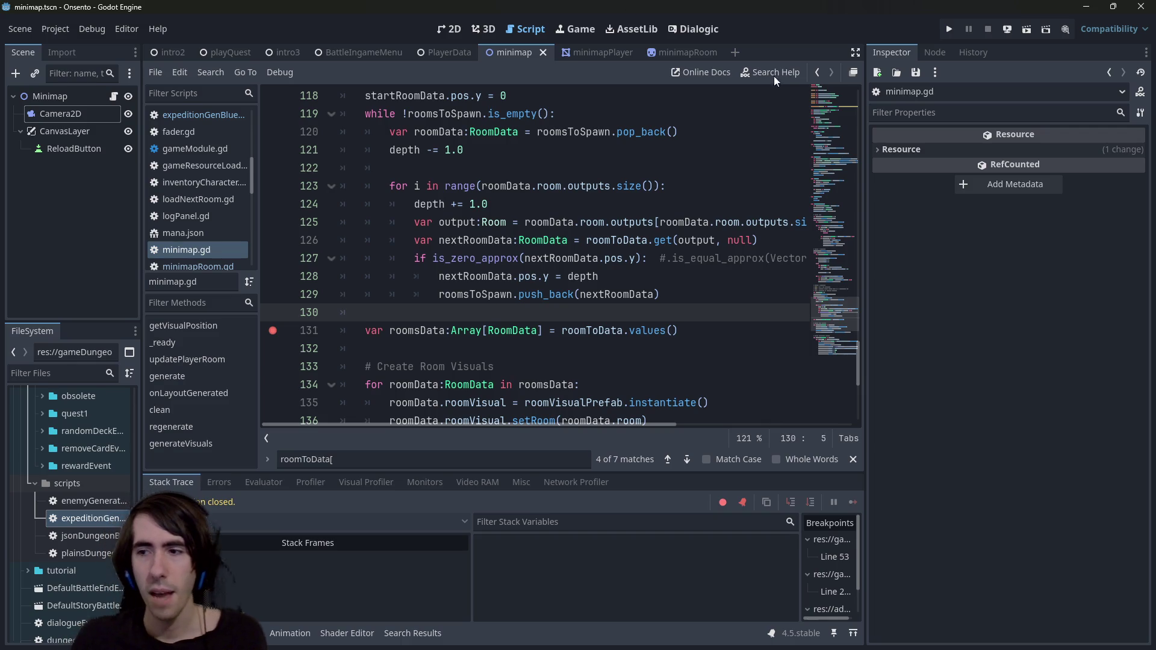
scroll(591, 284, "down", 5)
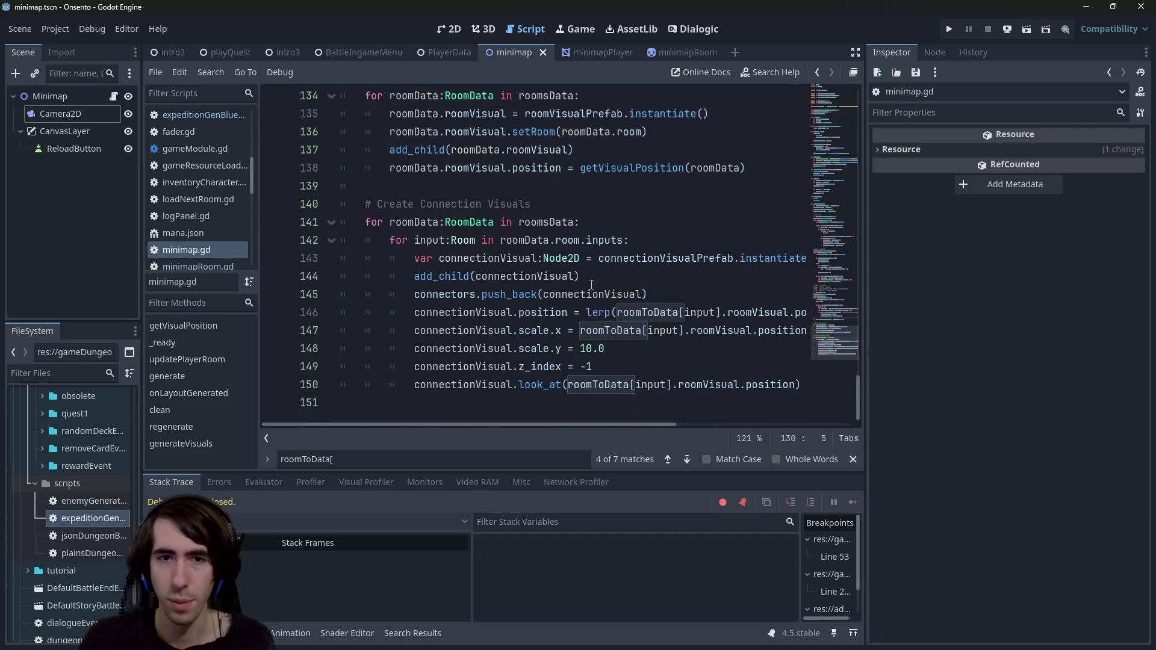
left_click_drag(398, 203, 585, 384)
left_click(585, 384)
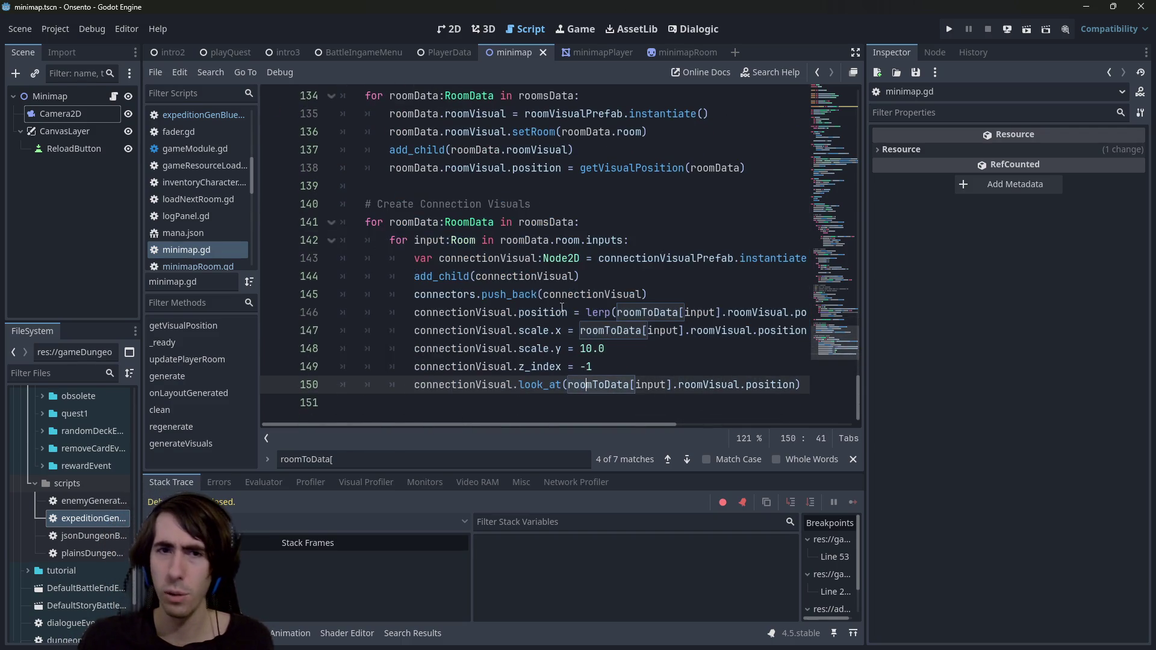
double_click(604, 239)
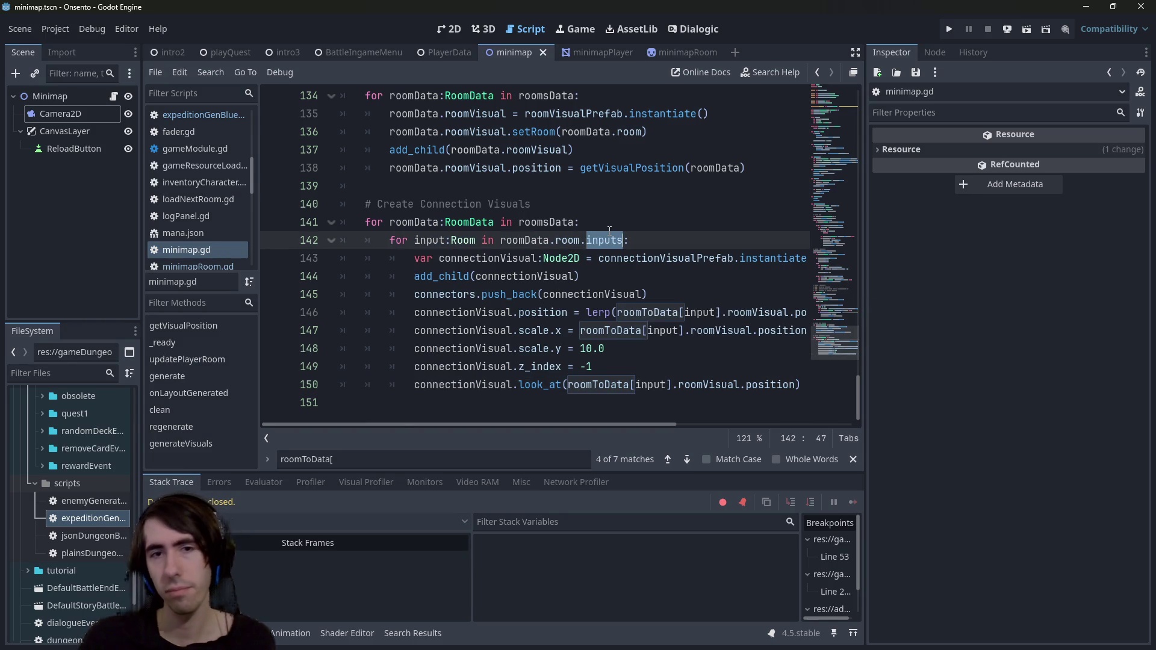
double_click(436, 221)
double_click(603, 240)
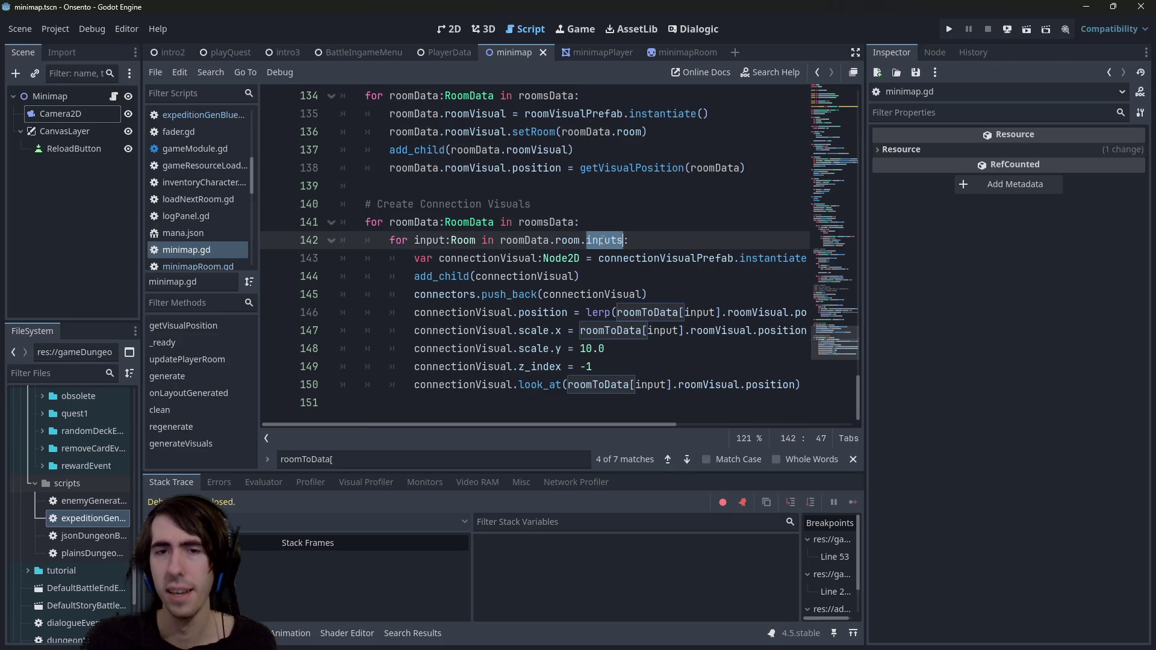
- Widen the script editor and read the connection loop's lerp call on lines 146–151
mouse_move(864, 236)
left_mouse_down()
mouse_move(1037, 236)
mouse_move(884, 240)
mouse_move(999, 243)
mouse_move(989, 244)
left_mouse_up()
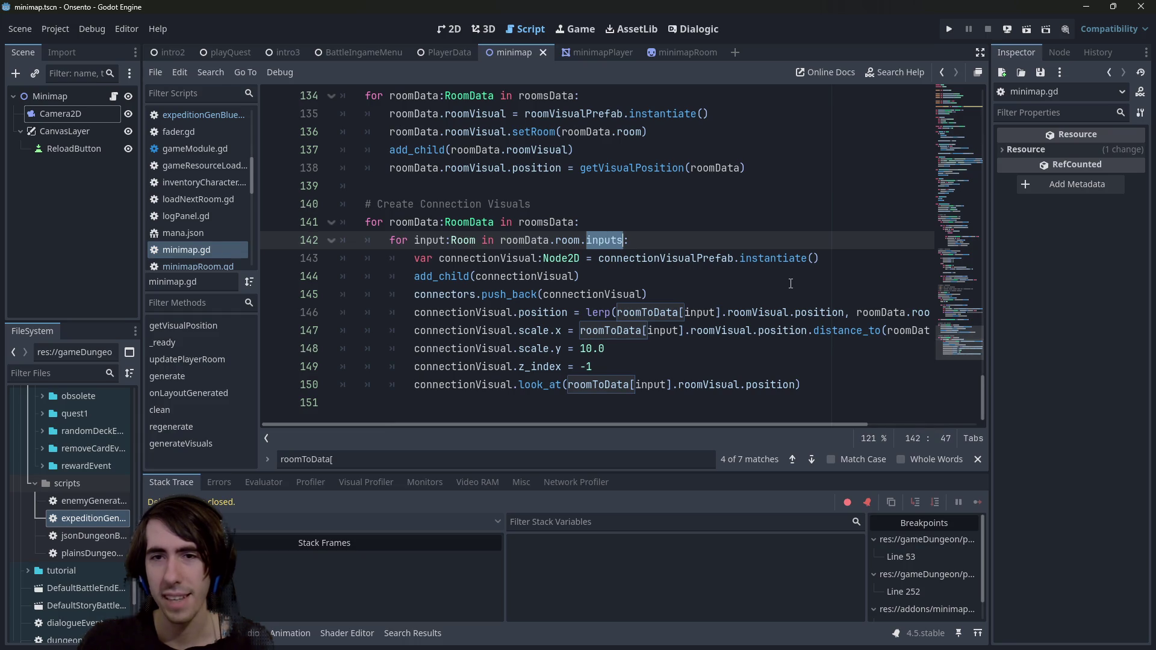
left_click_drag(724, 423, 849, 424)
left_click(807, 315)
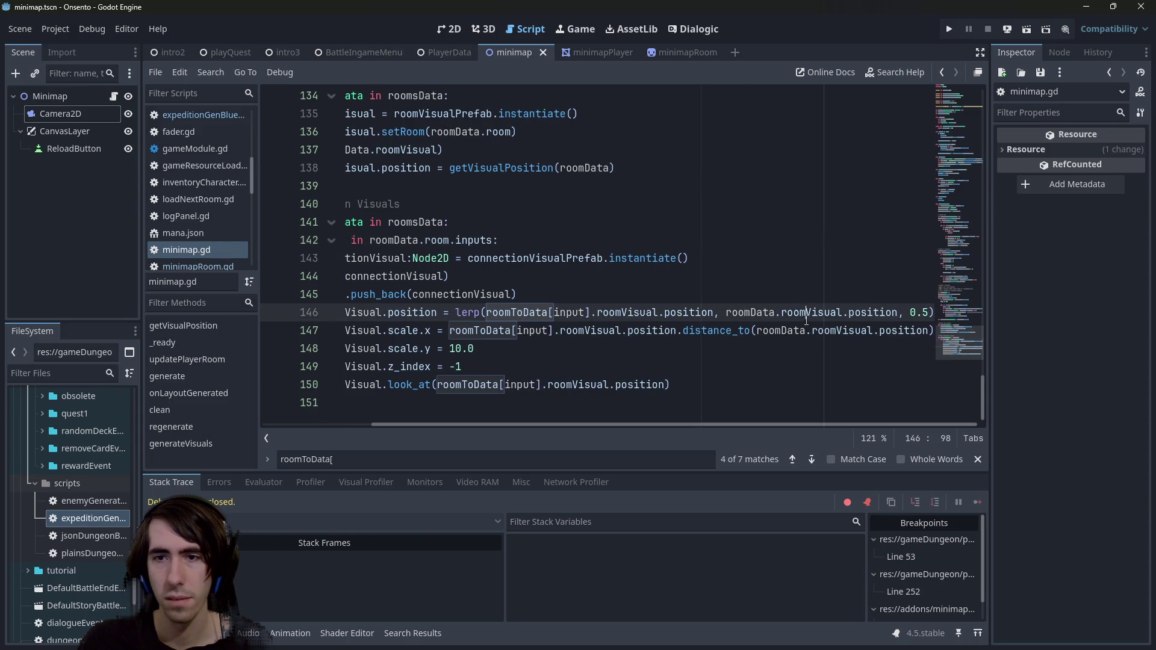
left_click(463, 416)
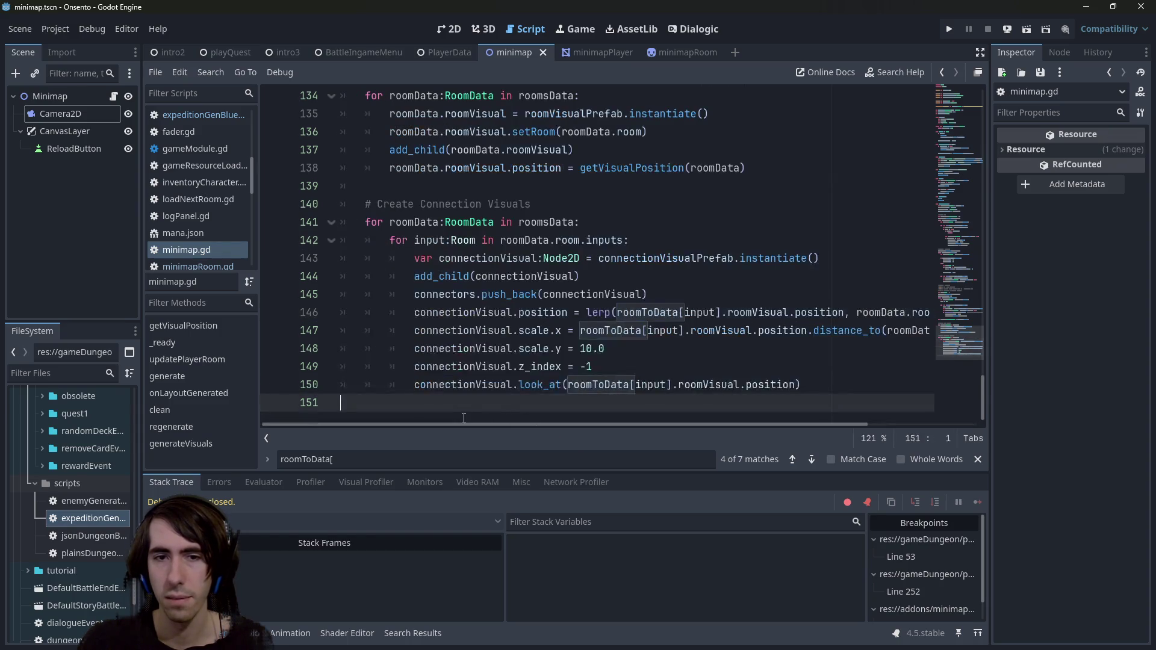
left_click(816, 383)
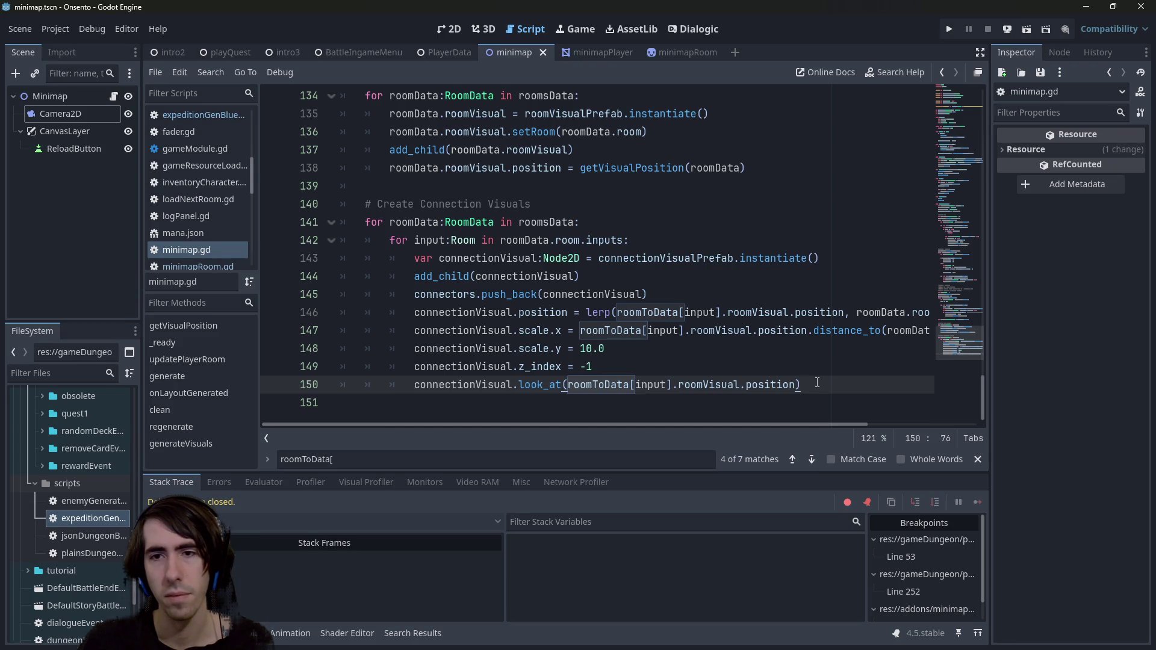
left_click_drag(794, 425, 896, 427)
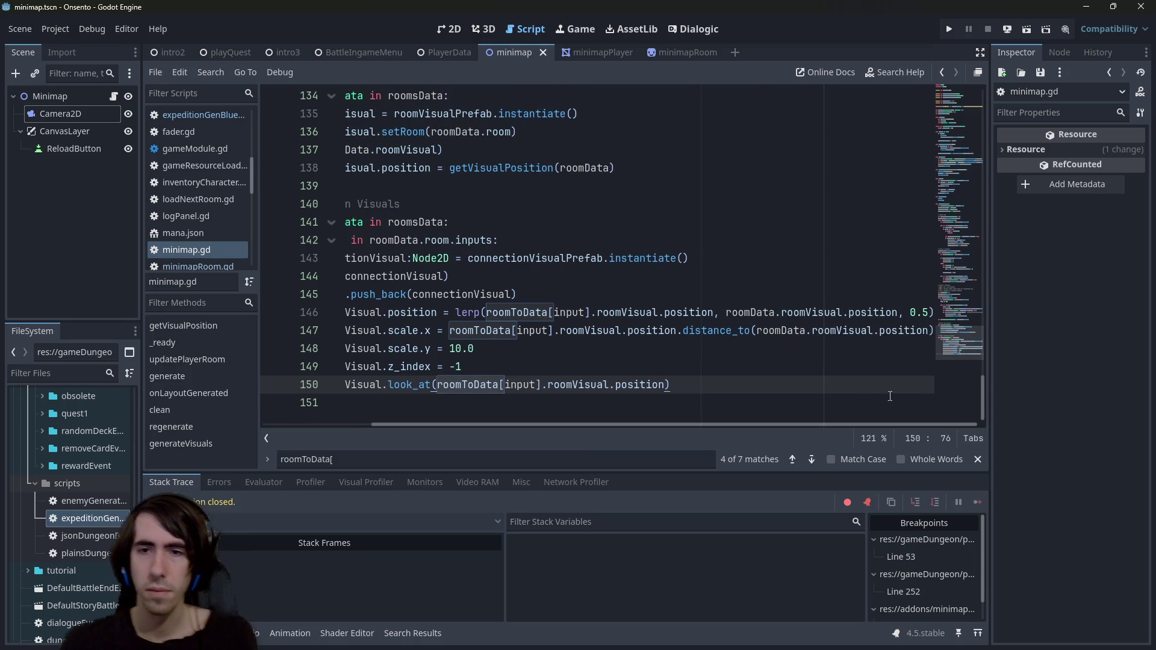
left_click_drag(748, 423, 378, 422)
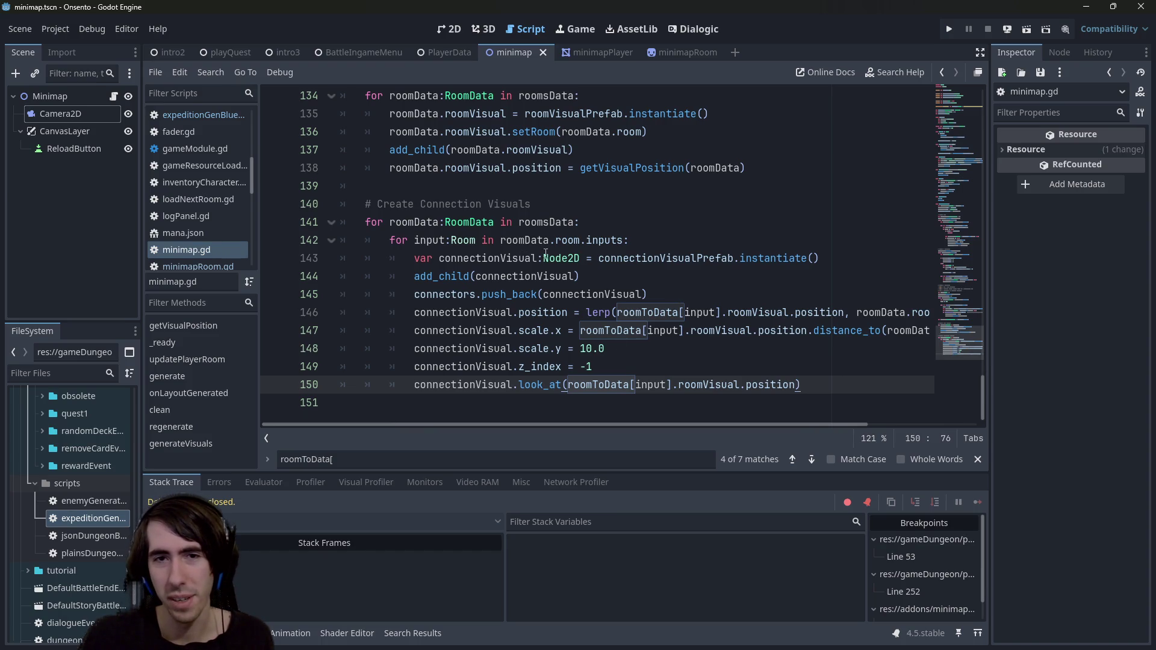
- Select lines 140–150 of the connection loop and highlight 'inputs' on line 142
scroll(319, 401, "up", 6)
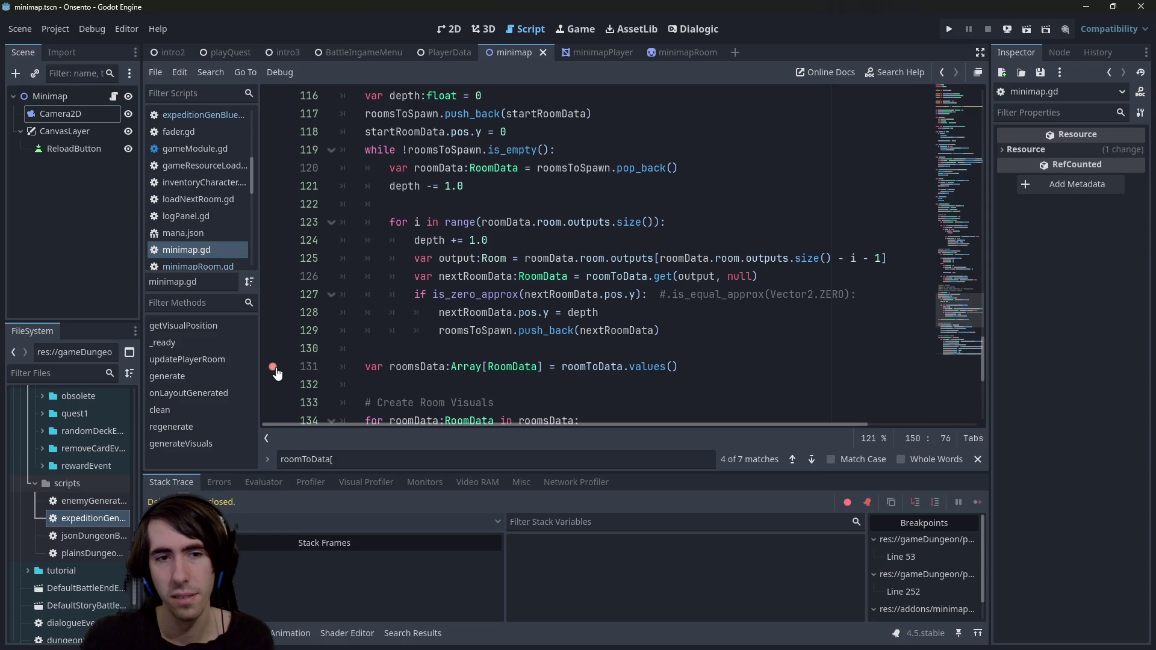
scroll(277, 372, "down", 6)
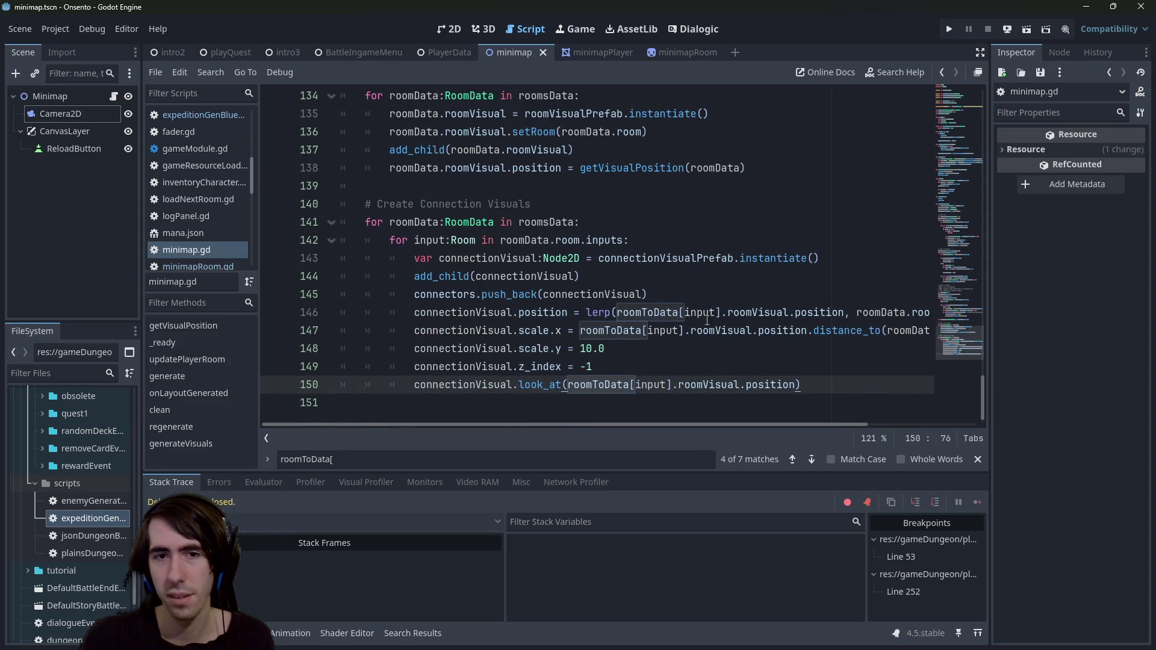
mouse_move(843, 389)
left_mouse_down()
mouse_move(337, 204)
mouse_move(340, 222)
left_mouse_up()
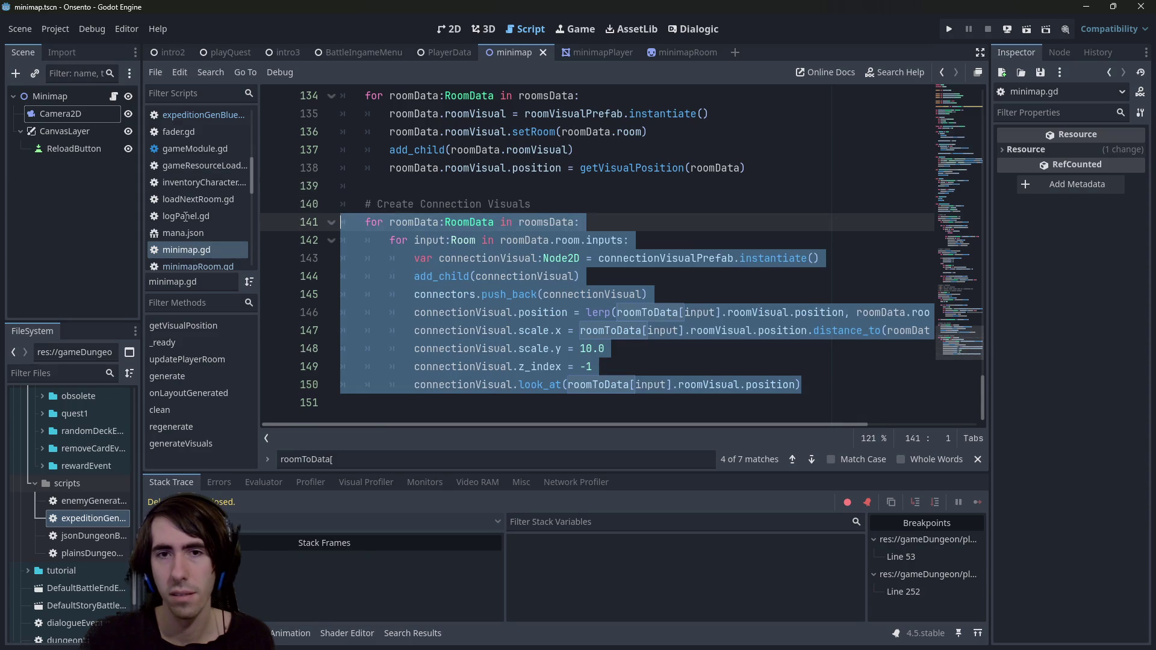
key("shift+Up")
double_click(599, 241)
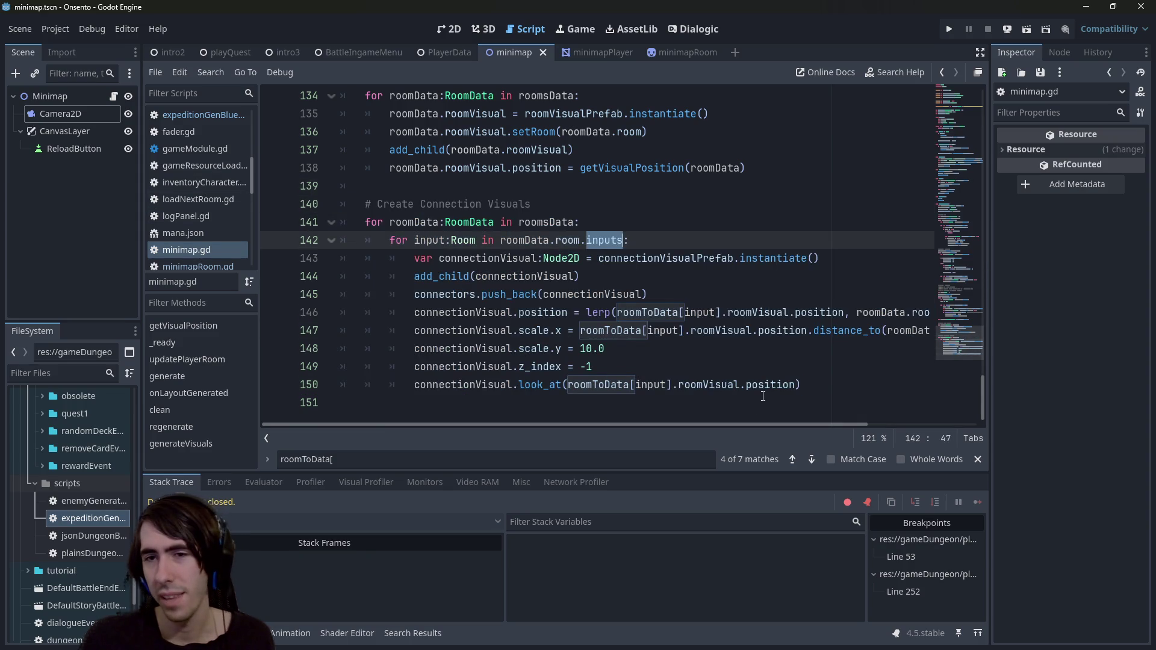
mouse_move(779, 424)
left_mouse_down()
mouse_move(915, 421)
mouse_move(533, 435)
left_mouse_up()
- Run the minimap scene briefly, then stop it
scroll(596, 258, "up", 1)
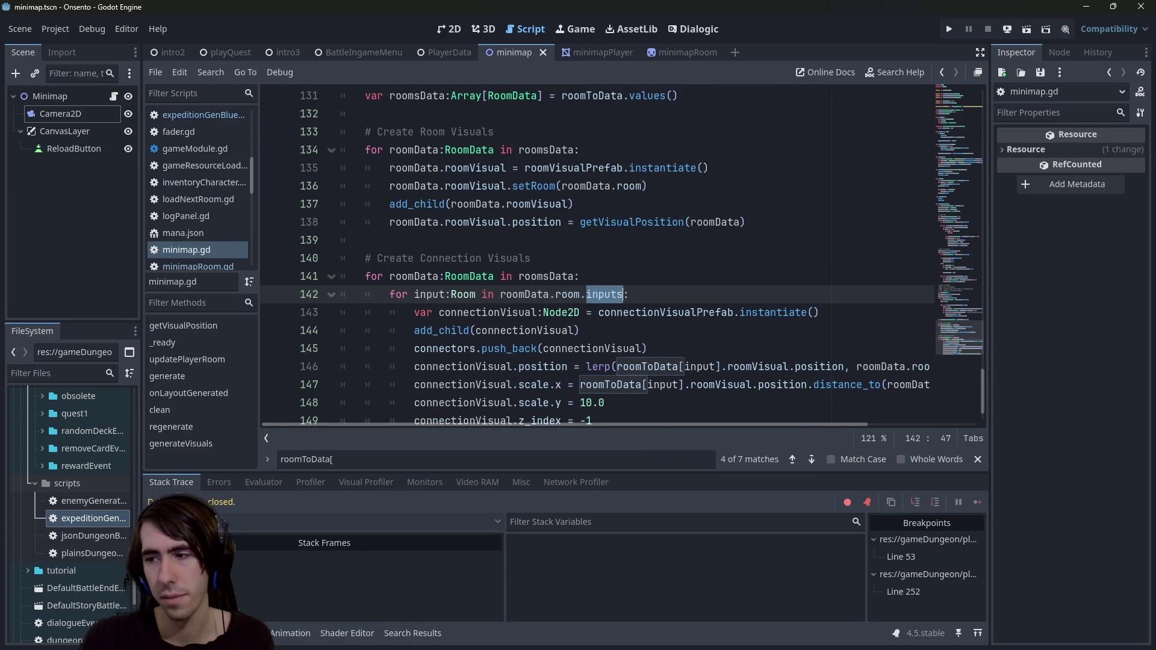
left_click(1027, 30)
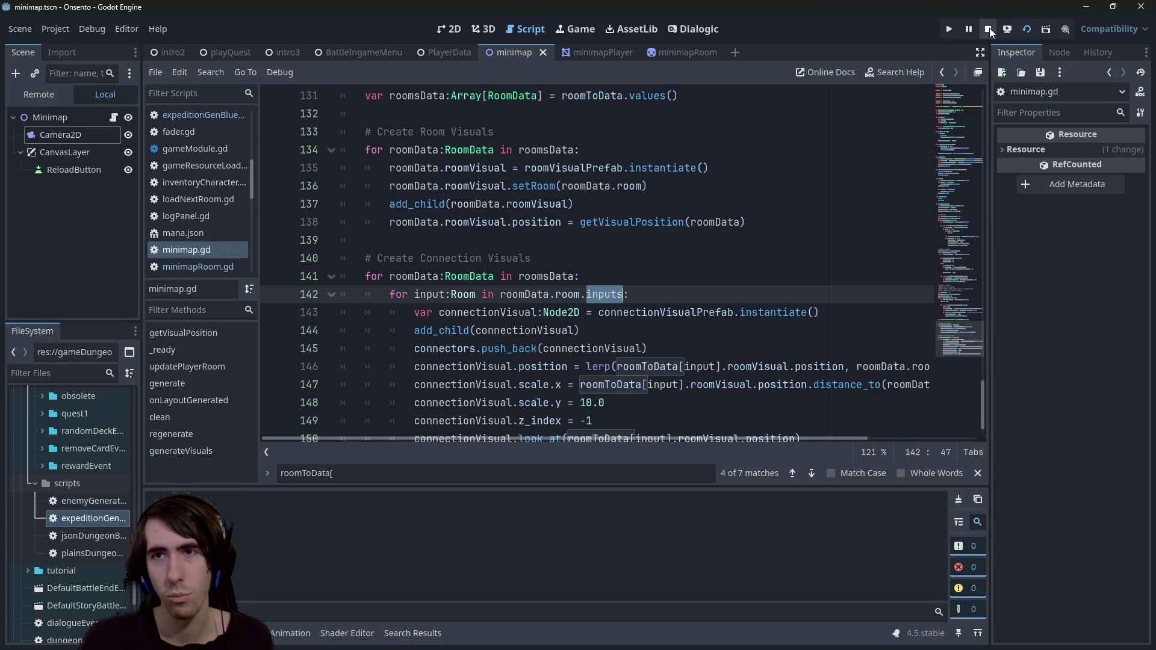
left_click(989, 31)
scroll(541, 301, "down", 1)
- Comment out the connection loop on lines 141–150 and paste an uncommented copy below
left_click_drag(803, 402, 329, 249)
key("ctrl+c")
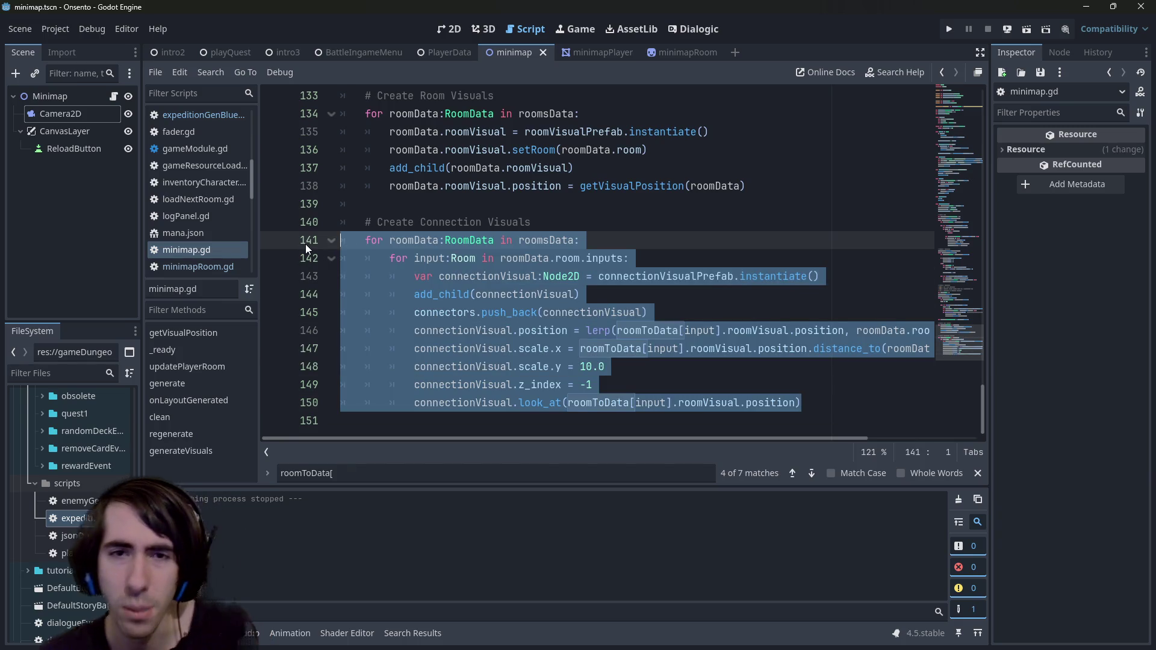
key("ctrl+k")
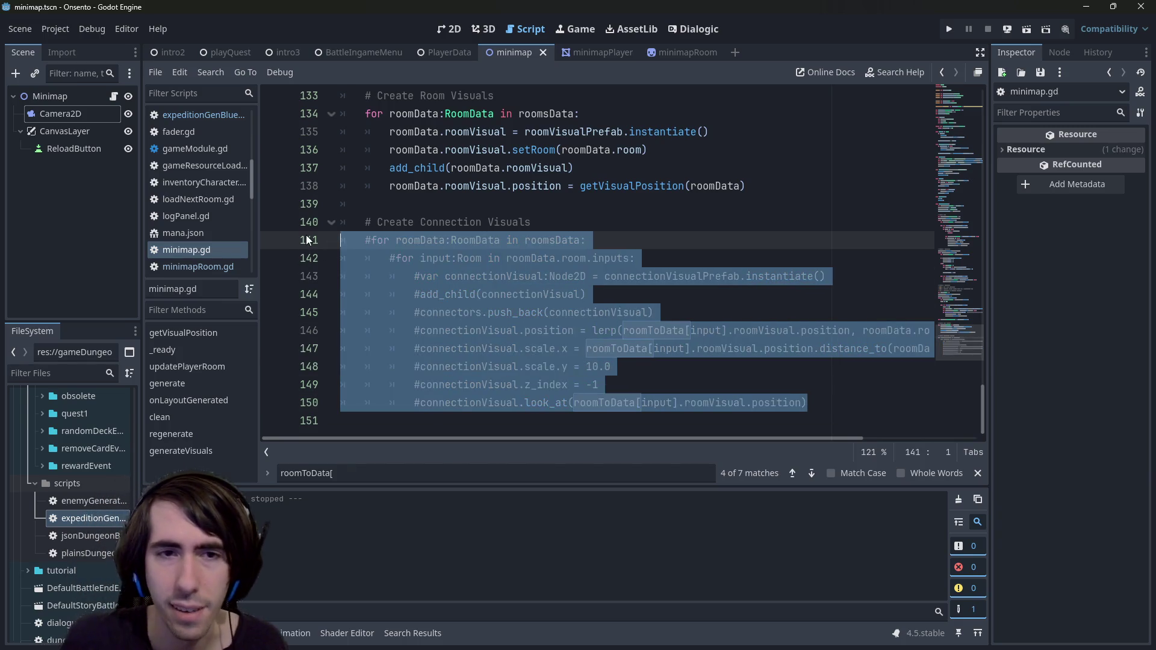
left_click(434, 420)
key("ctrl+v")
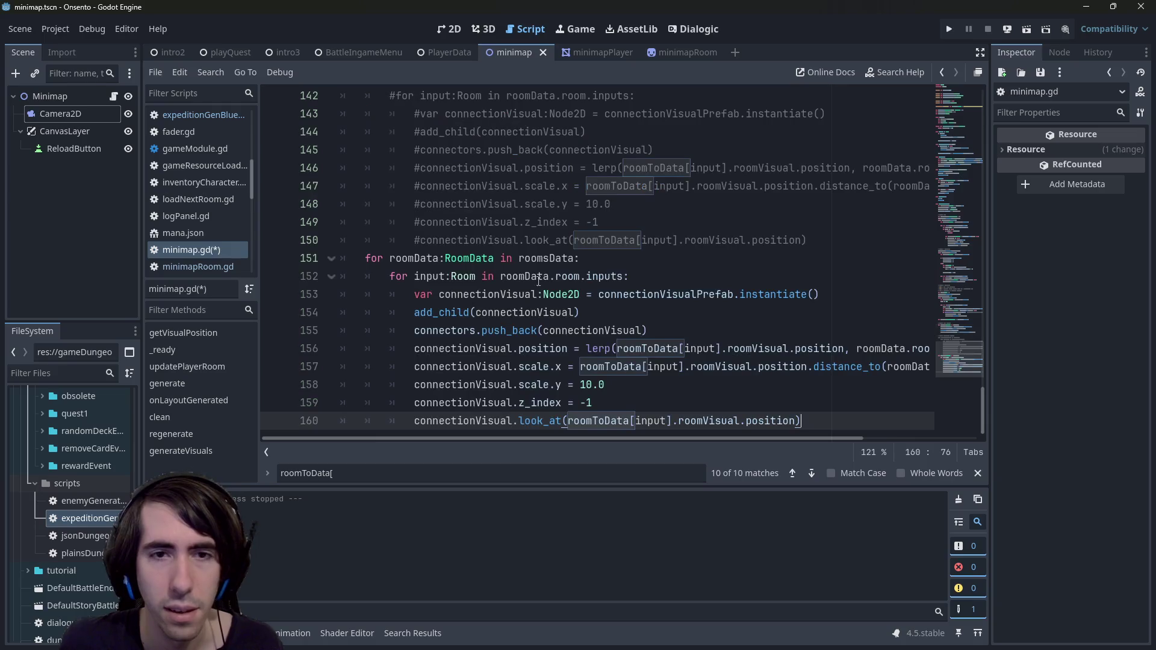
- Change 'inputs' to 'outputs' in the copied loop header on line 152 and save
left_click(750, 244)
double_click(605, 275)
type("out")
key("Down")
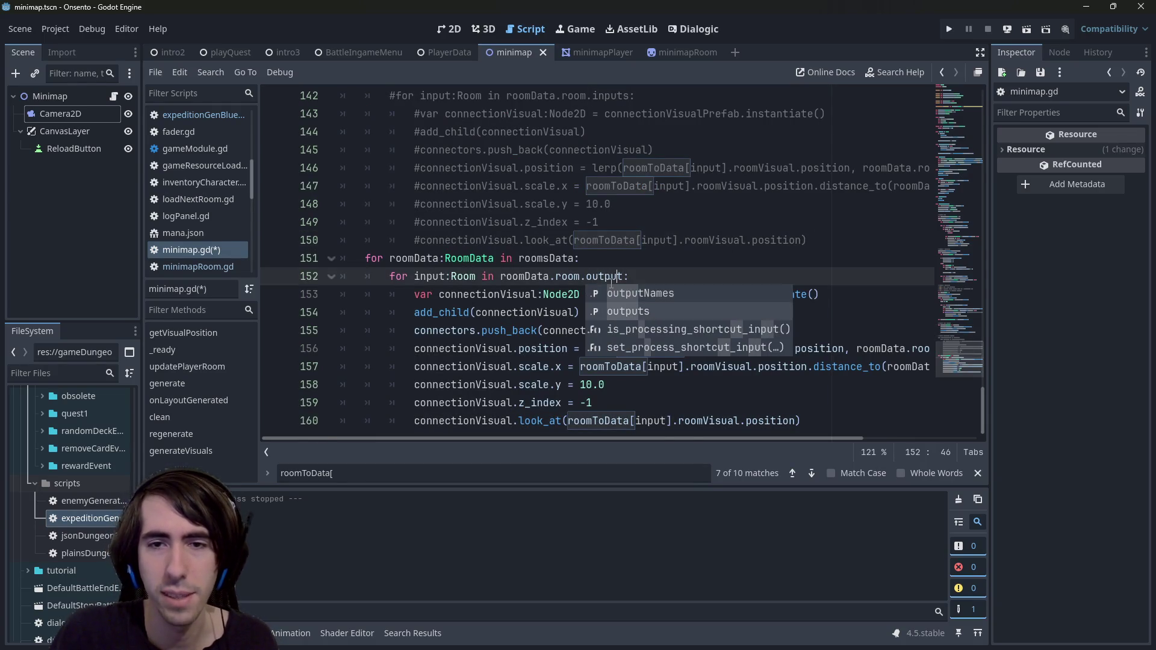
key("Return")
key("ctrl+s")
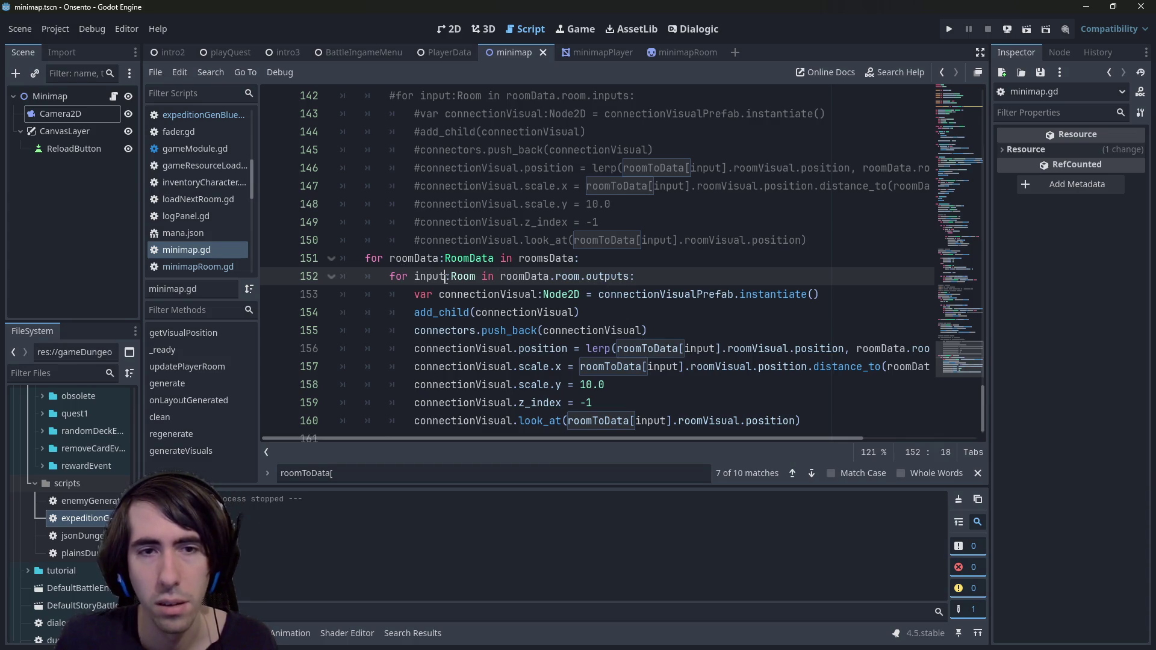
- Rename every 'input' to 'output' in the copied loop, save, and run the scene
double_click(432, 276)
type("output")
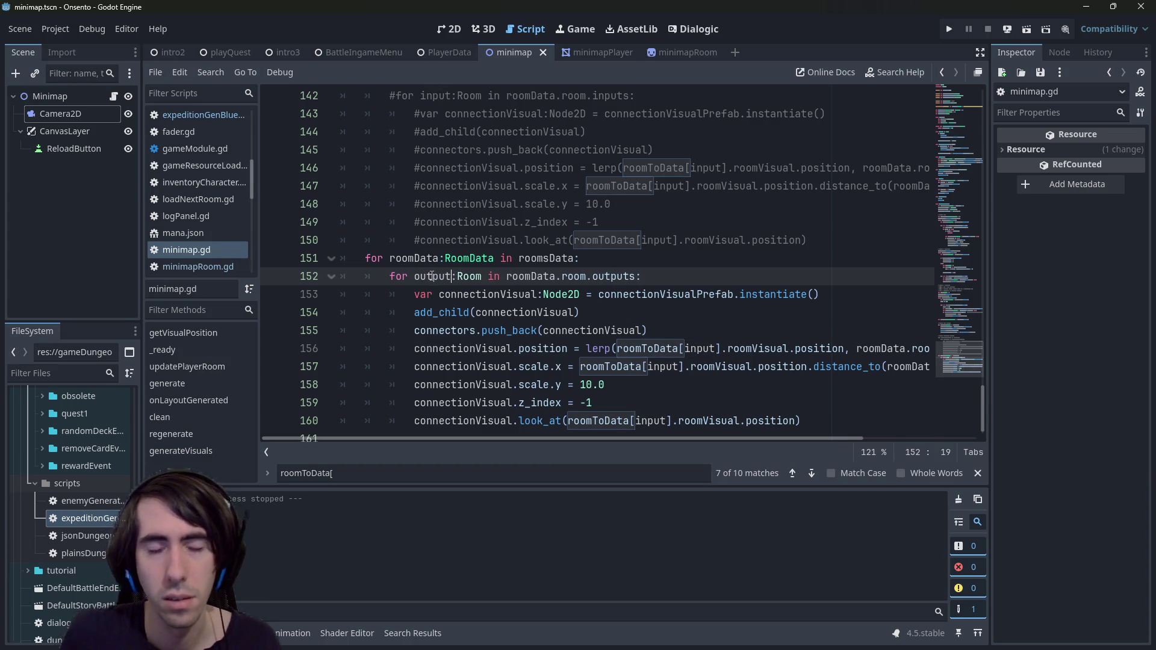
double_click(636, 349)
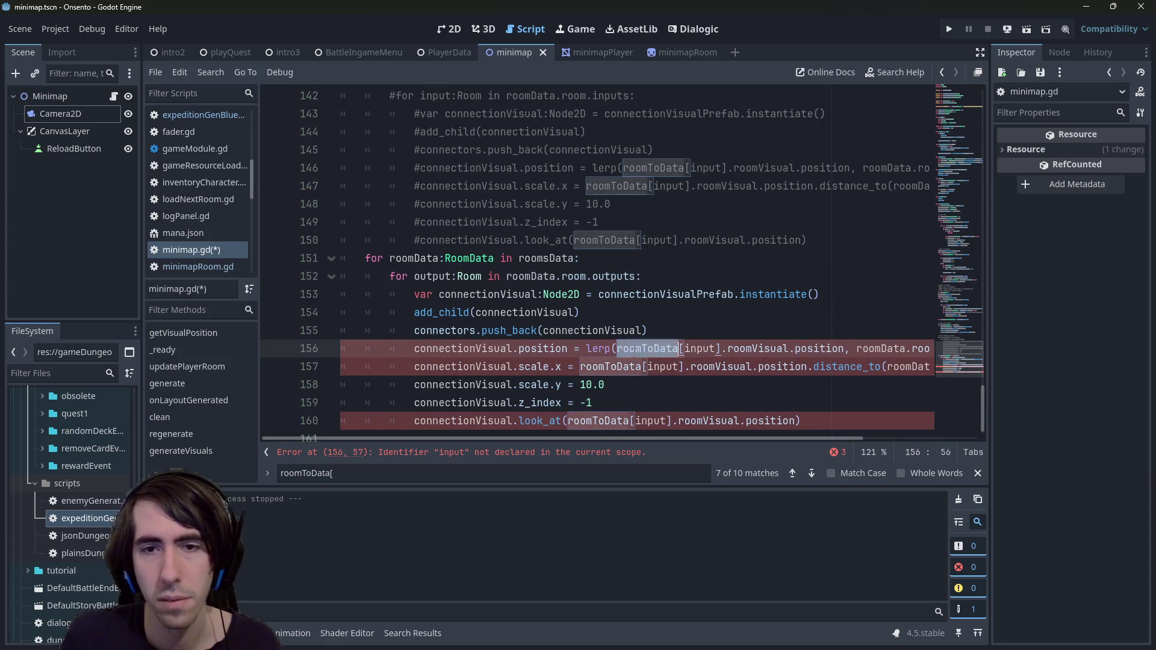
double_click(703, 347)
key("ctrl+d")
key("ctrl+d")
type("output")
key("ctrl+s")
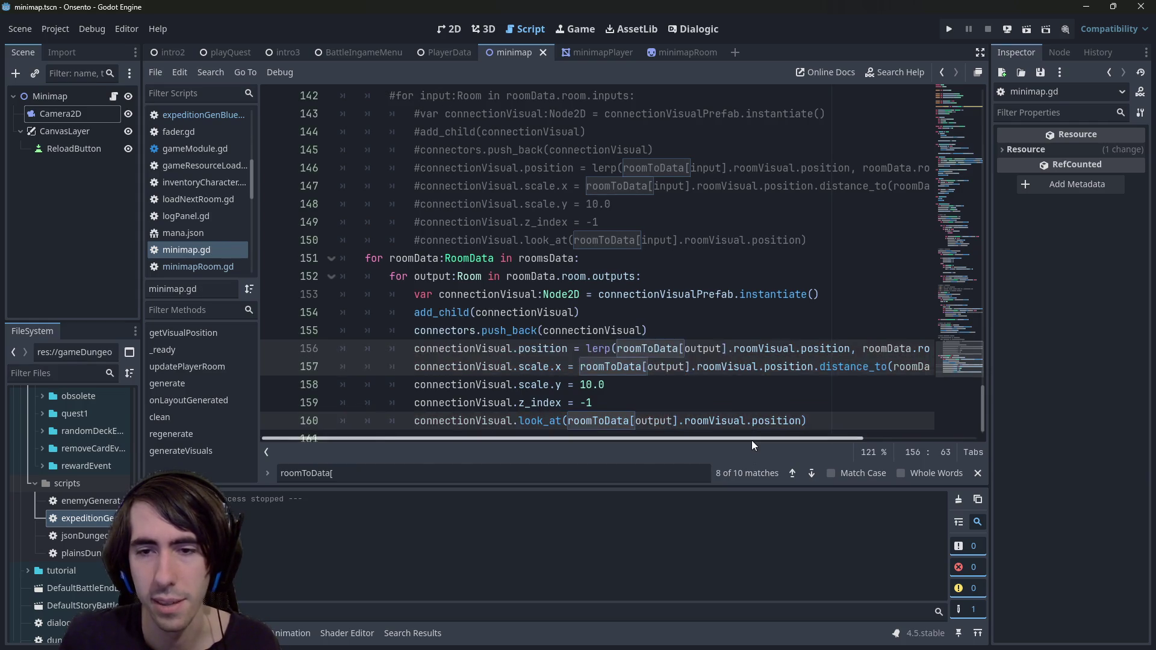
left_click(1027, 29)
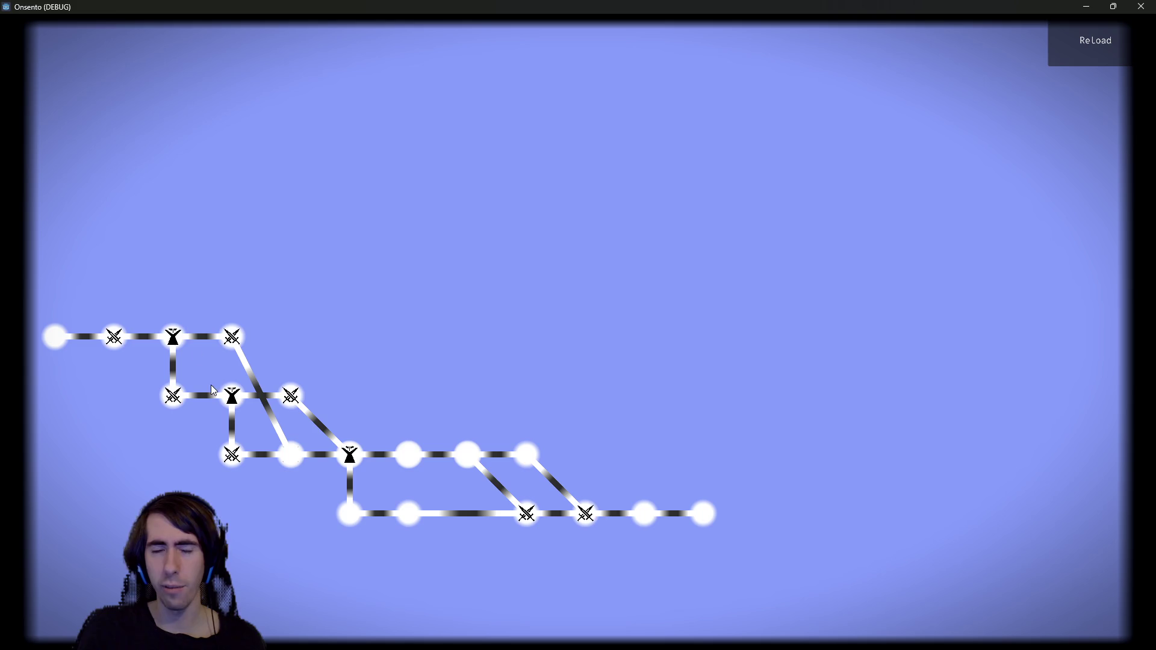
- Reload the dungeon minimap three times, then close the game window
left_click(1089, 47)
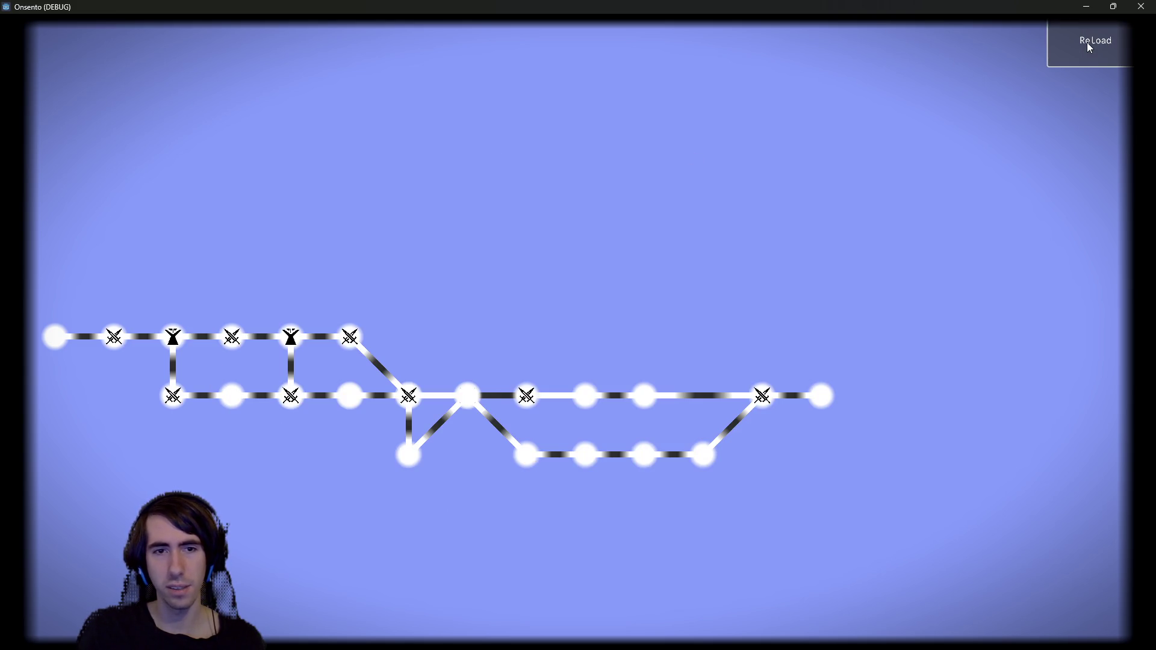
left_click(1089, 47)
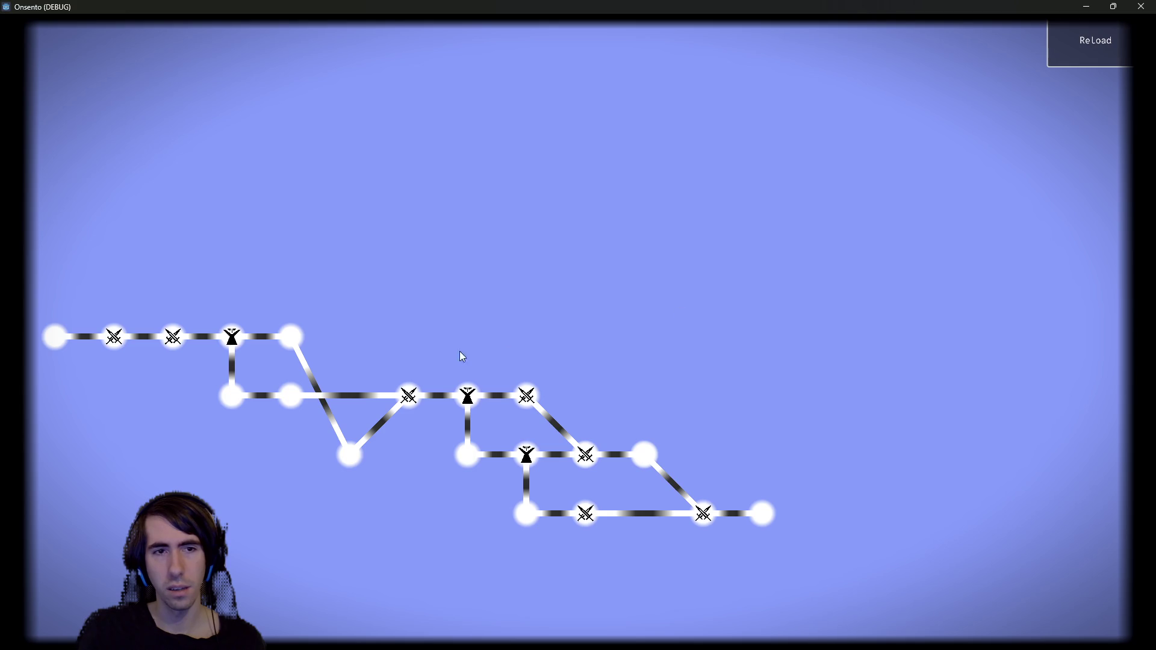
left_click(1078, 40)
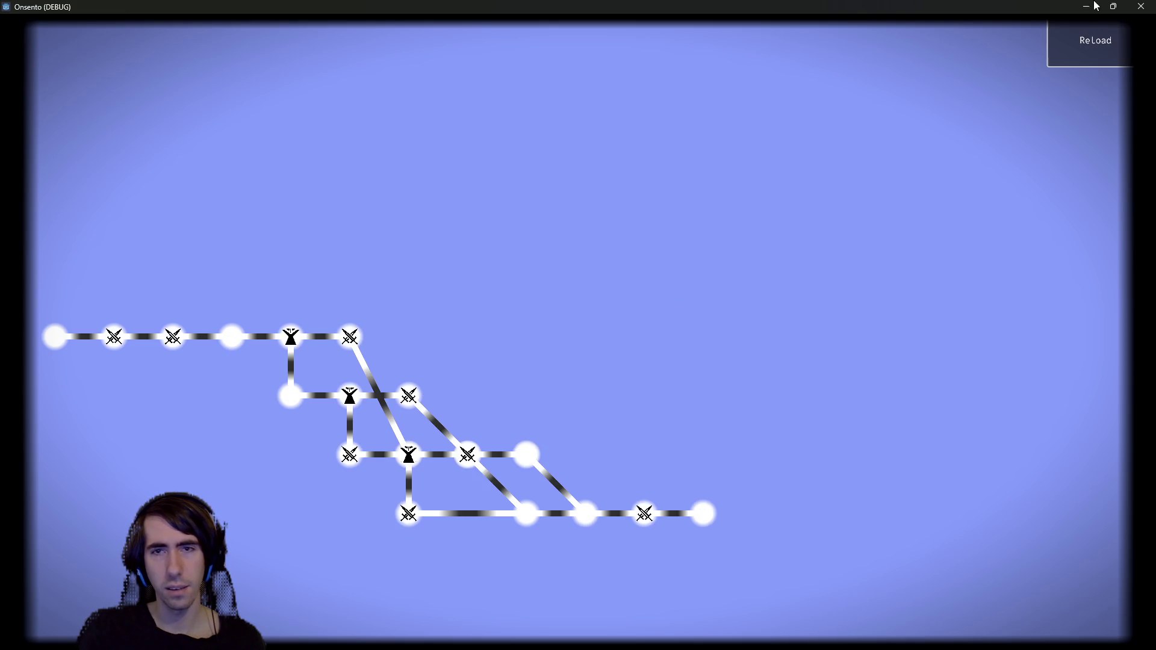
left_click(1141, 7)
scroll(539, 292, "up", 2)
left_click(539, 293)
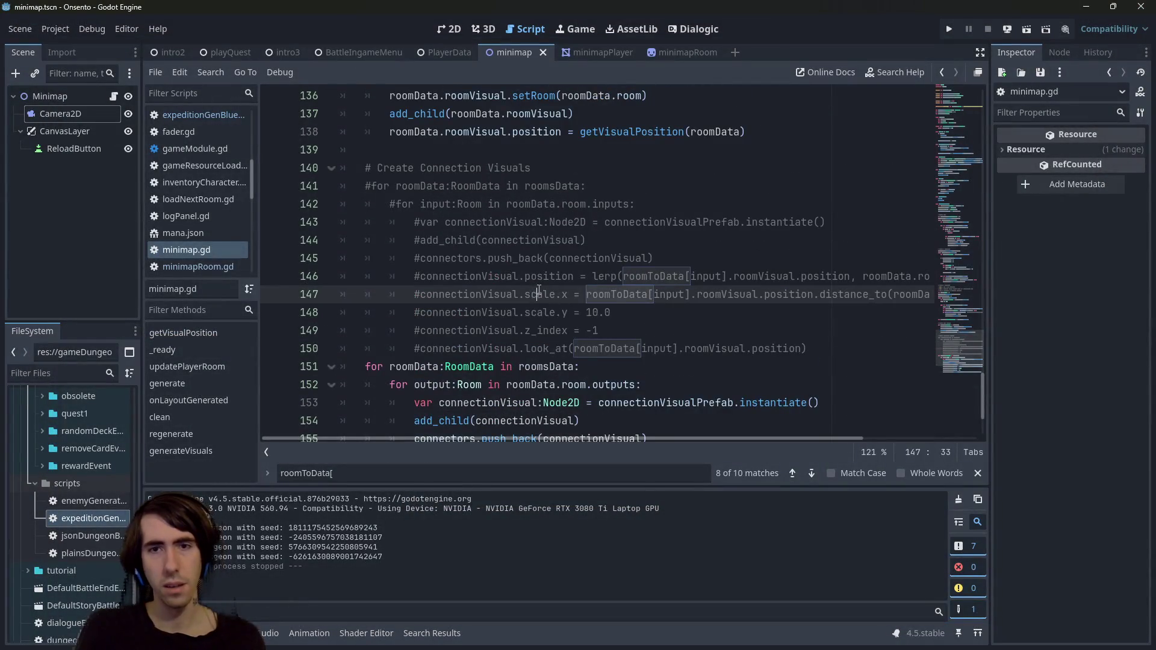
- Search minimap.gd for 'inputs' and jump to the first match
key("ctrl+f")
type("inputs")
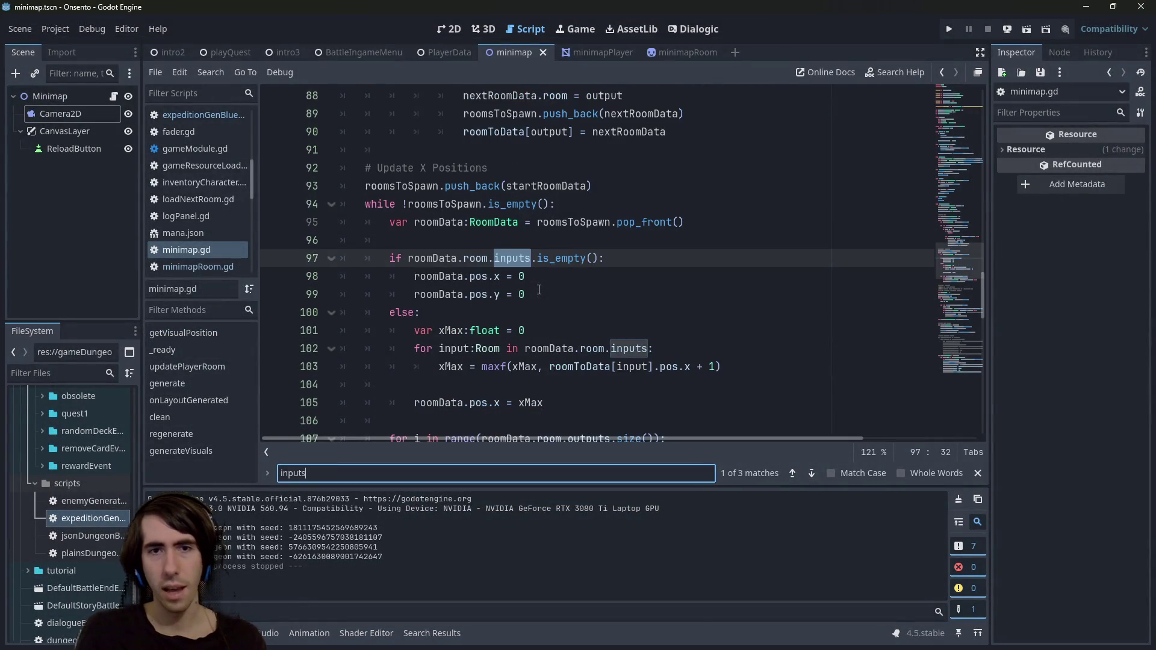
key("BackSpace")
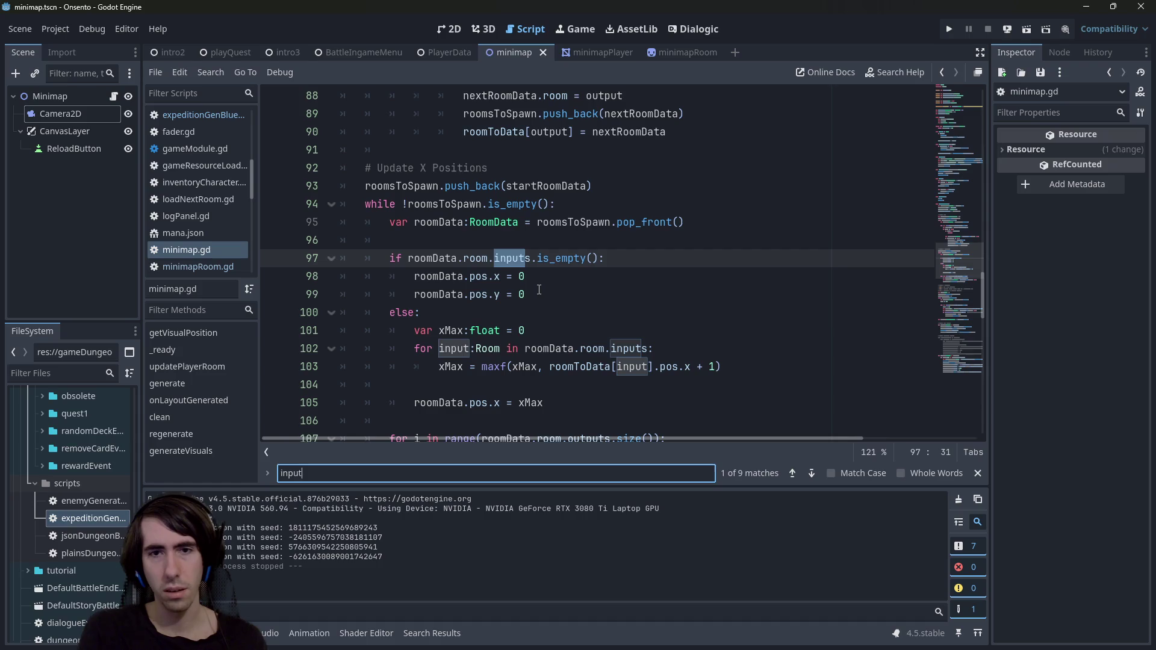
type("s")
key("Return")
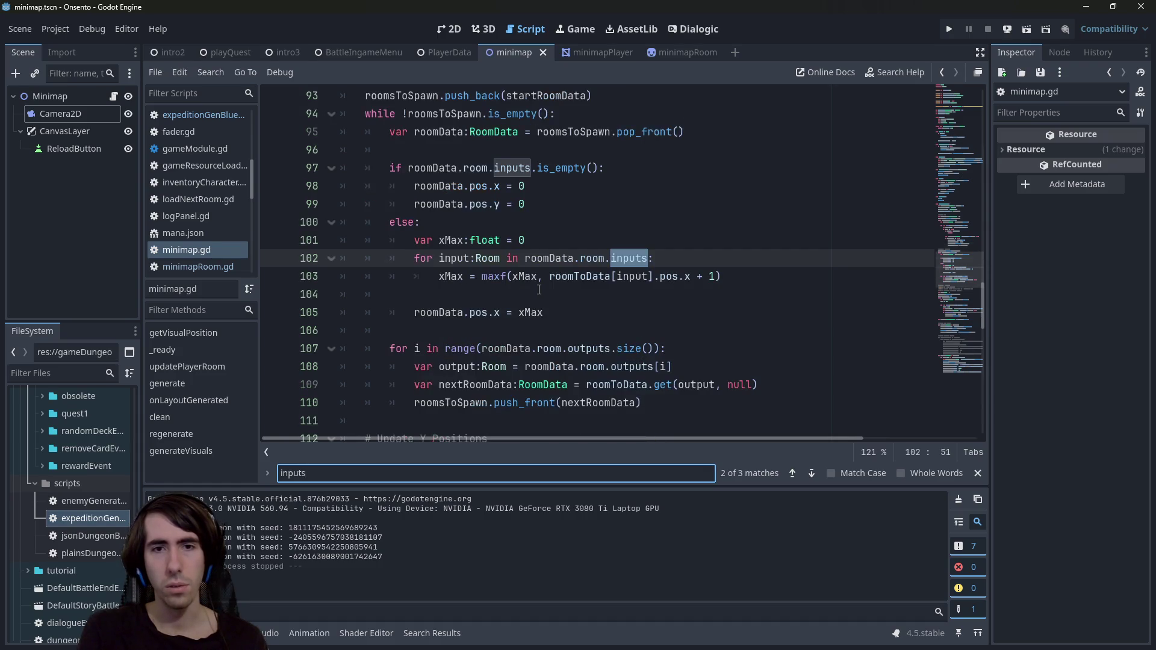
- Step through the 'inputs' matches and select the one on line 97 in Update X Positions
scroll(537, 289, "up", 1)
scroll(505, 288, "down", 4)
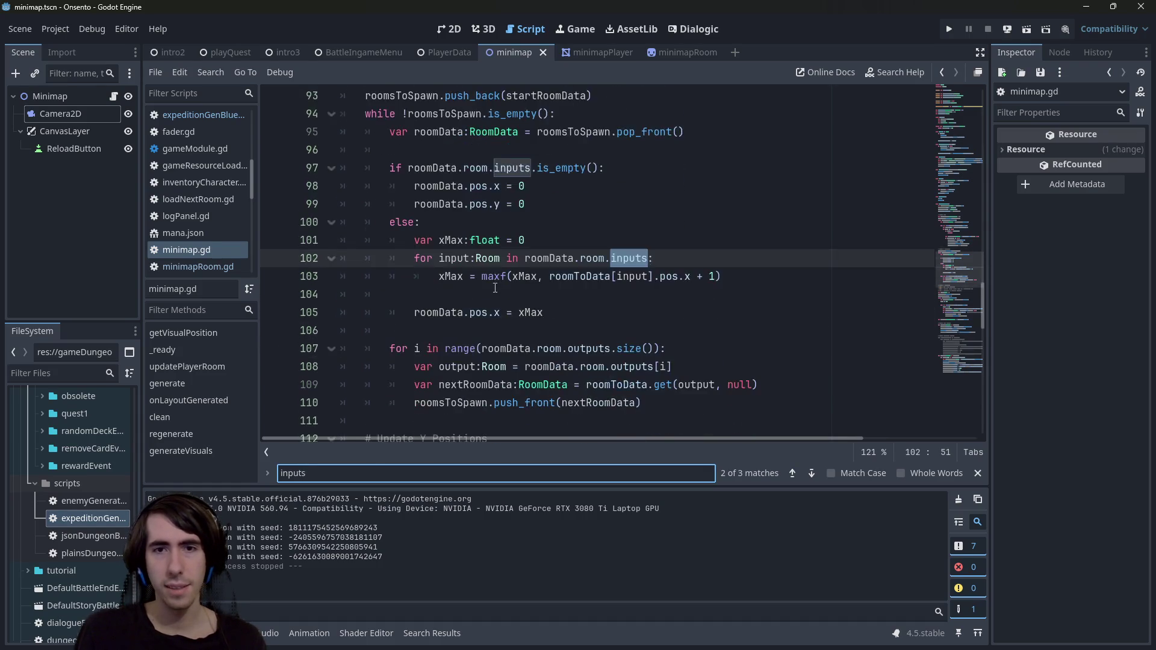
scroll(495, 287, "up", 3)
scroll(495, 288, "down", 8)
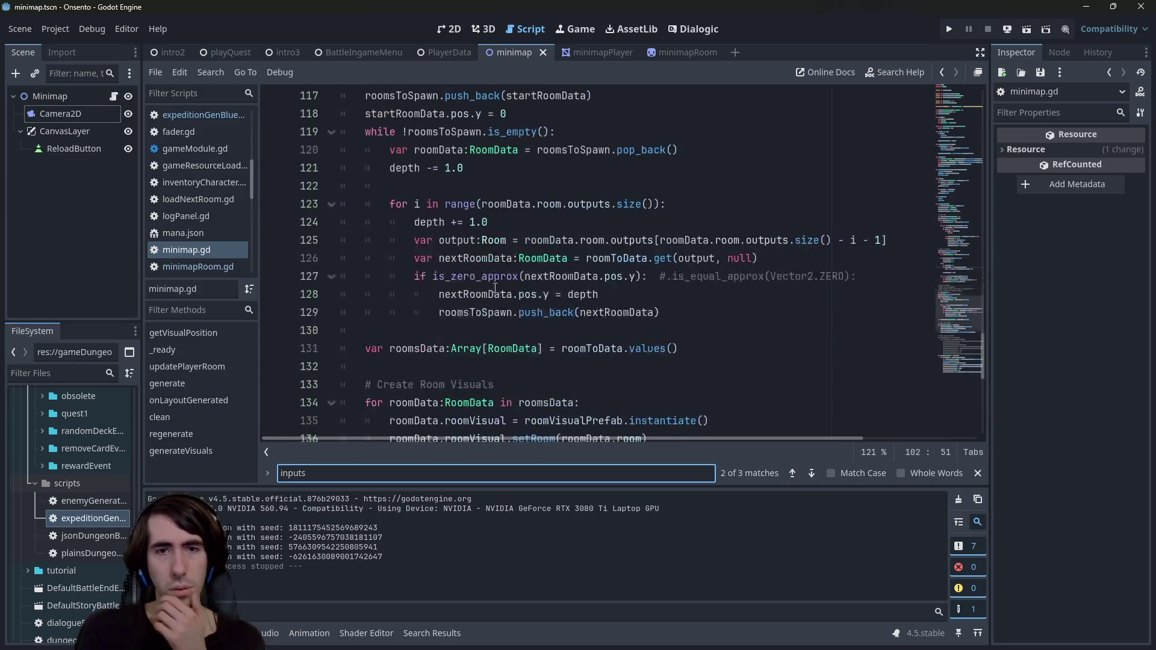
scroll(495, 288, "up", 2)
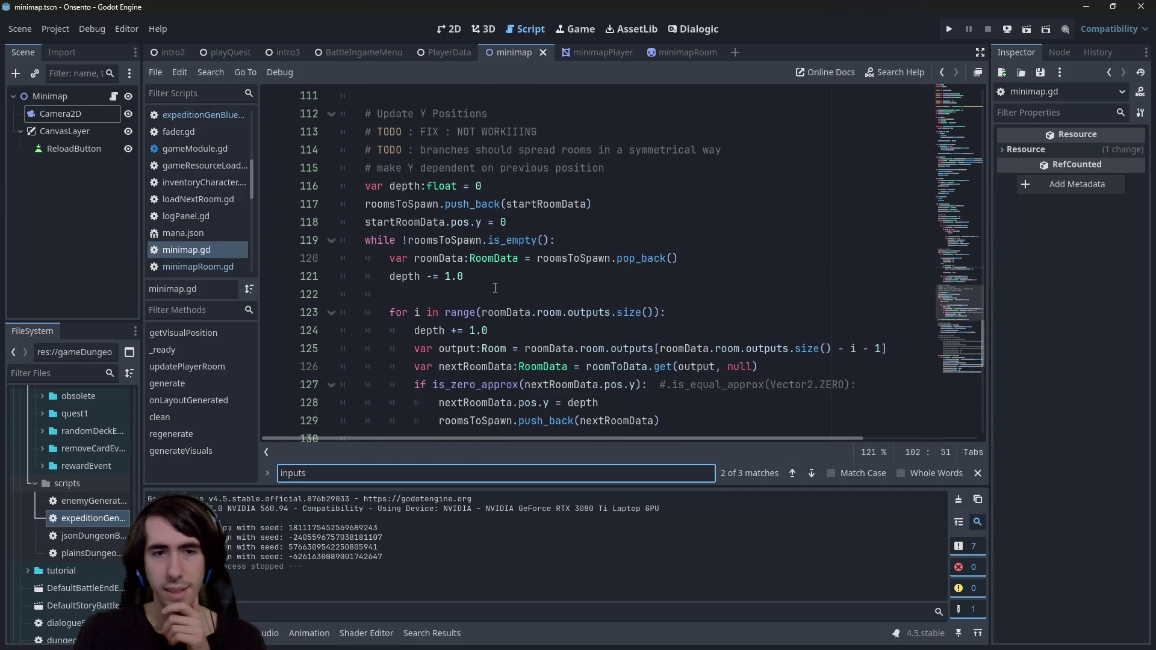
key("Return")
key("Return")
key("Return")
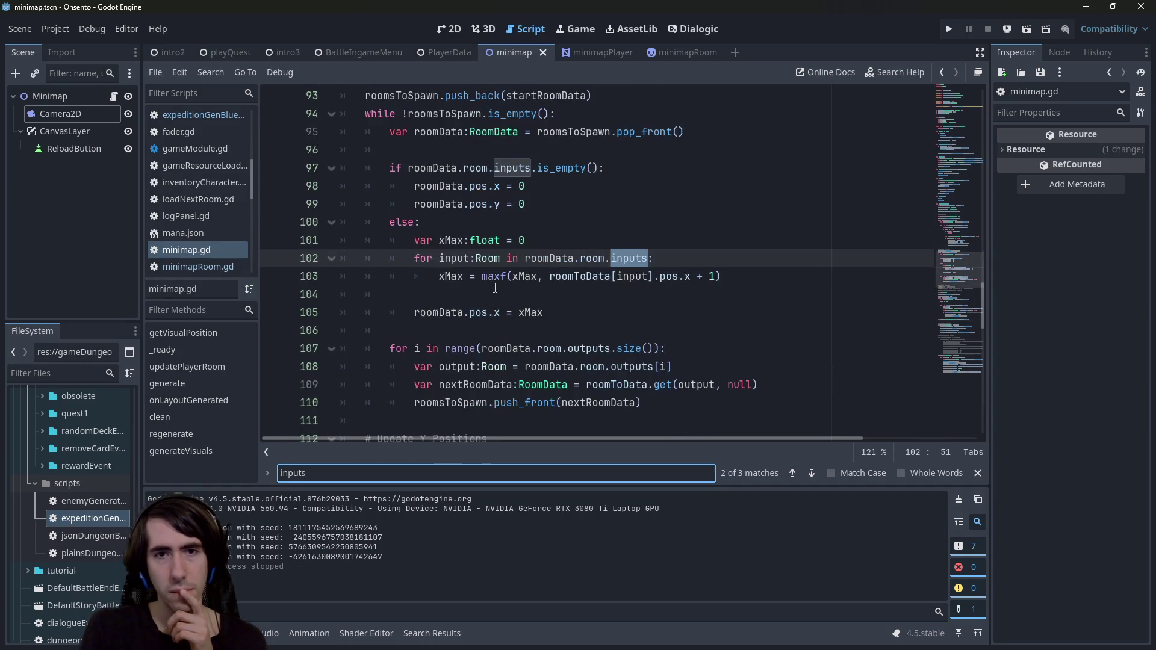
key("Return")
key("Return")
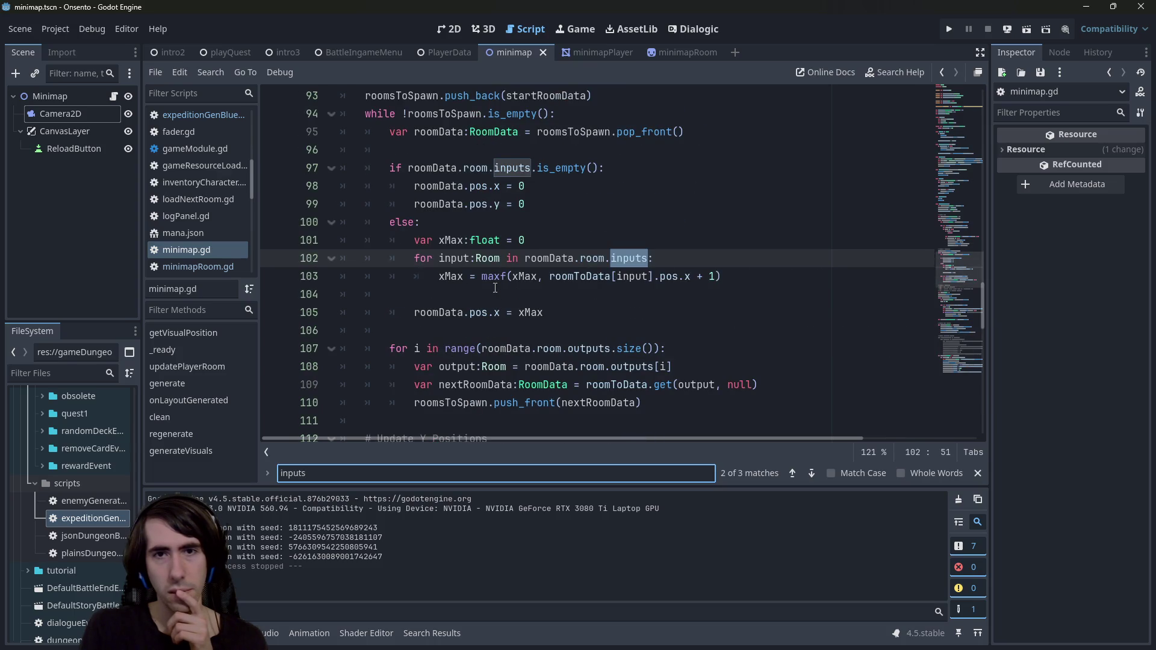
scroll(496, 277, "up", 1)
double_click(508, 223)
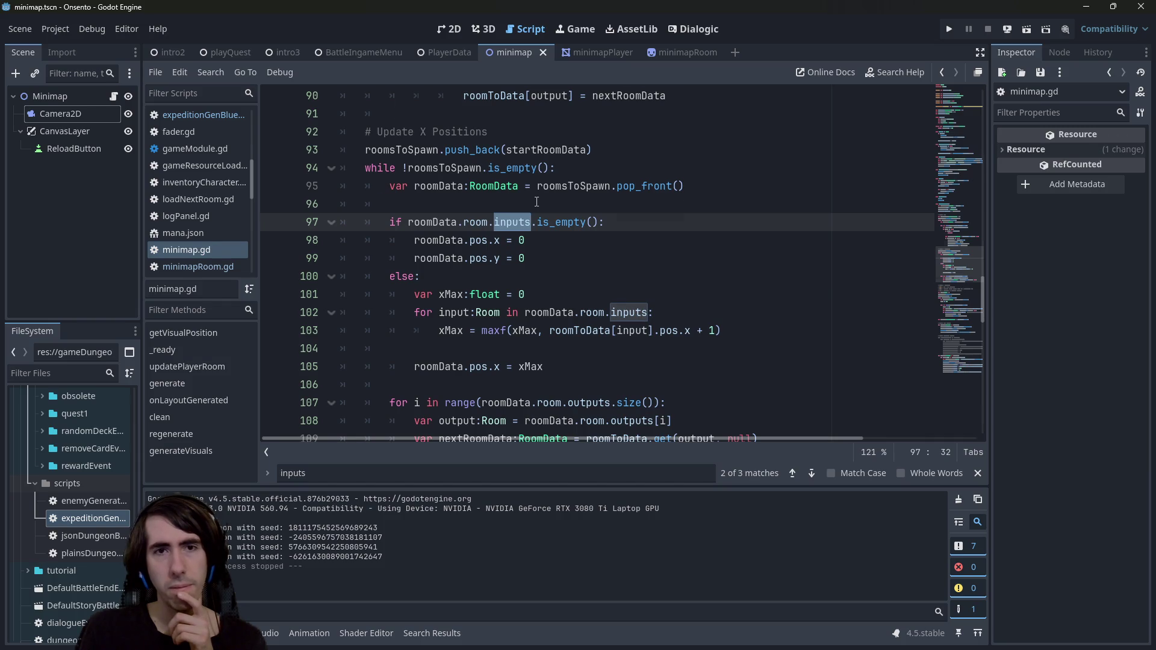
scroll(537, 202, "up", 1)
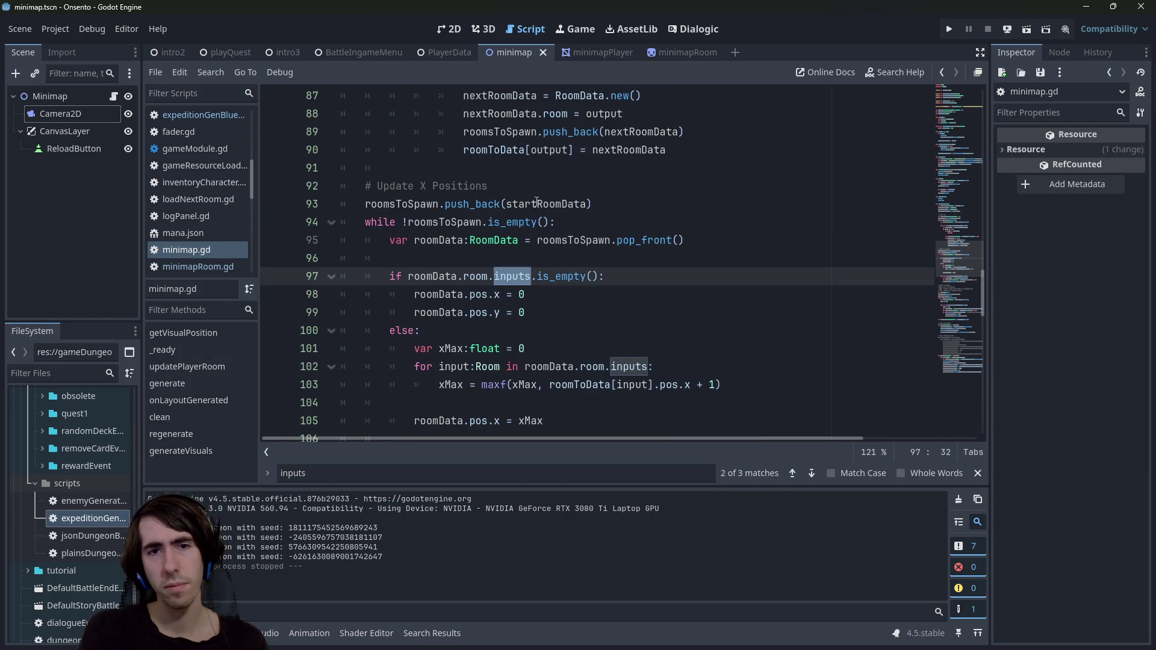
- Rename the loop variable input to output on lines 102–103 and save minimap.gd
type("outputs")
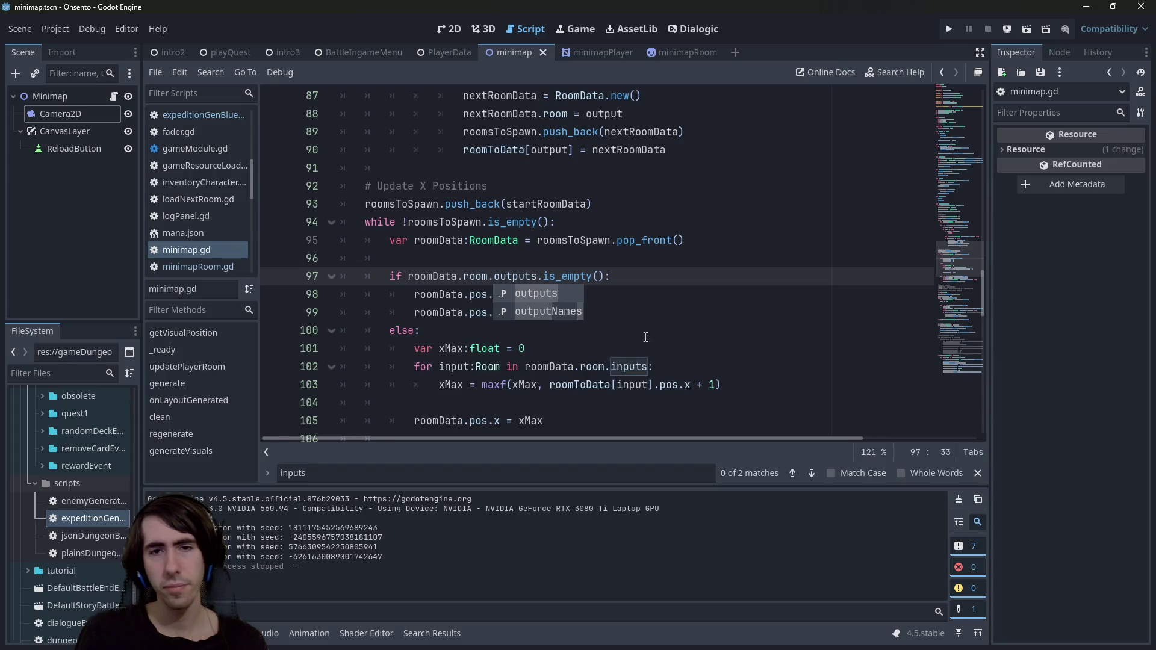
key("F3")
type("outputs")
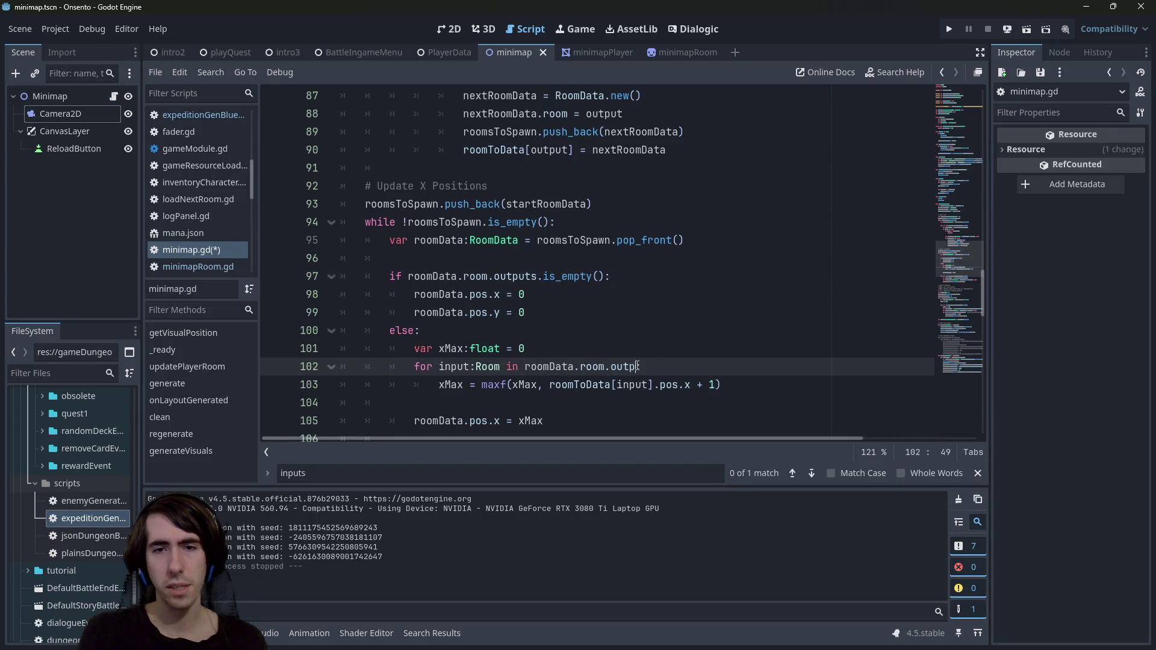
double_click(457, 367)
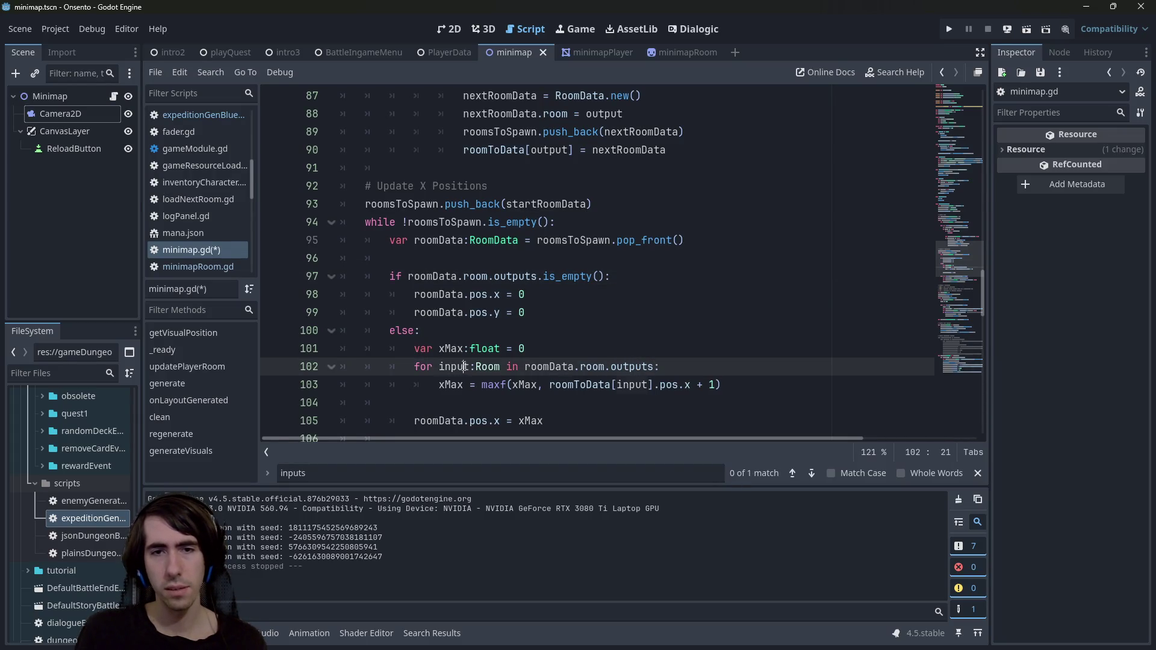
key("ctrl+d")
type("output")
key("ctrl+s")
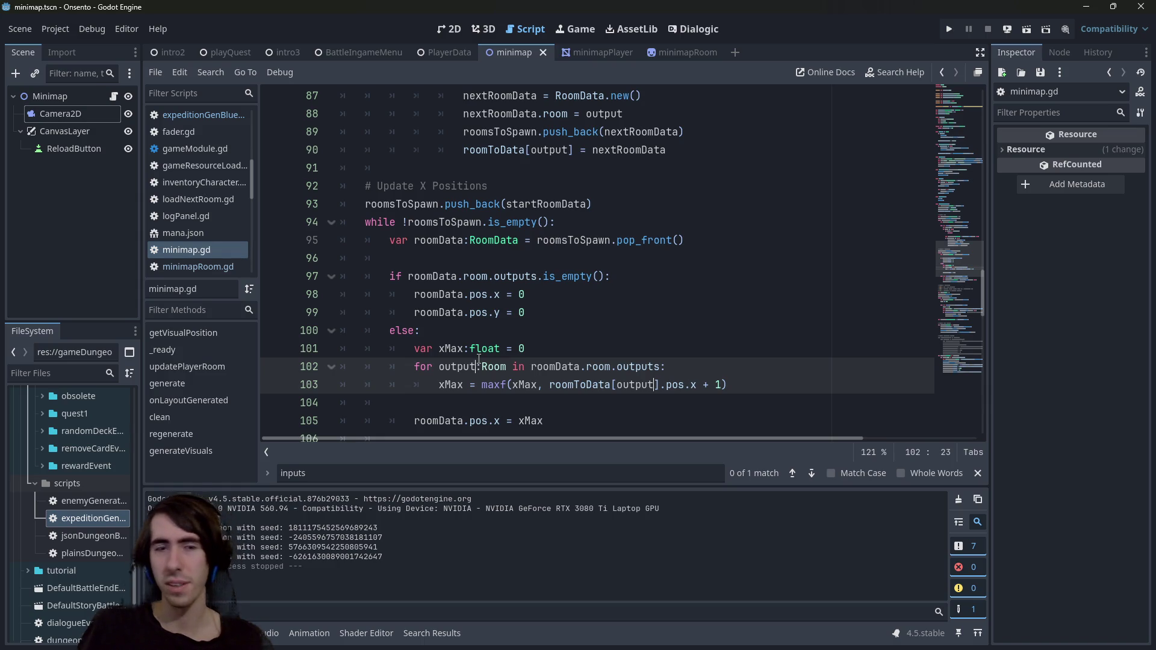
- Check the RoomData pos declaration, return to the loop, and run the minimap scene
scroll(626, 342, "down", 1)
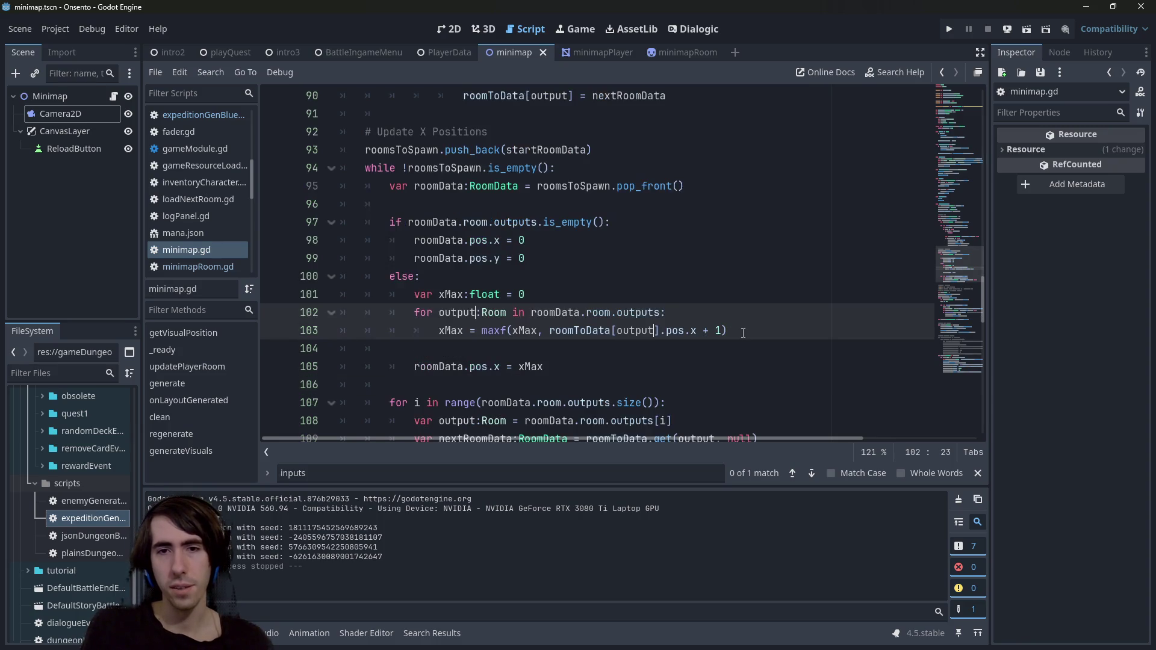
left_click(637, 330)
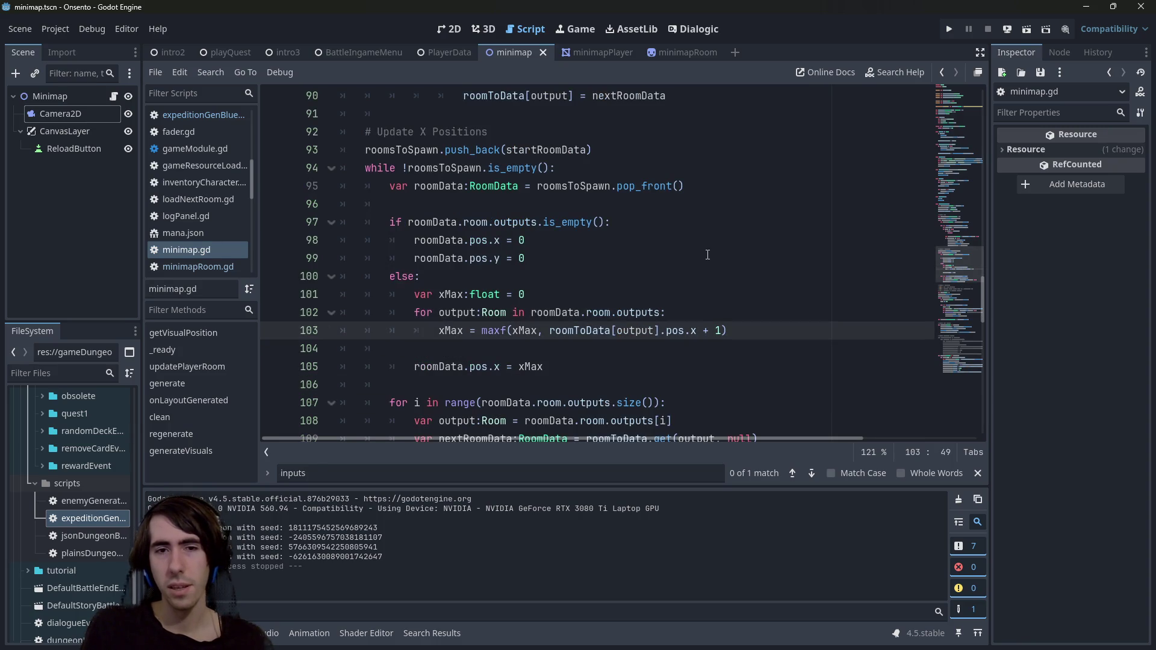
key("ctrl+s")
scroll(592, 313, "up", 3)
scroll(592, 313, "down", 3)
scroll(542, 325, "up", 2)
left_click(478, 333, "ctrl")
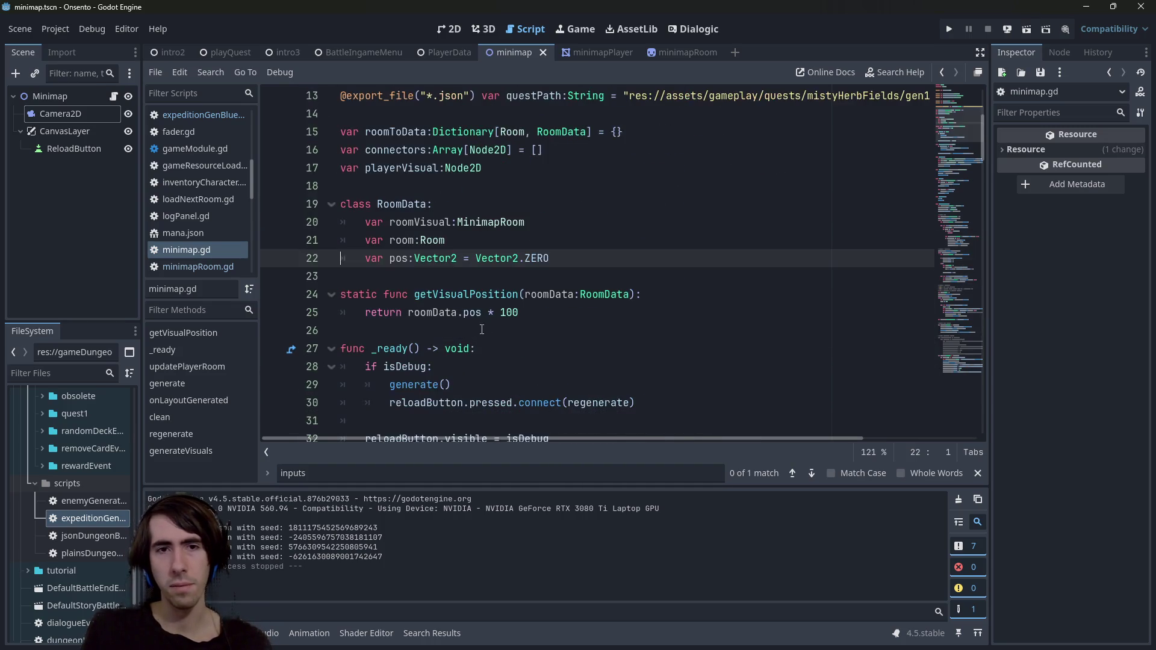
key("alt+Left")
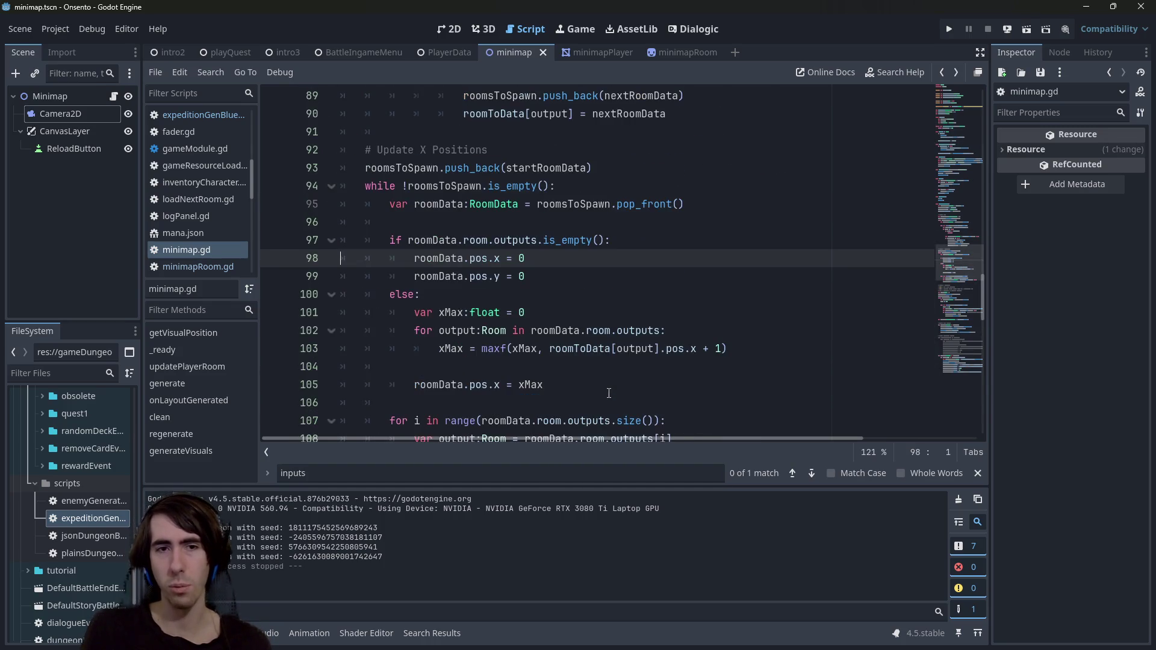
key("F5")
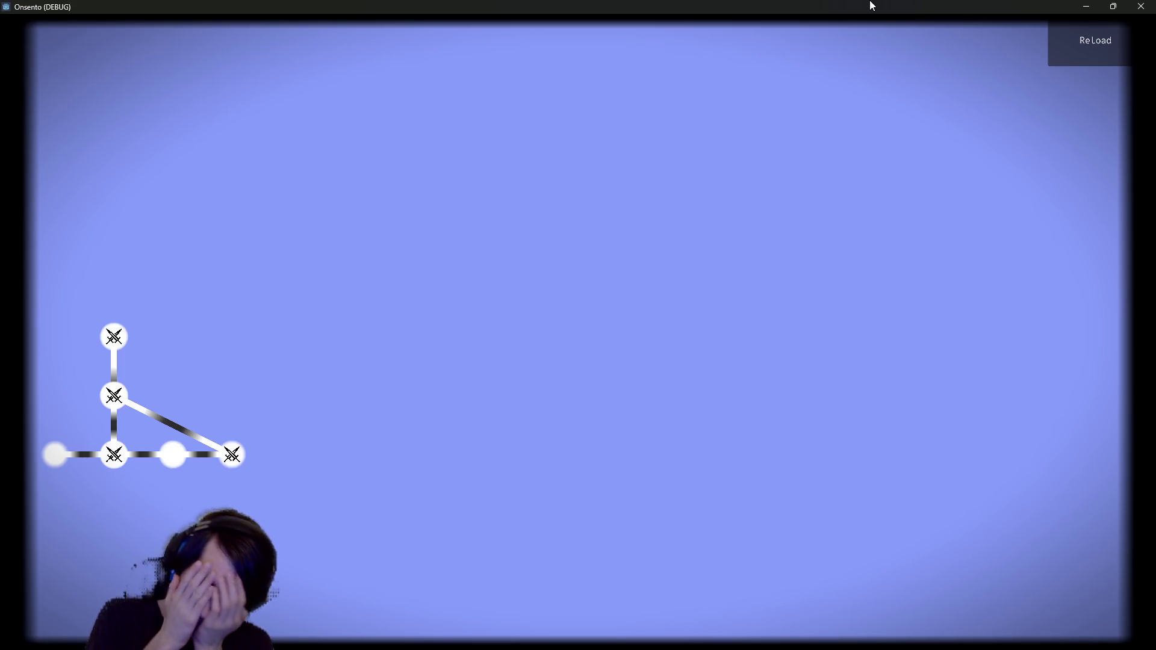
- Close the Onsento (DEBUG) game window and return to the X-position loop in minimap.gd
left_click(1140, 6)
scroll(639, 333, "down", 2)
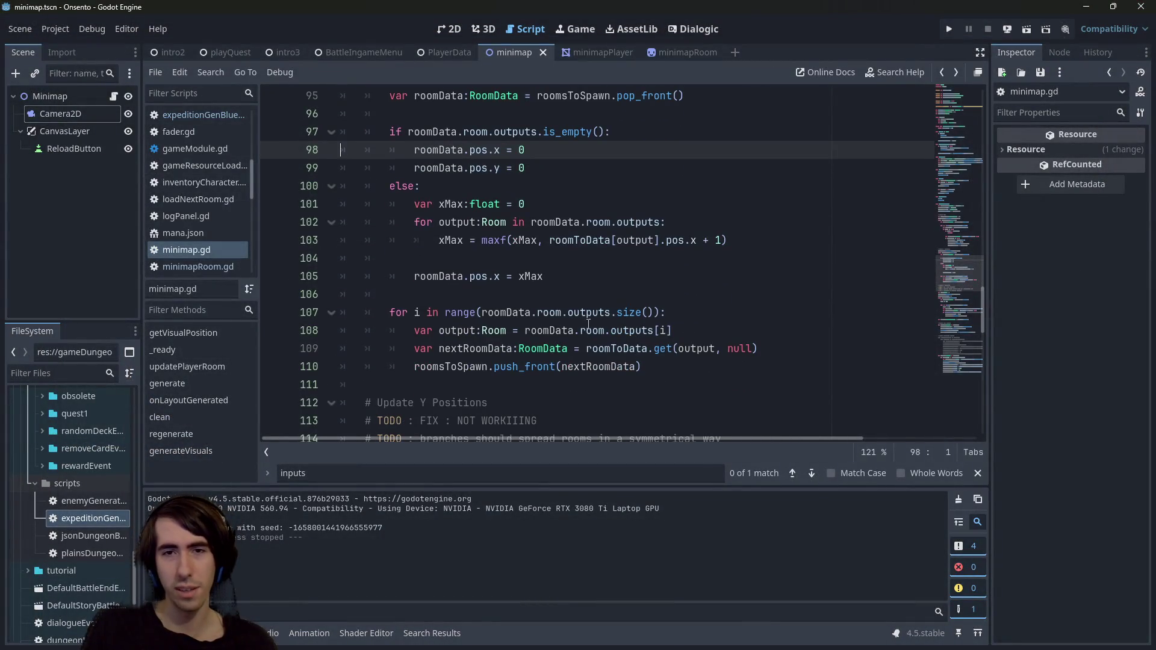
- Inspect the uses of outputs, output and pos in the X-position loop
double_click(589, 313)
scroll(589, 313, "up", 1)
double_click(635, 294)
left_click(666, 312)
double_click(680, 295)
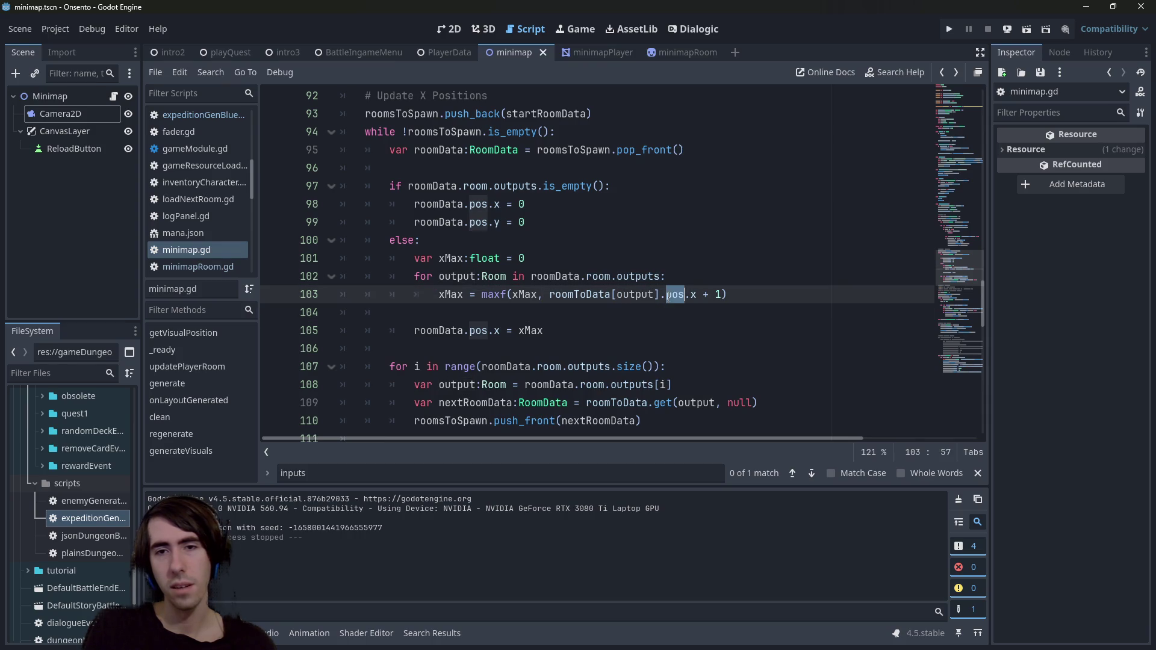
left_click(763, 299)
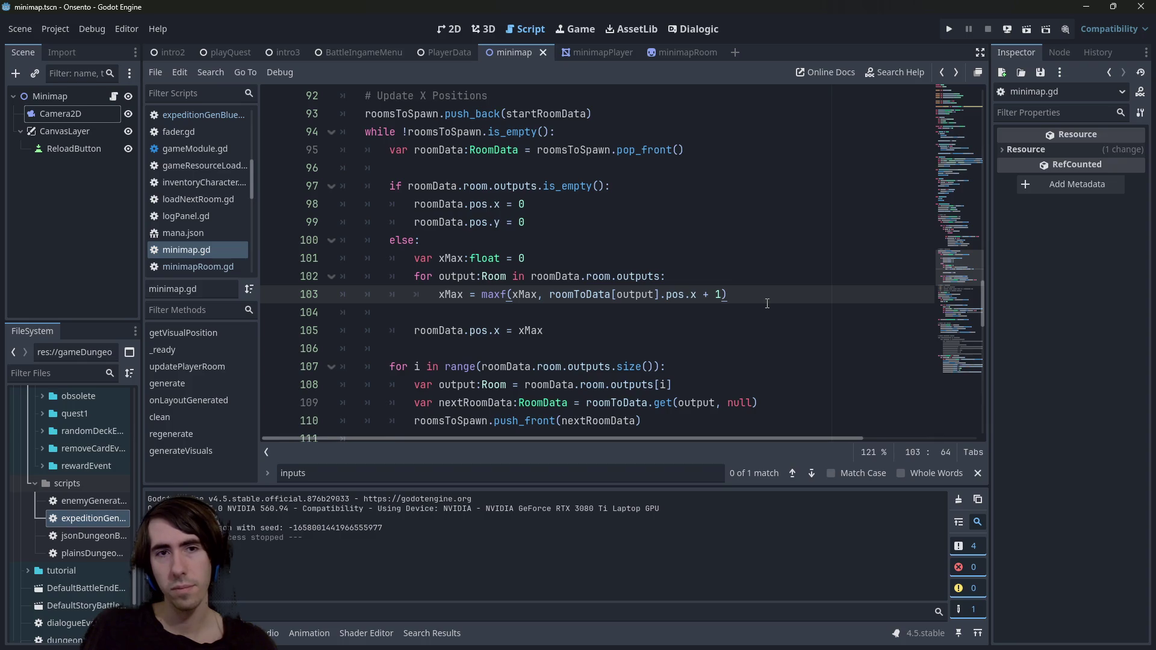
scroll(612, 356, "down", 1)
scroll(612, 355, "up", 1)
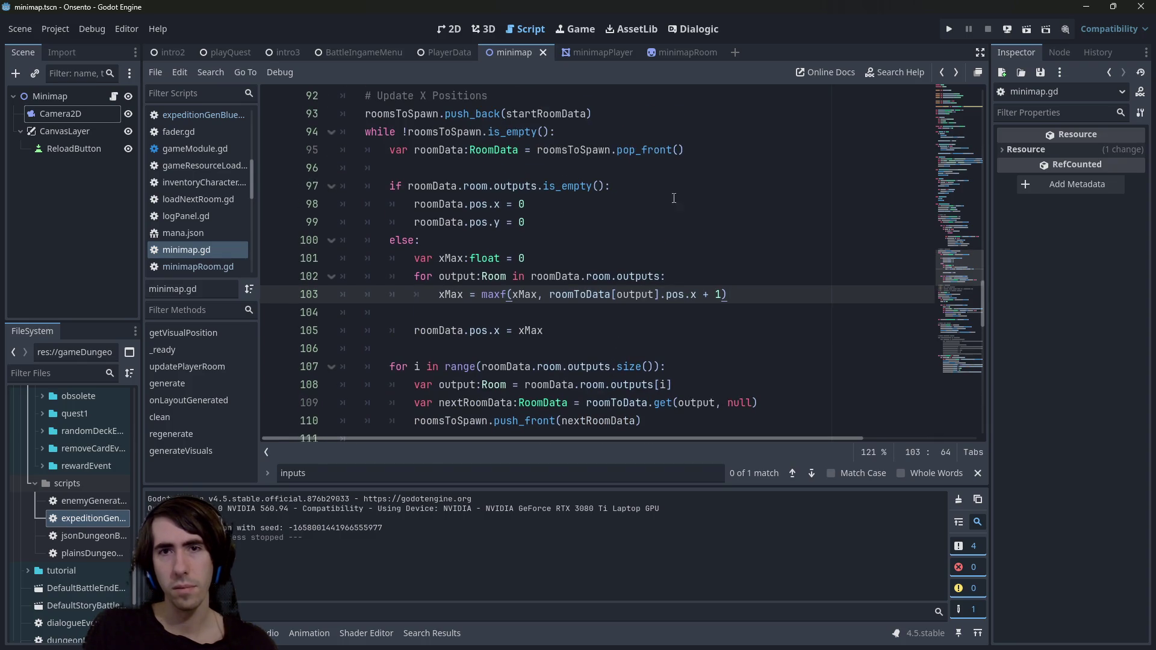
- Change pop_front to pop_back on line 95 and push_front to push_back on line 110, then save
double_click(644, 150)
type("push")
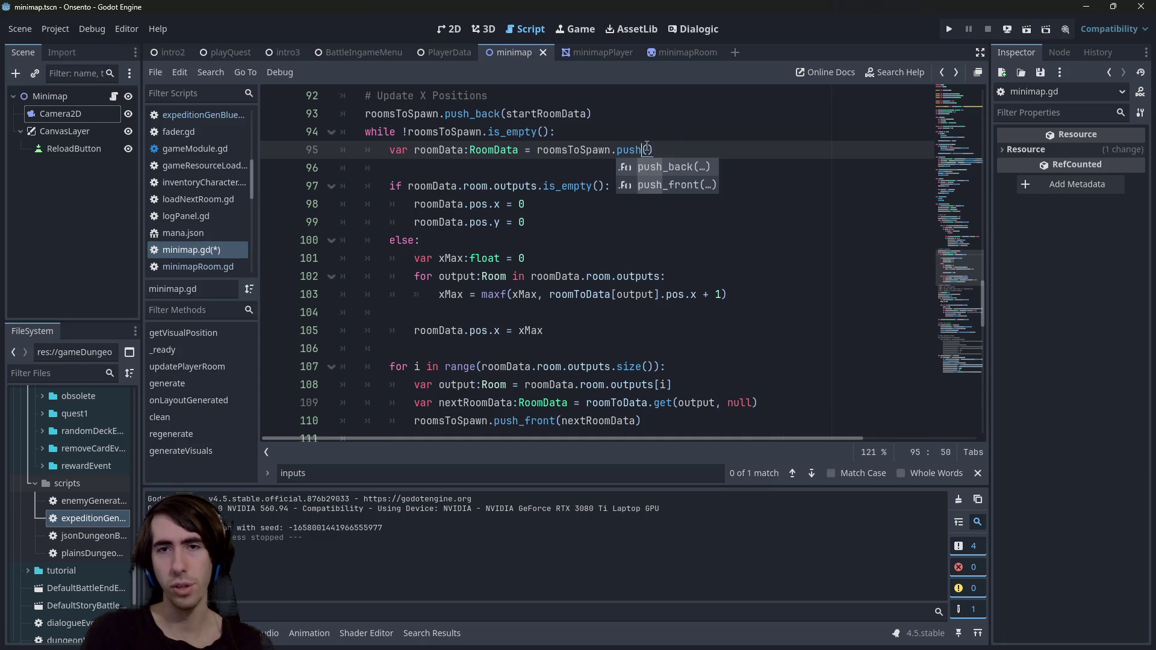
key("Return")
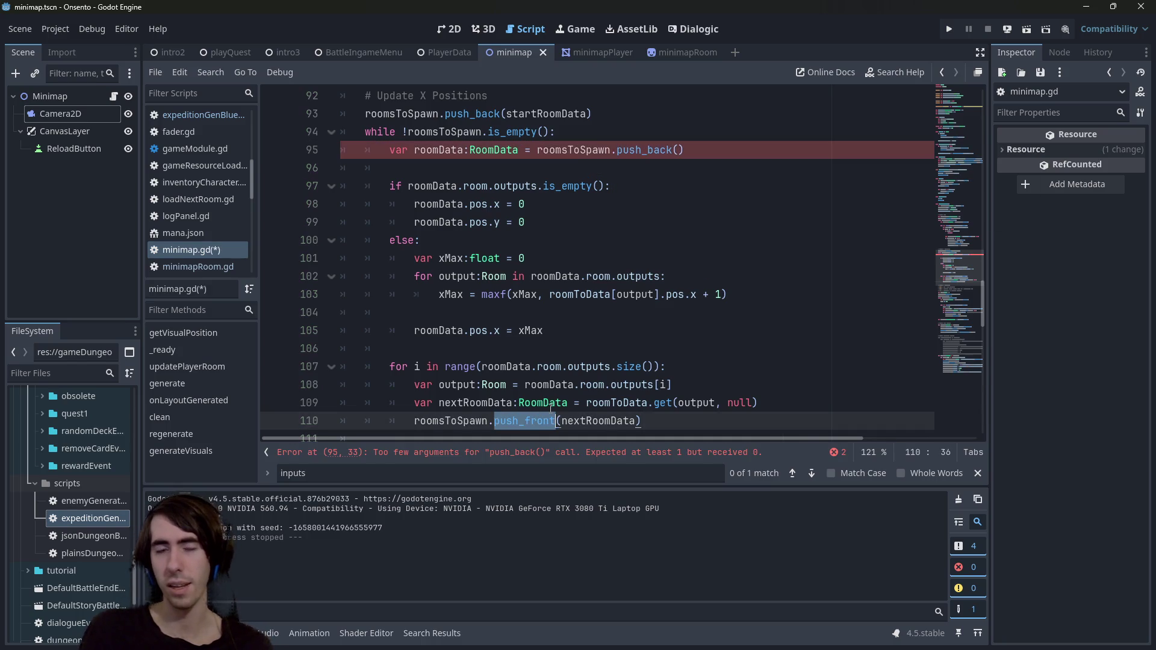
key("Left")
key("BackSpace")
key("BackSpace")
key("BackSpace")
key("BackSpace")
key("BackSpace")
key("BackSpace")
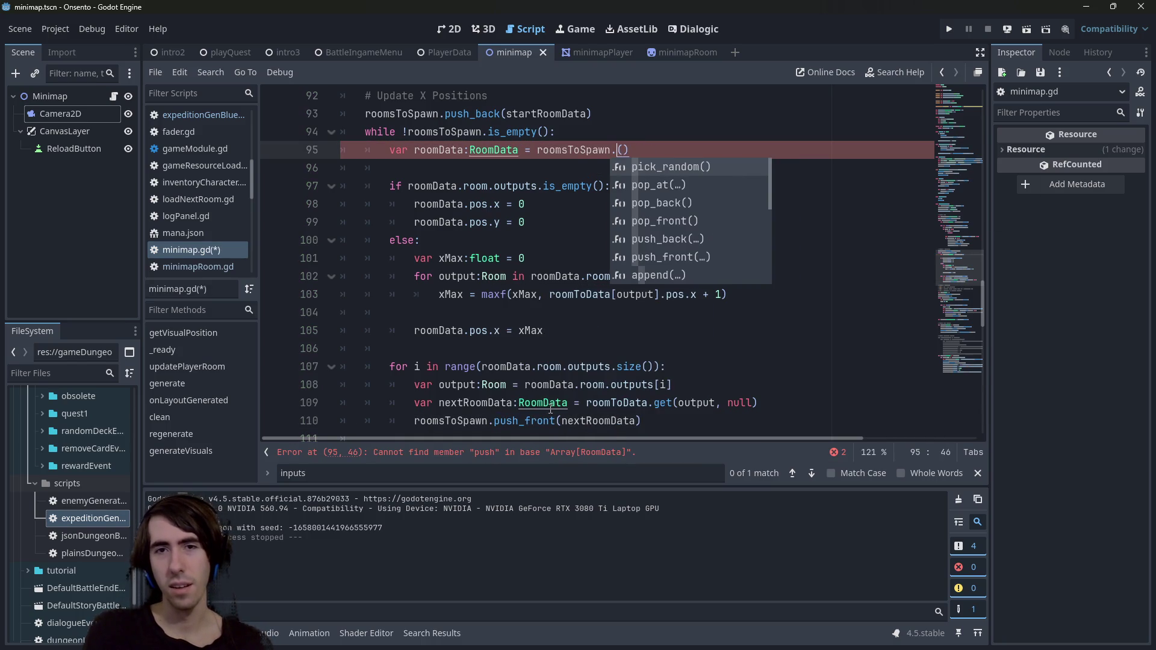
type("op")
key("Down")
key("Return")
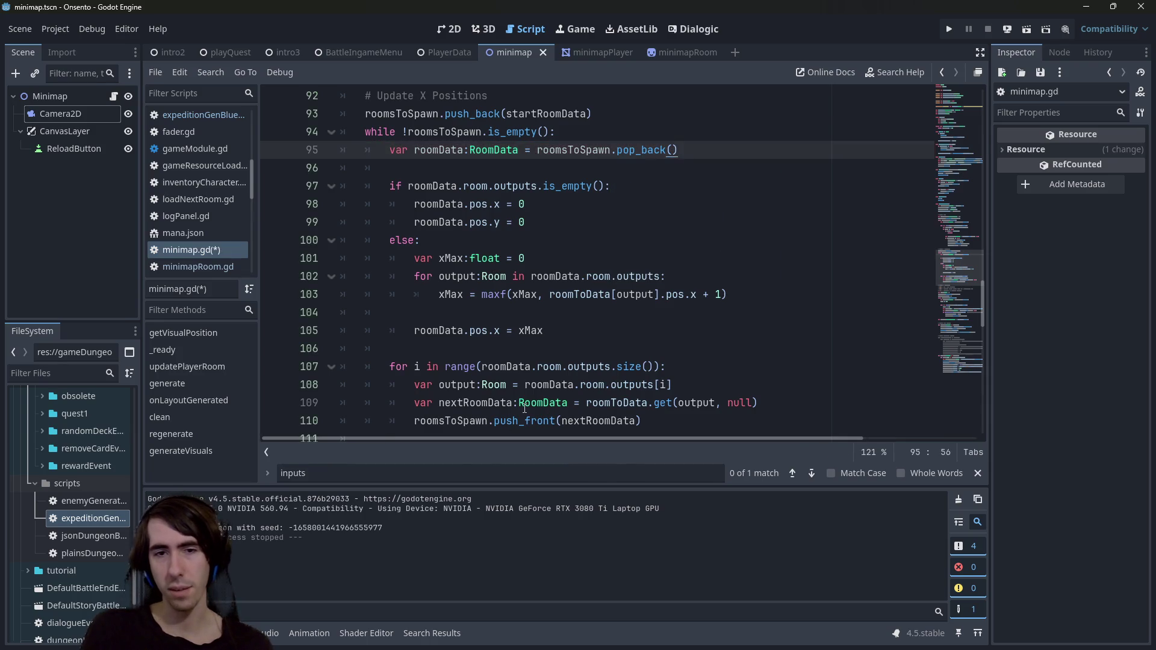
double_click(520, 420)
type("push_bac")
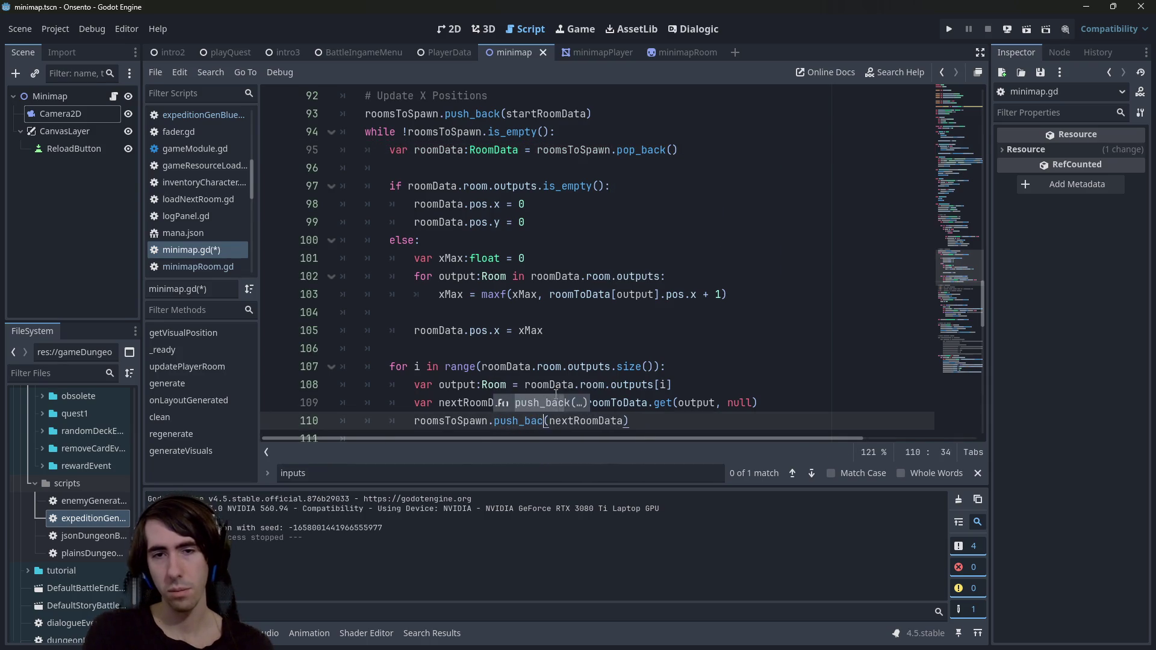
key("Return")
key("ctrl+s")
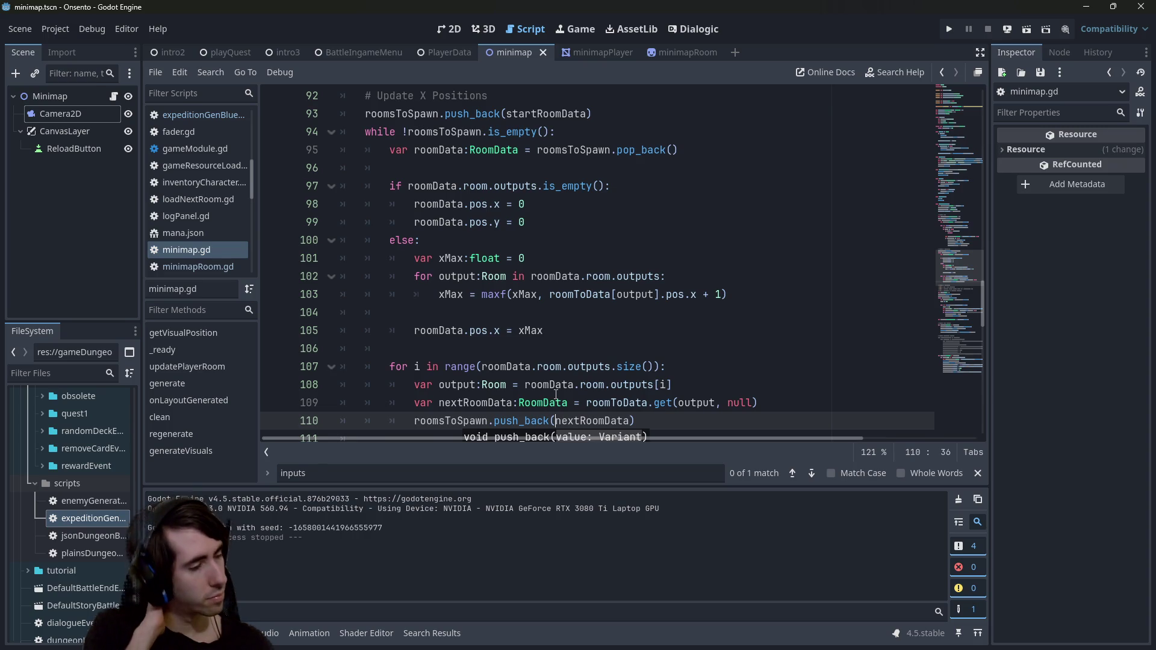
- Index outputs on line 108 in reverse with size() - i - 1
left_click_drag(481, 366, 656, 370)
key("ctrl+c")
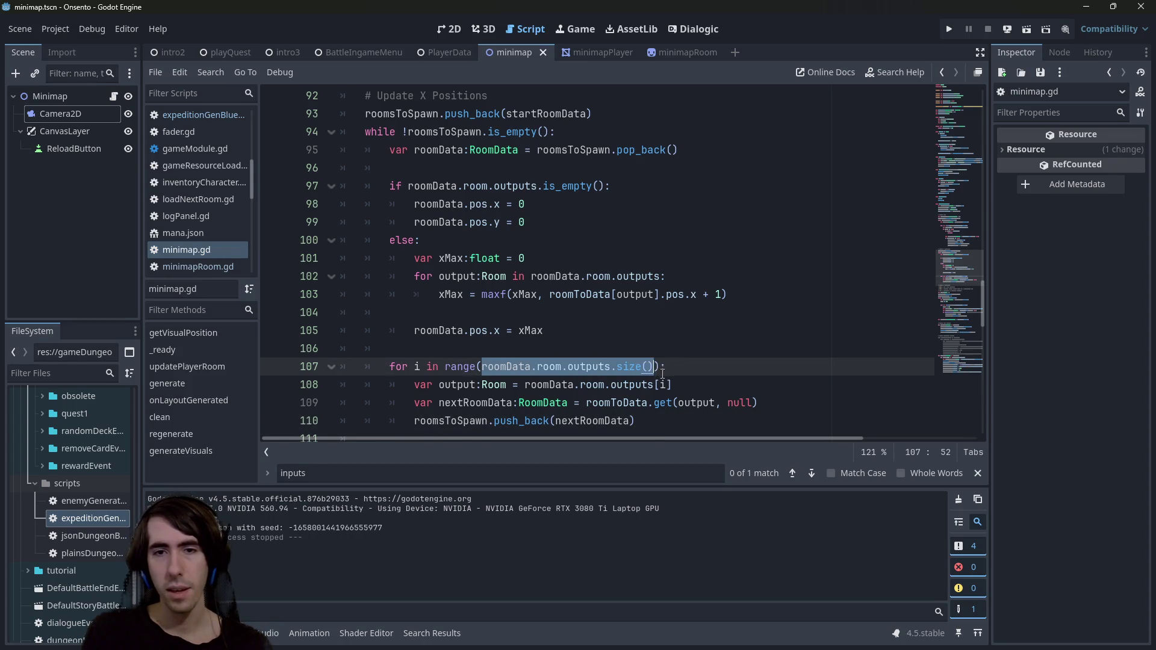
key("Down")
key("ctrl+v")
type("- i - 1")
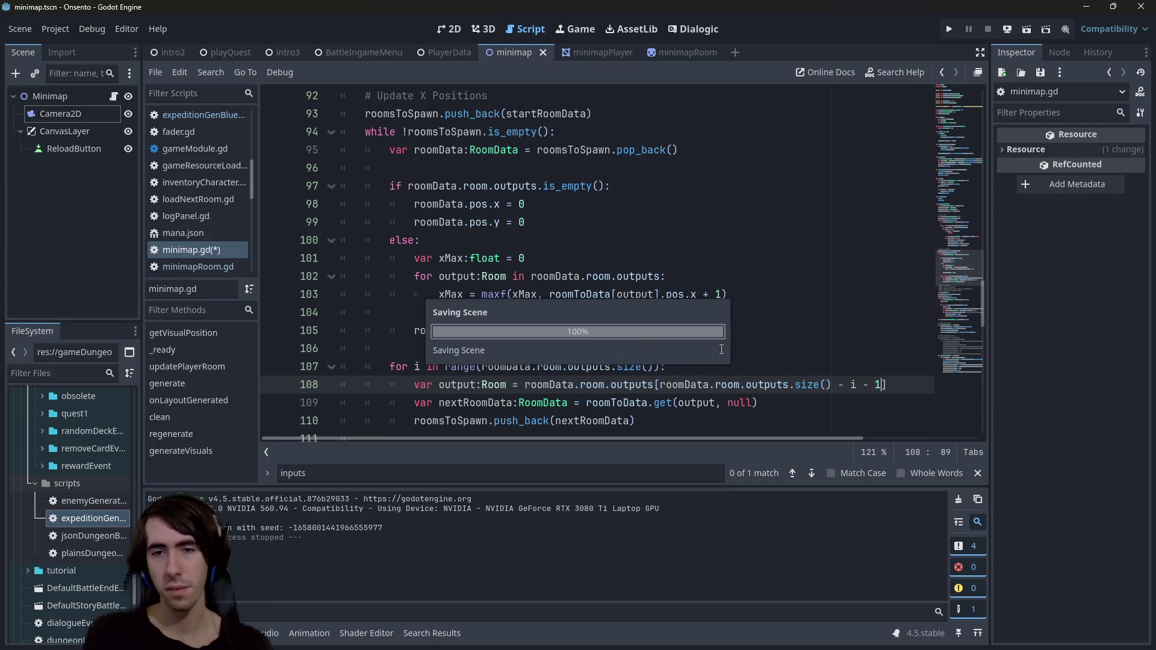
left_click(682, 354)
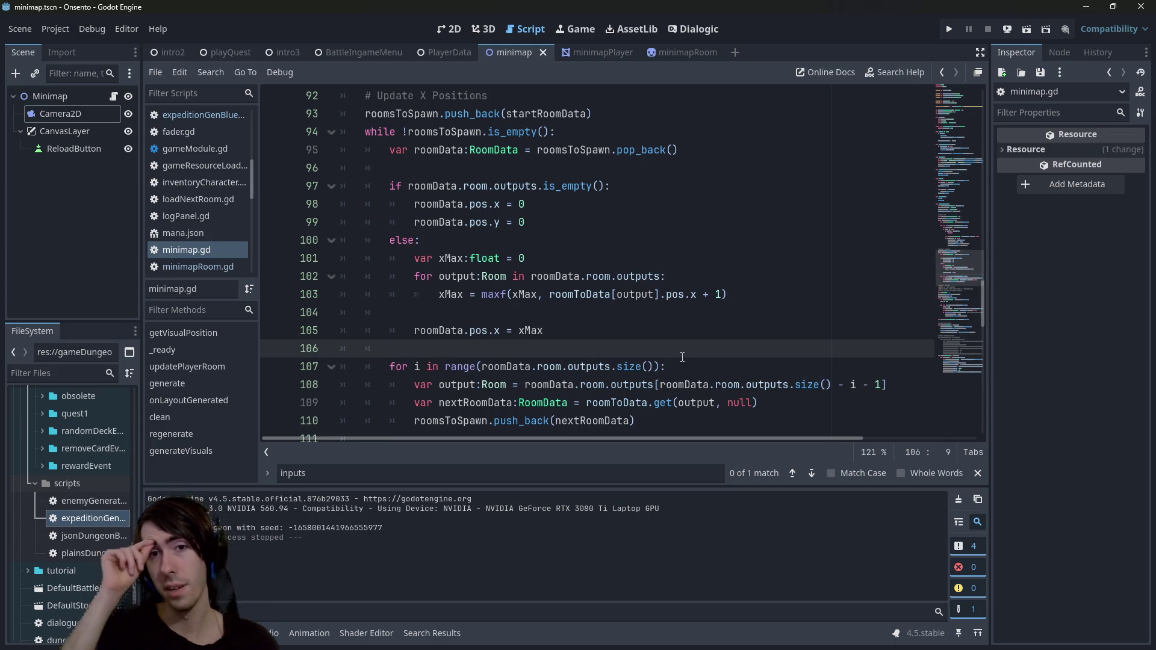
- Re-enter pop_back on line 95, save the script, and run the minimap scene
double_click(645, 154)
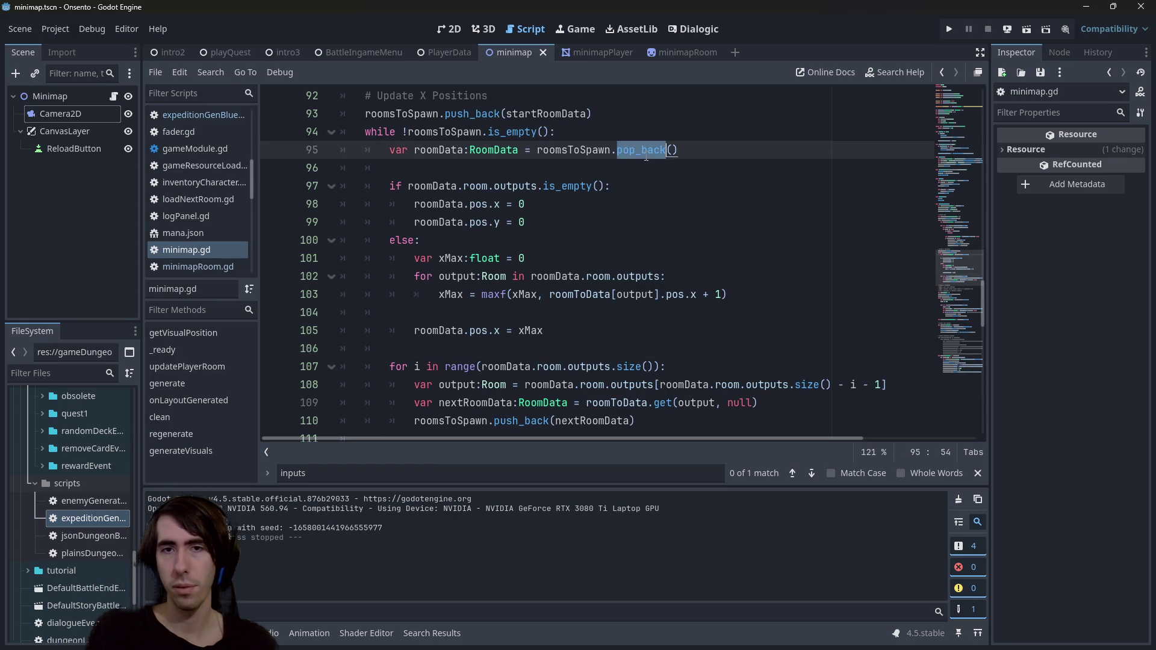
type("pop")
key("Down")
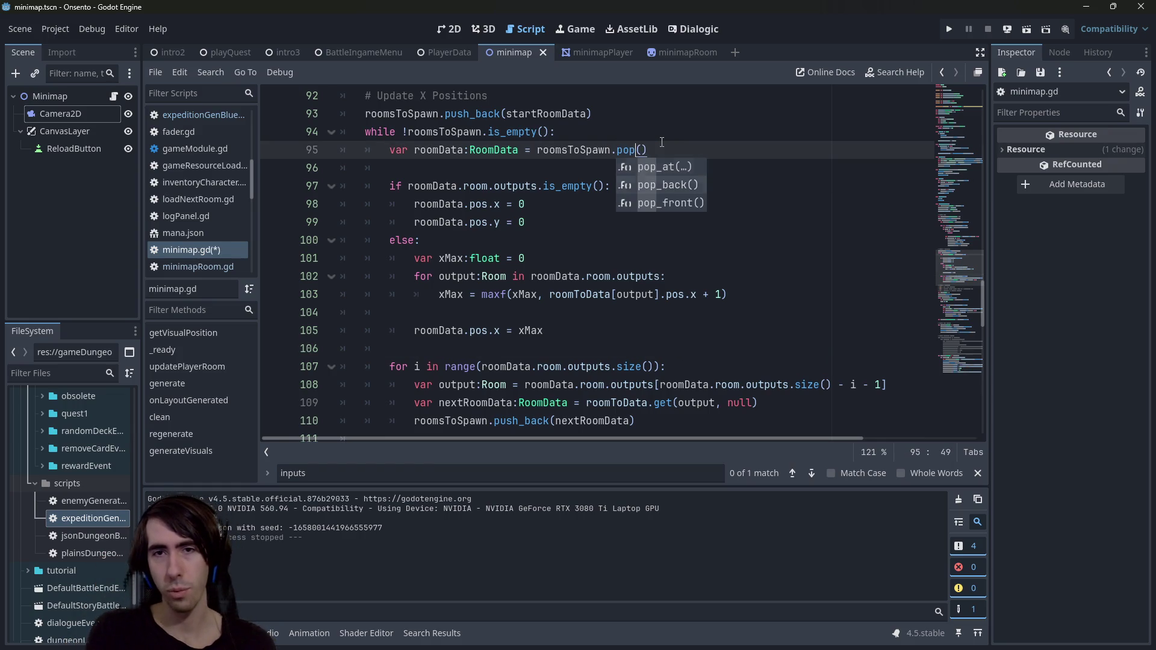
key("Right")
key("Left")
type("_fr")
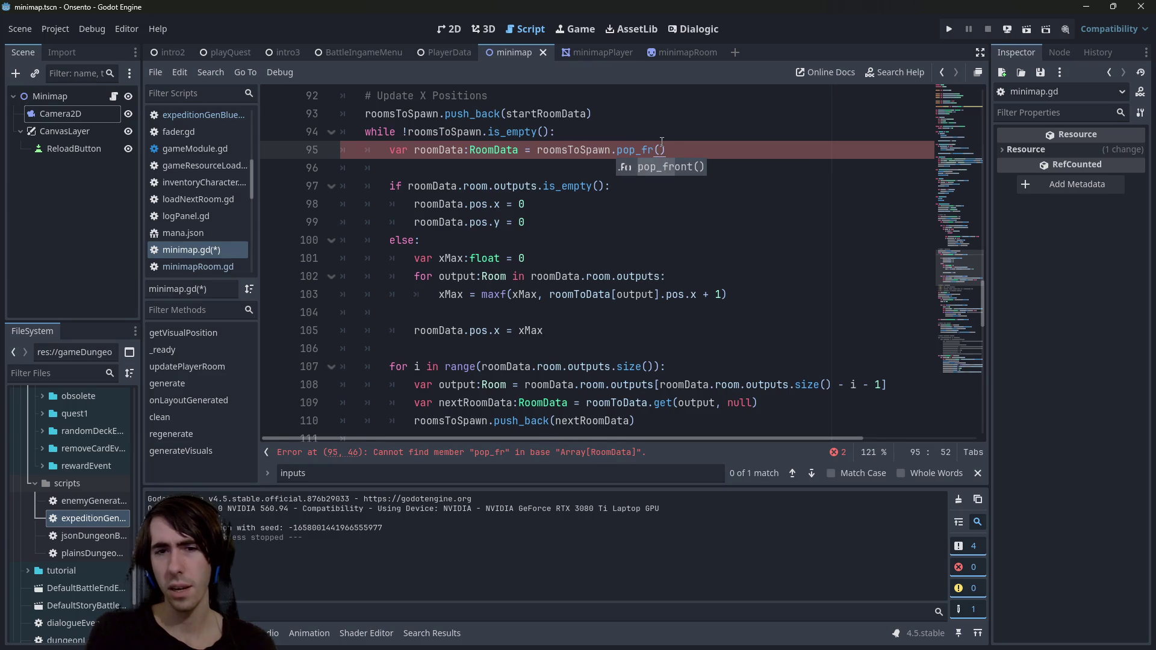
key("BackSpace")
key("BackSpace")
key("BackSpace")
key("Return")
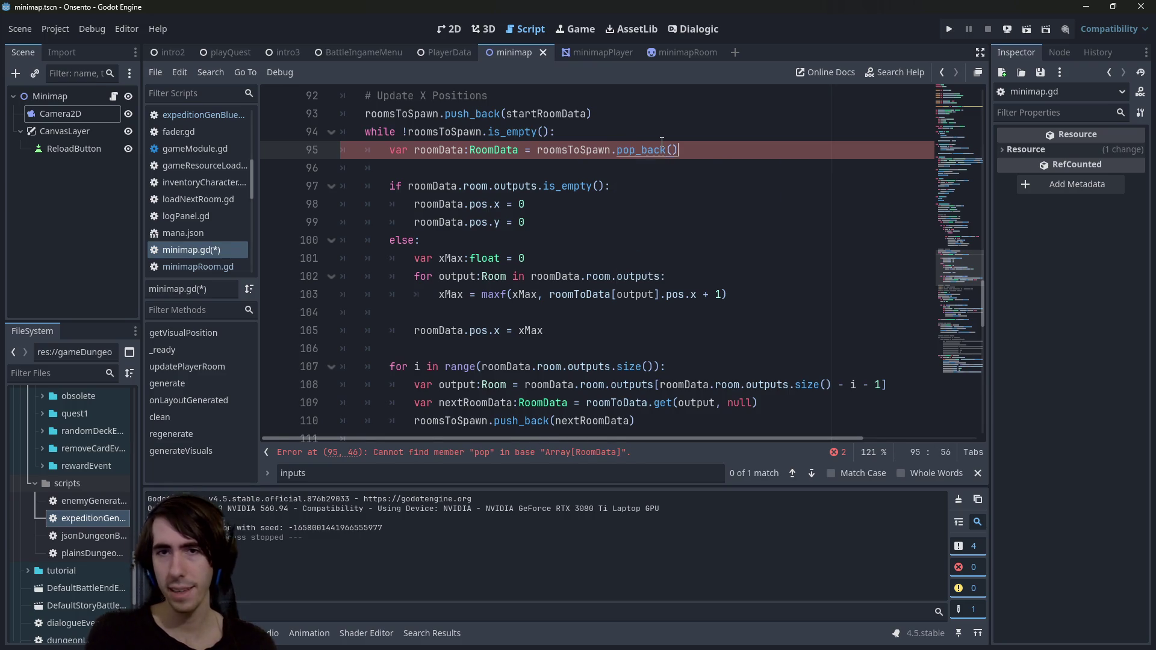
key("ctrl+s")
double_click(522, 420)
left_click(1028, 30)
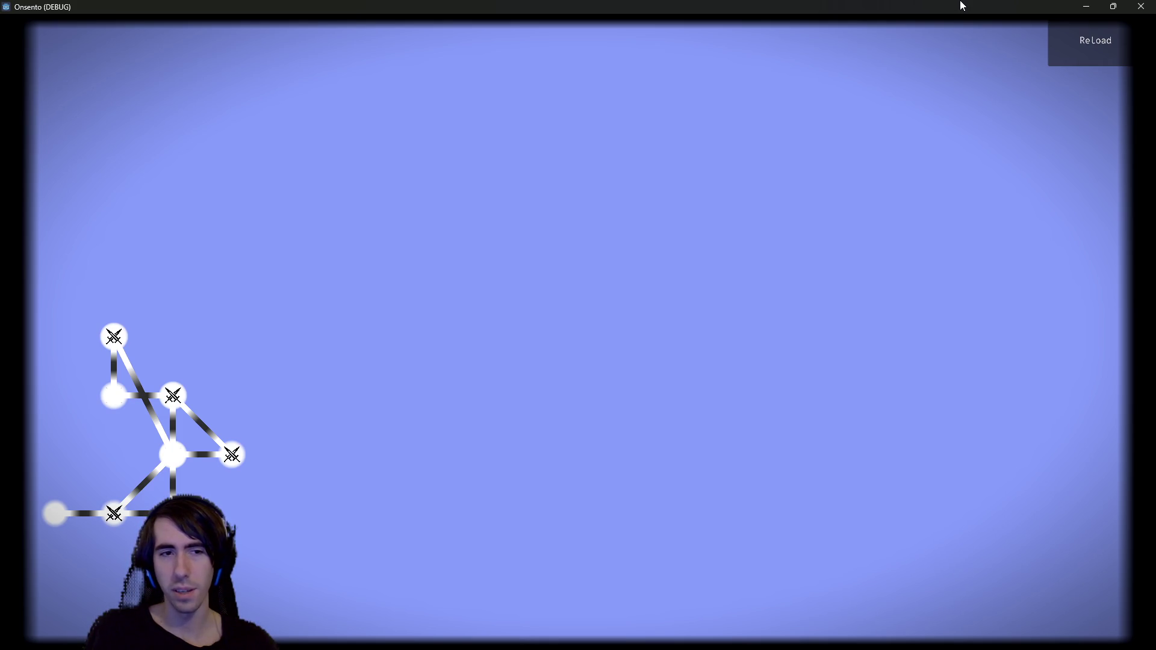
- Close the Onsento (DEBUG) window after checking the reversed-order minimap layout
left_click(1141, 6)
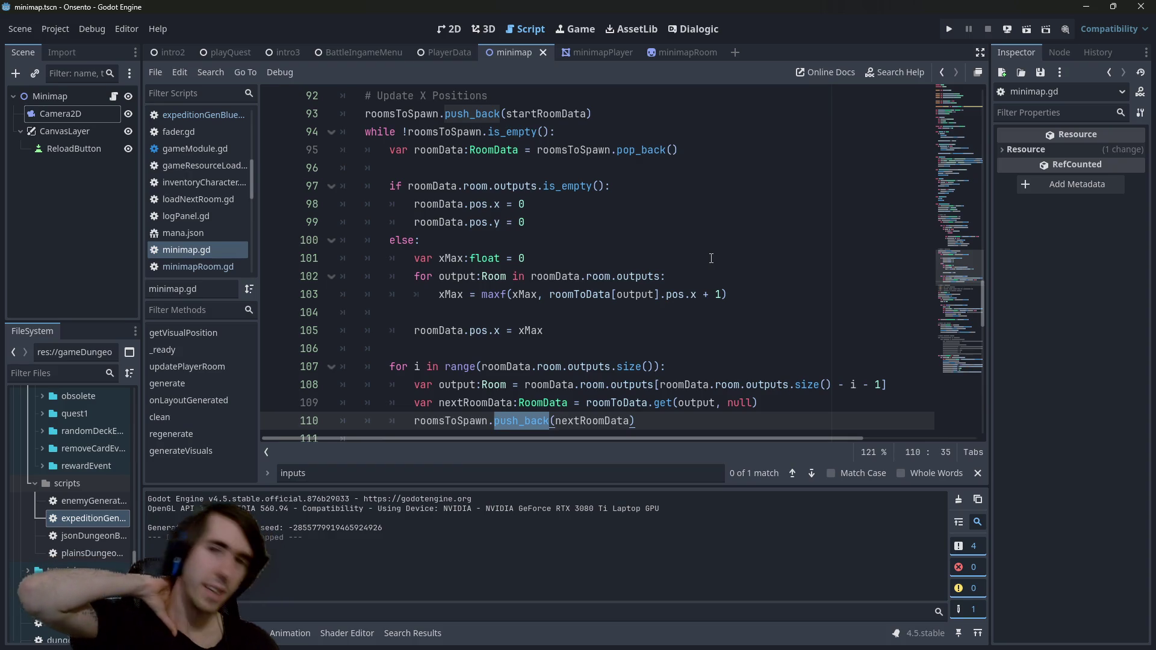
- Restore outputs[i] on line 108 and pop_front on line 95, then save
double_click(634, 149)
triple_click(878, 385)
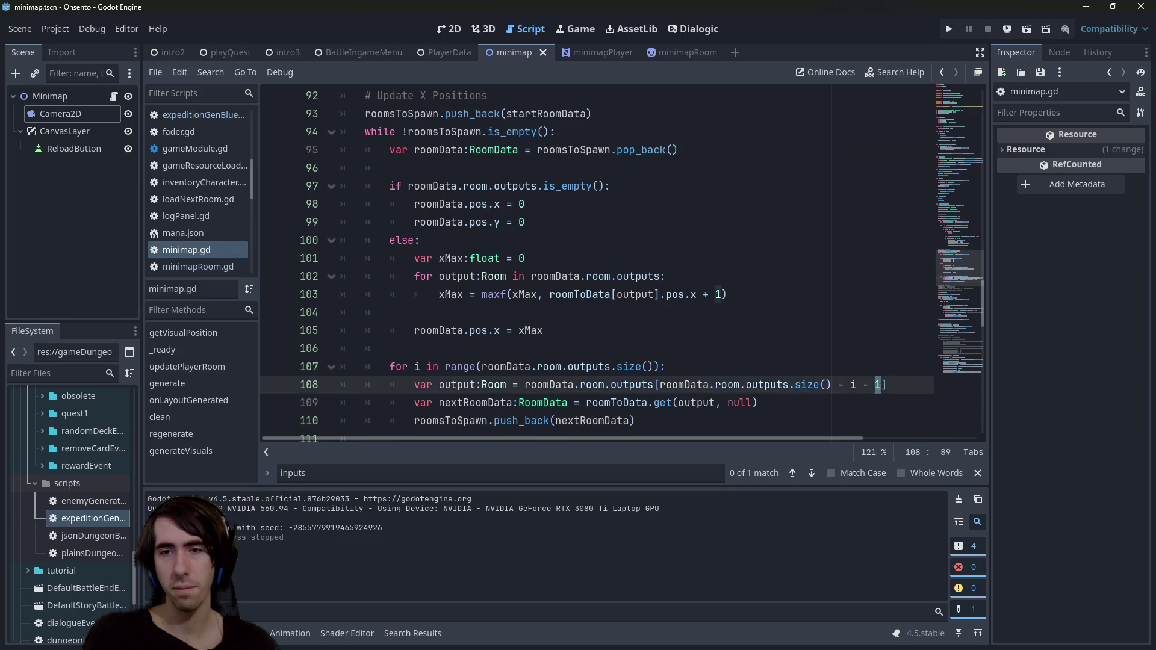
left_click(880, 386)
left_click_drag(881, 385, 661, 385)
type("i")
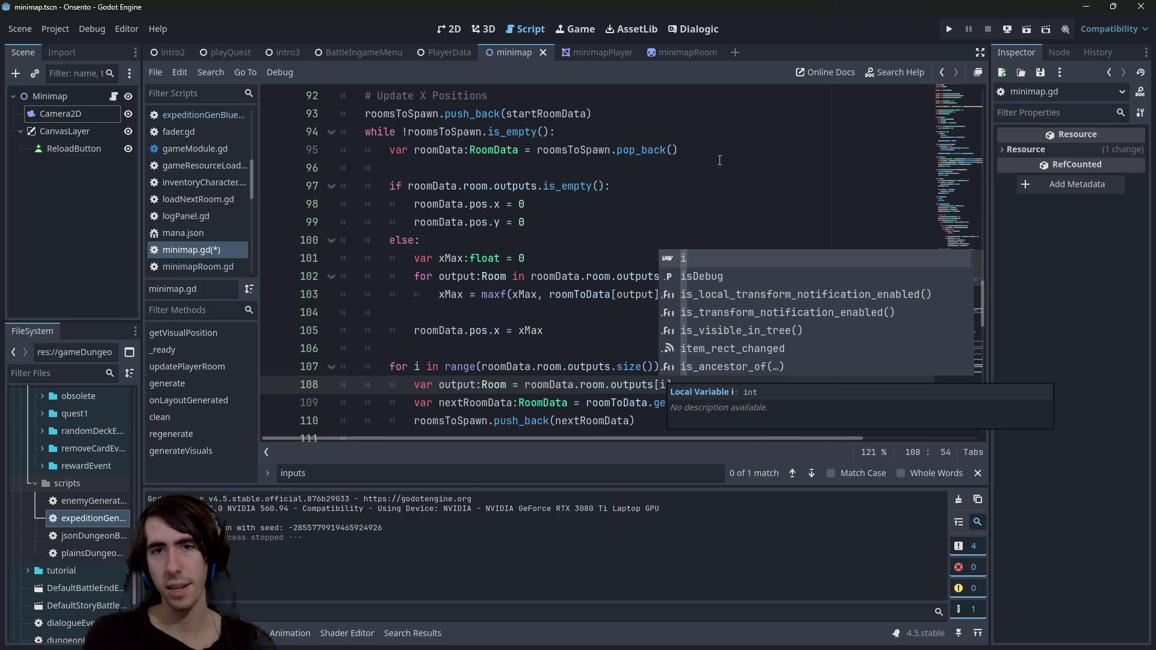
double_click(638, 149)
type("pop")
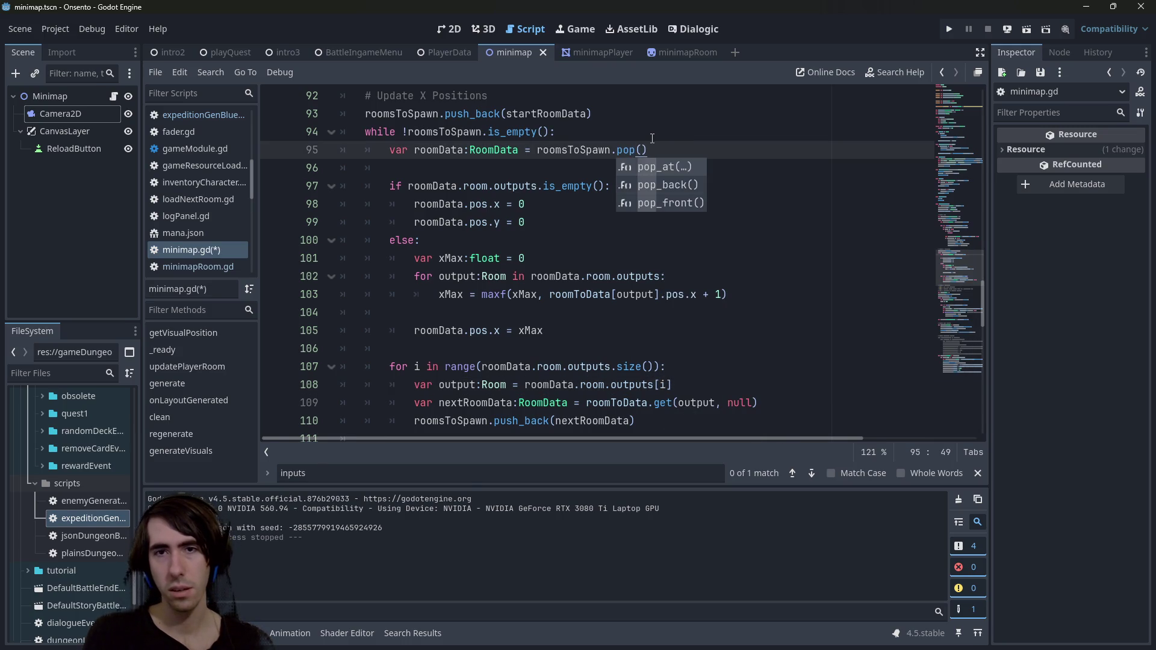
left_click(669, 203)
key("ctrl+s")
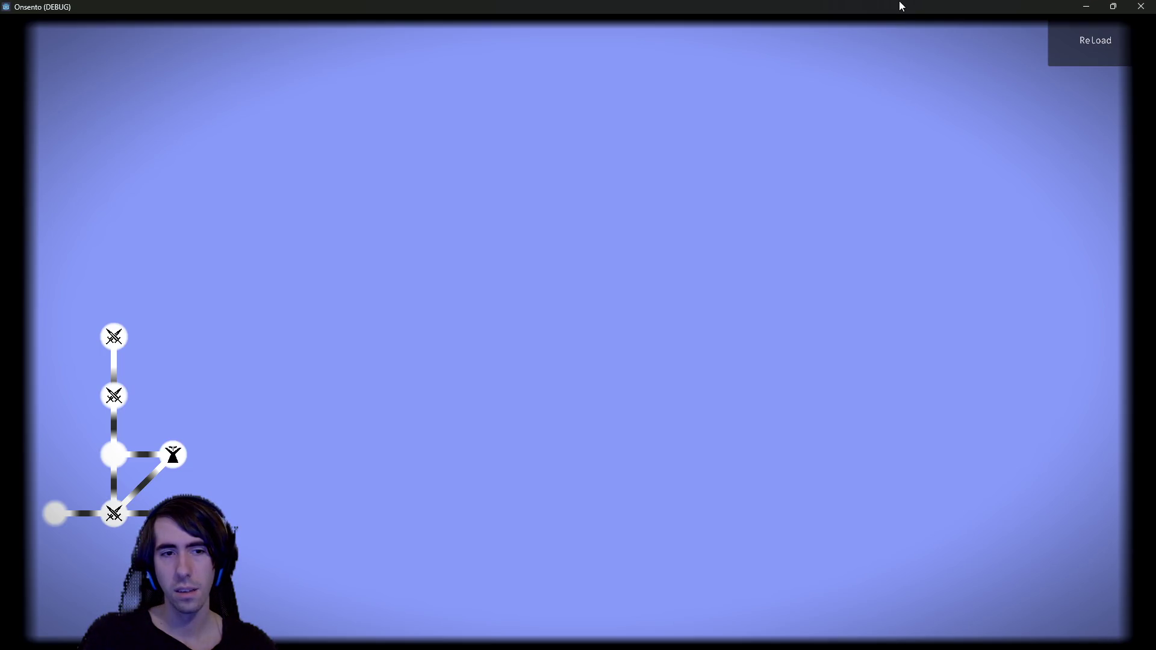
- Close the Onsento (DEBUG) game window after viewing the pop_front minimap layout
left_click(1141, 6)
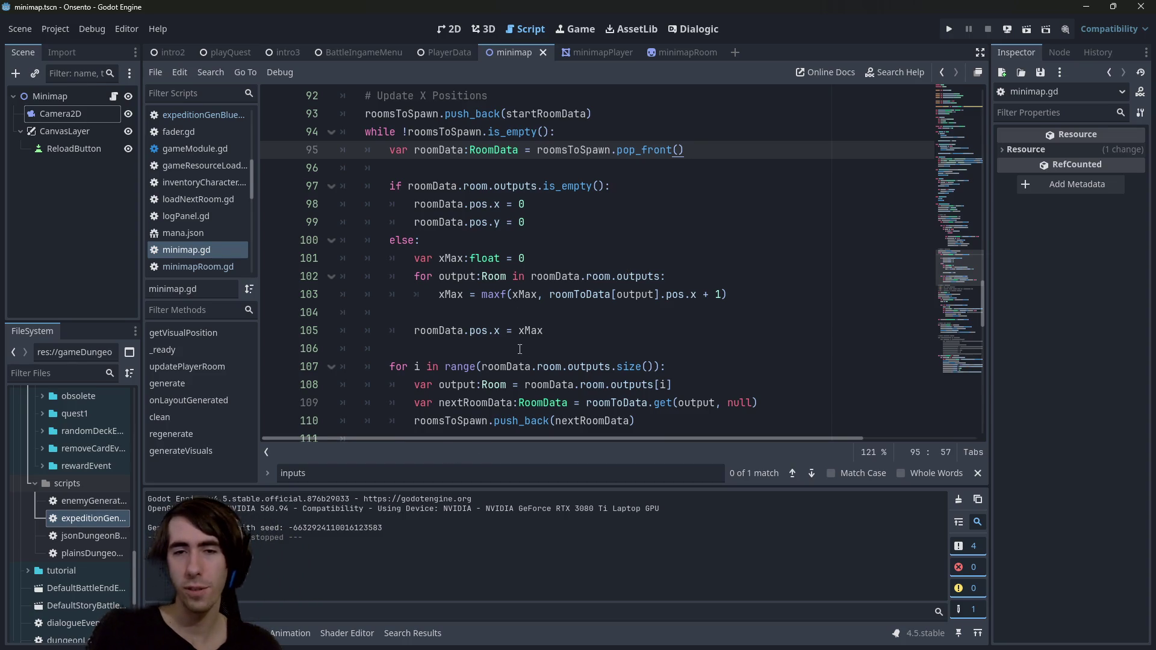
- View the xMax and Room.outputs tooltips, then undo the latest loop edit
double_click(530, 330)
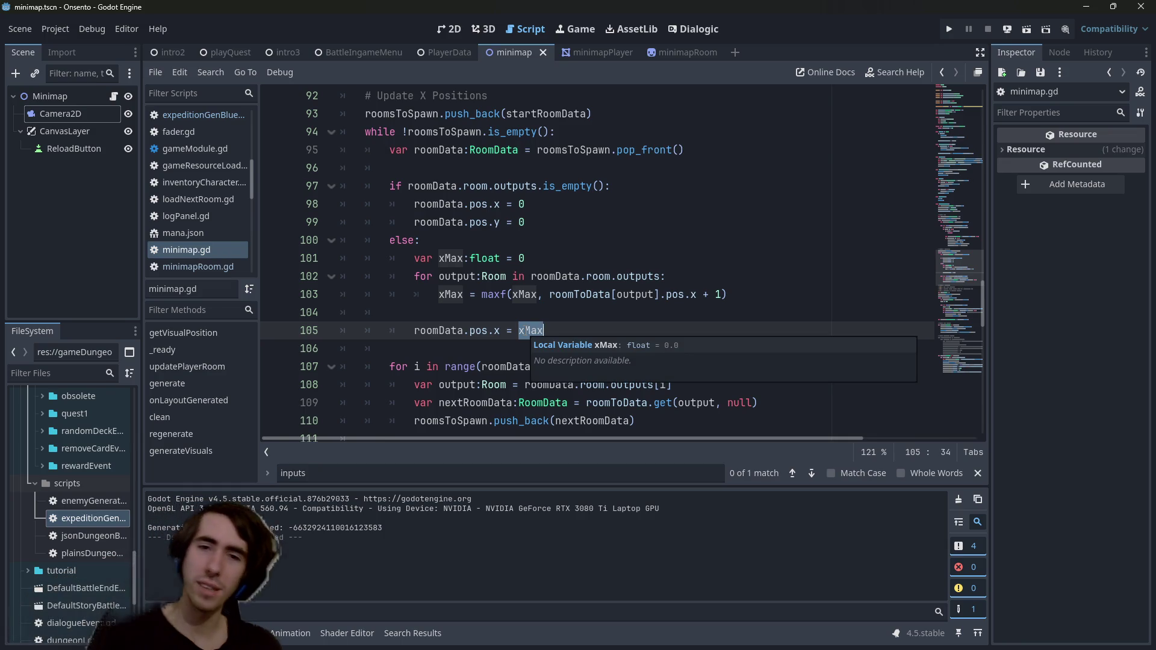
double_click(639, 275)
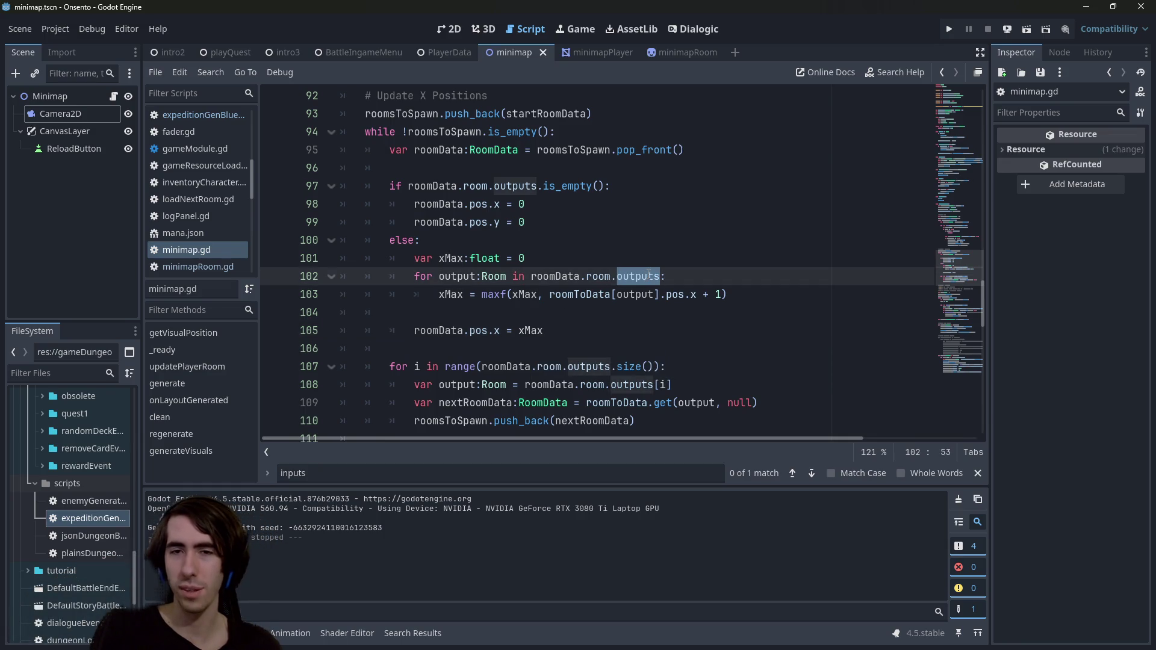
mouse_move(648, 276)
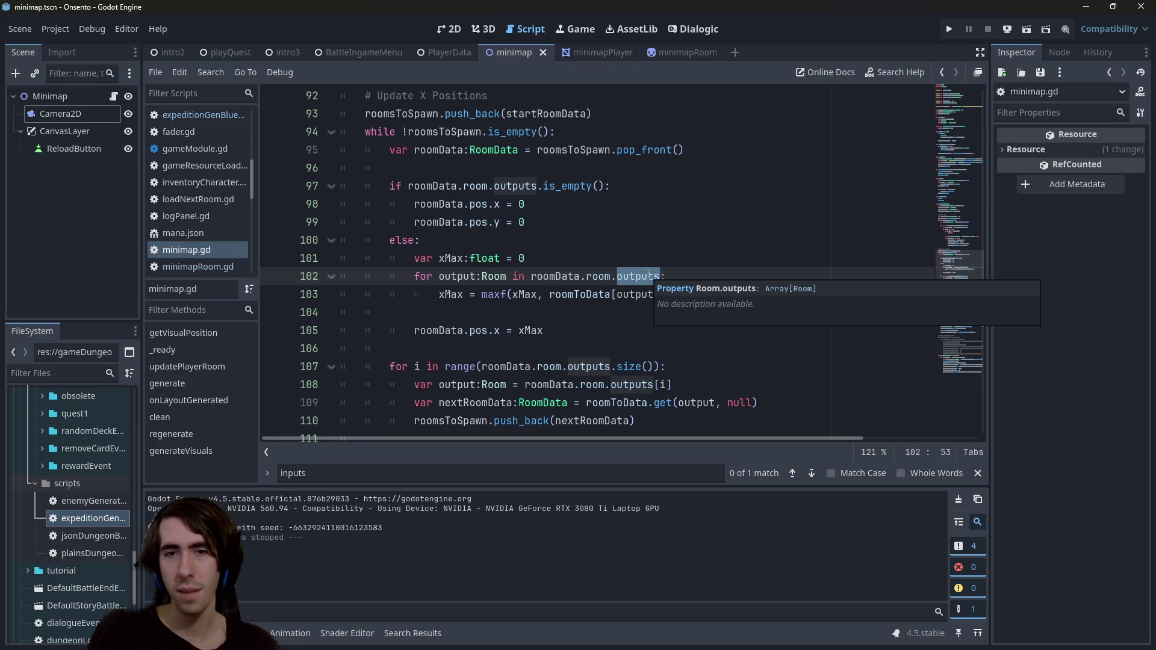
left_click(624, 311)
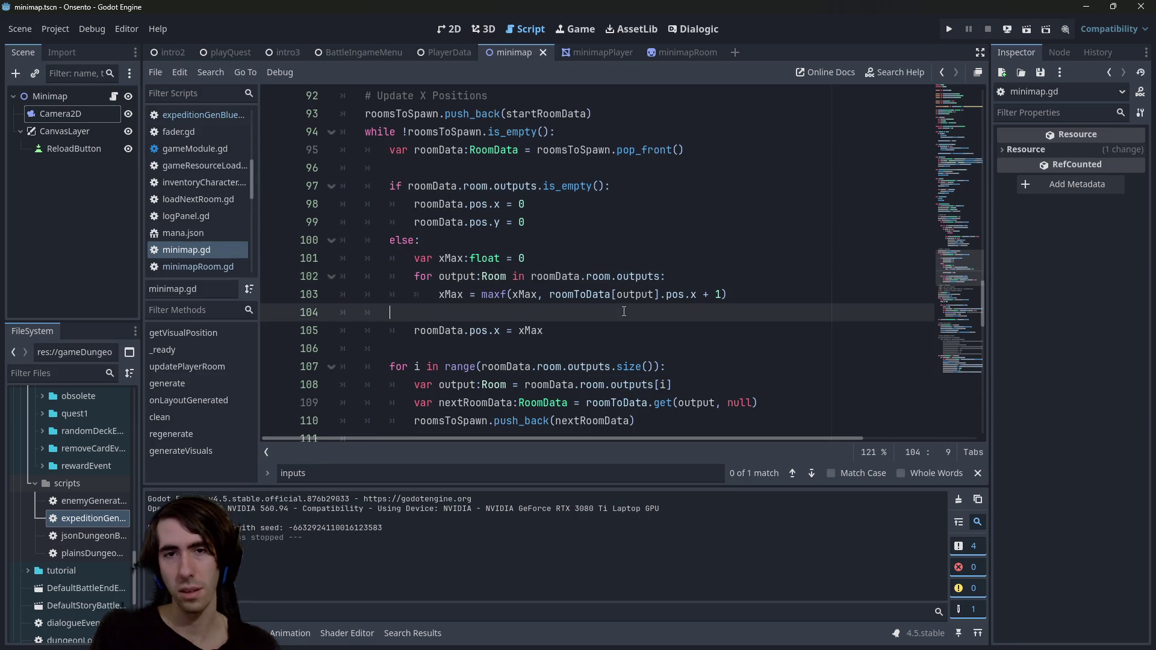
key("ctrl+z")
key("ctrl+z")
key("ctrl+z")
key("ctrl+z")
key("ctrl+z")
key("ctrl+z")
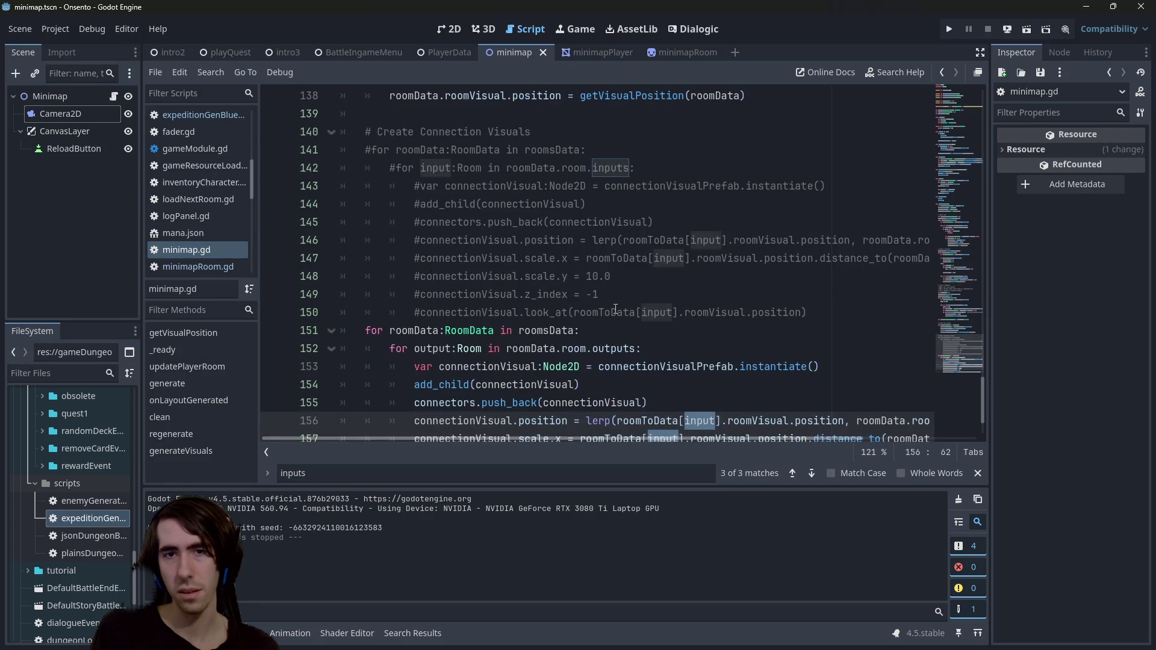
- Try push_back on line 110, revert it to push_front, and save minimap.gd
key("ctrl+z")
key("ctrl+s")
scroll(650, 188, "up", 2)
double_click(644, 168)
scroll(593, 299, "down", 1)
double_click(538, 385)
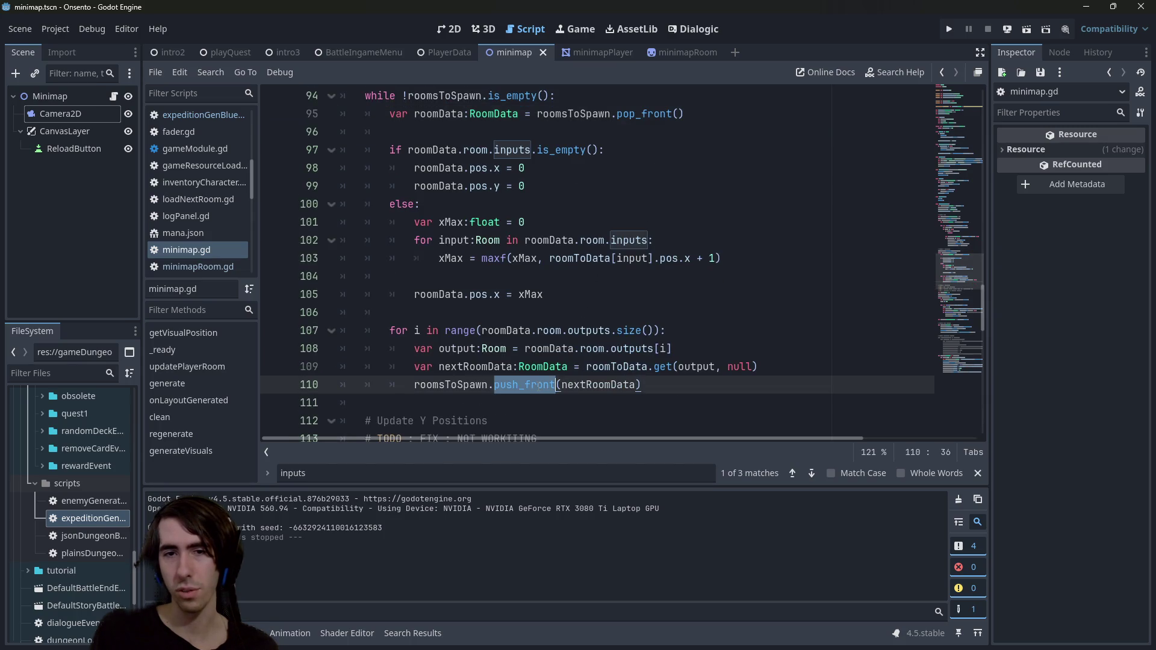
type("push_b")
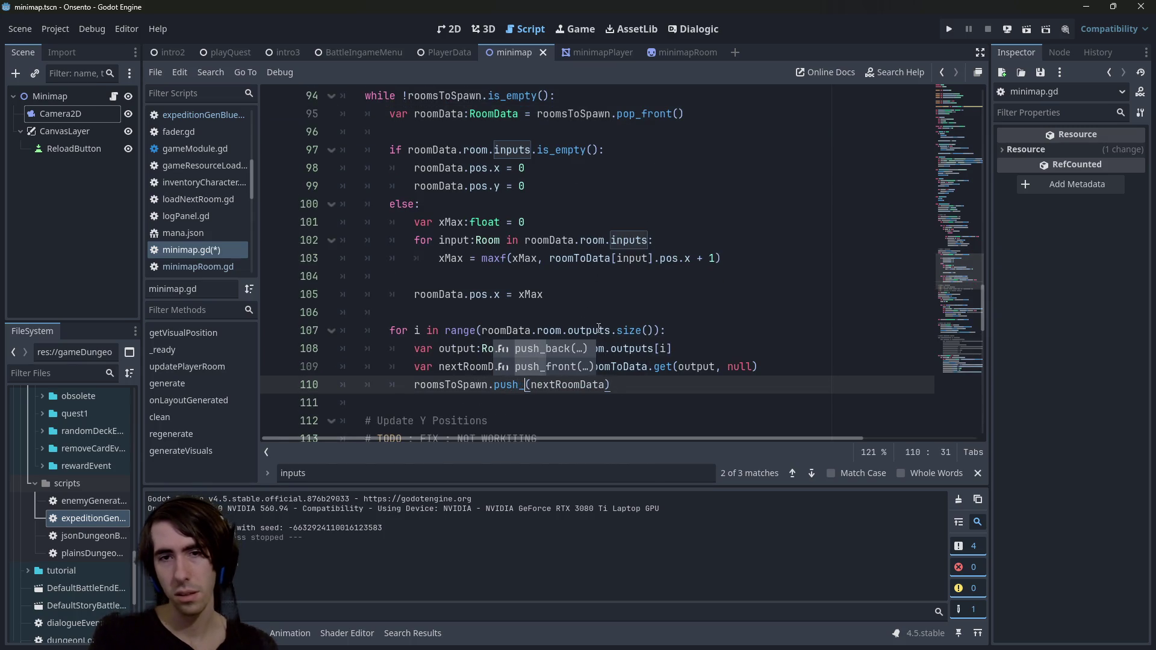
key("ctrl+z")
key("ctrl+s")
- Review xMax on line 101 and run the game to test the minimap
scroll(608, 330, "down", 5)
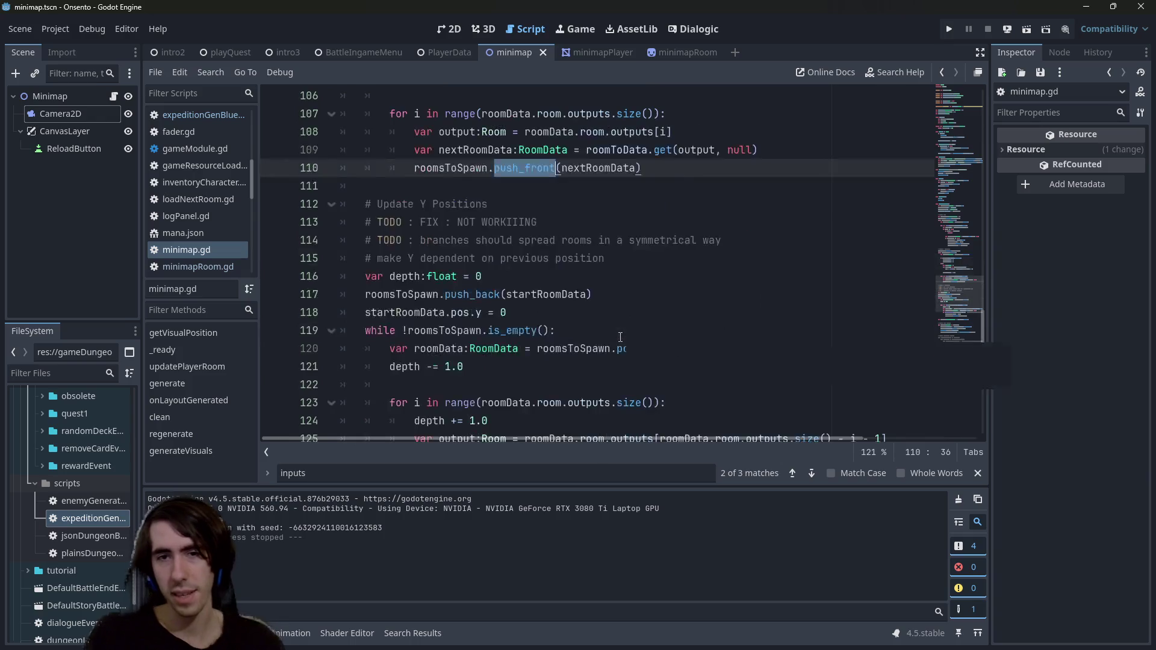
scroll(618, 332, "up", 6)
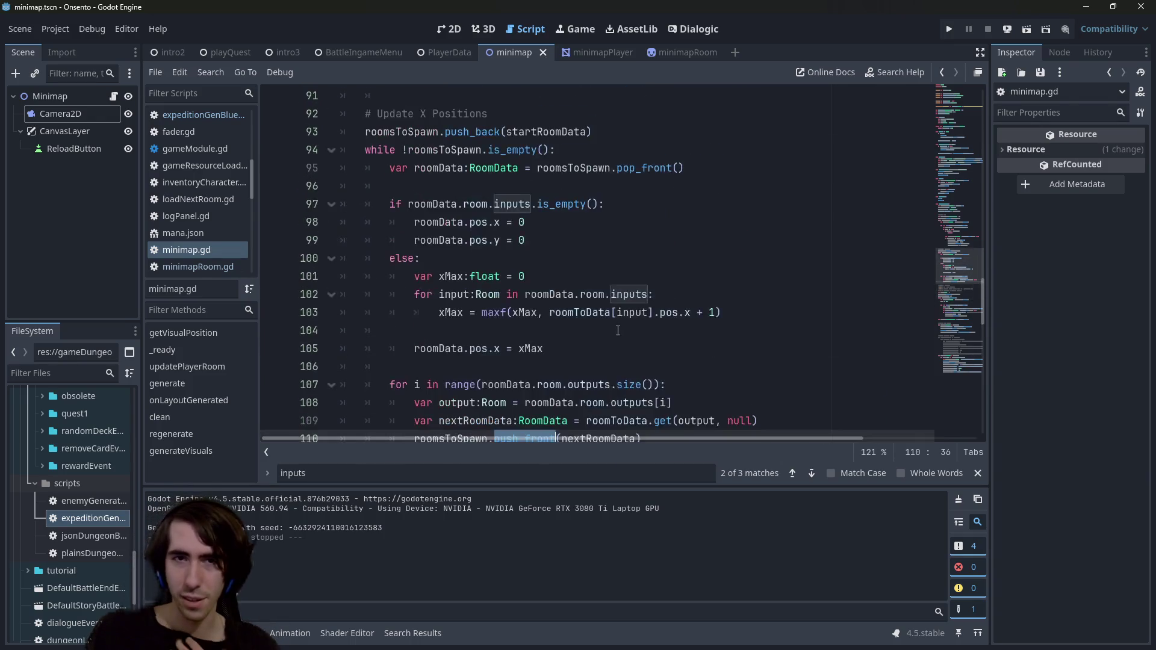
double_click(451, 276)
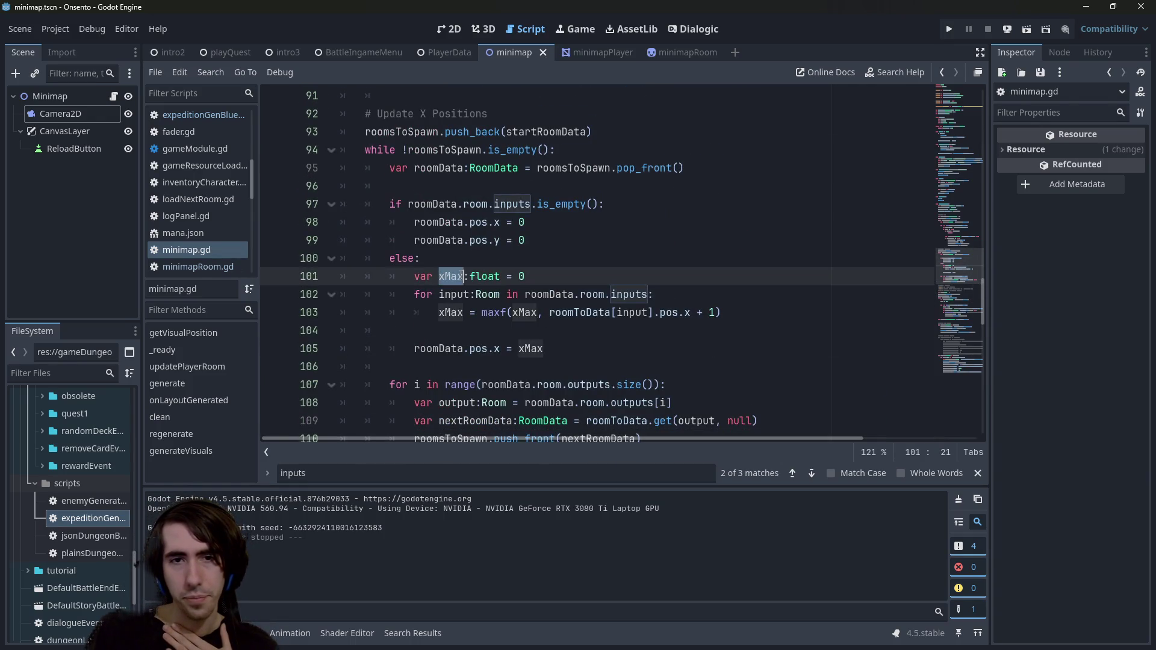
scroll(471, 281, "down", 2)
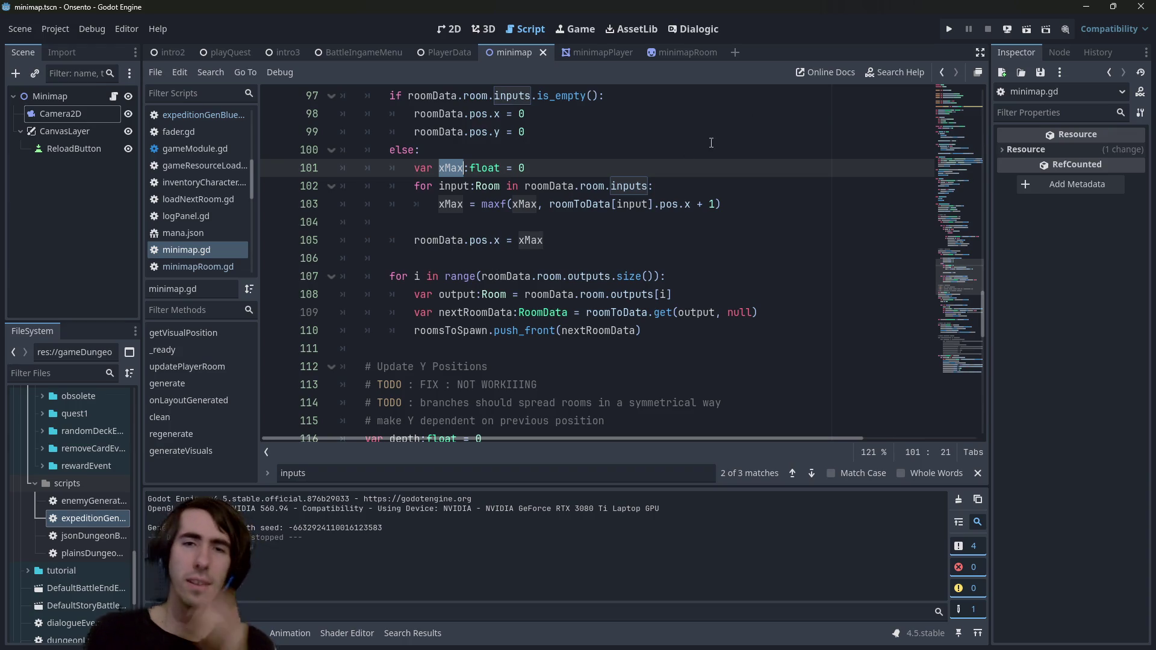
left_click(1026, 29)
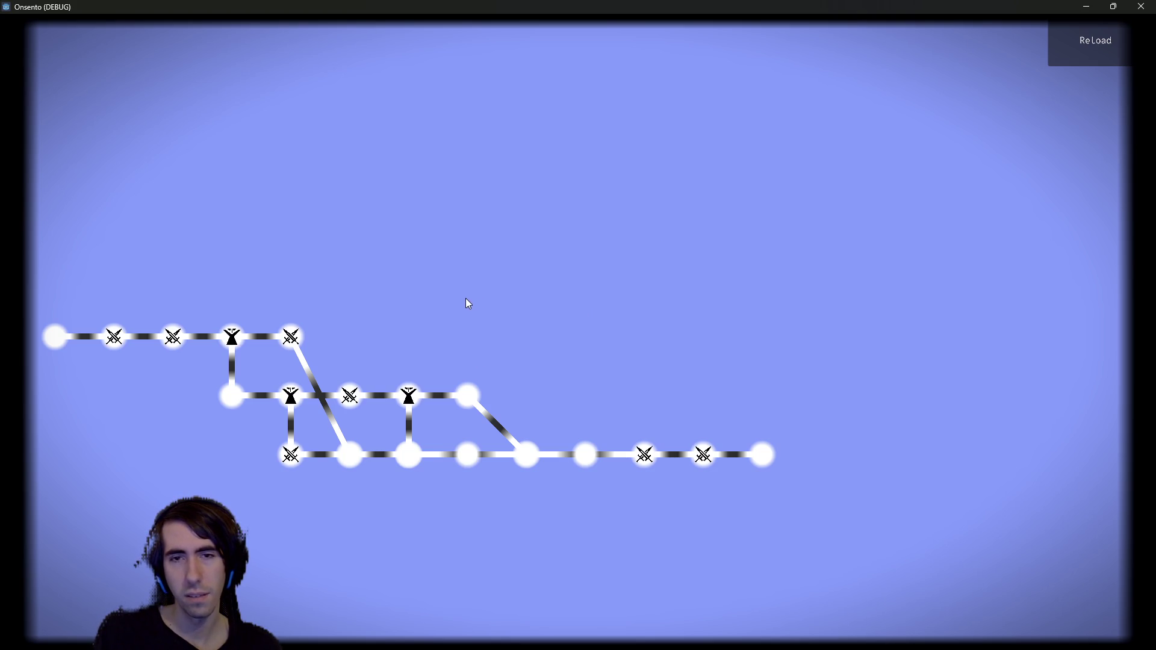
- Close the debug game window after watching the three-row minimap
left_click(1141, 7)
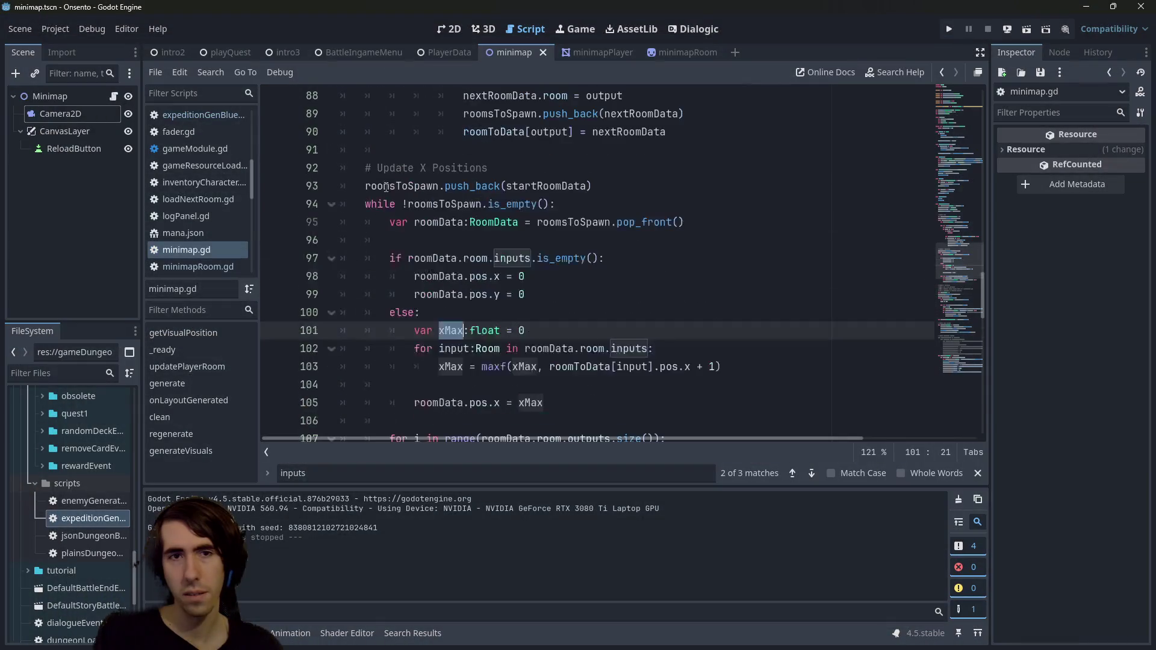
- Add a '# TODO : are inputs wrong' comment below the Update X Positions heading
left_click(518, 164)
key("Return")
type("# TOD")
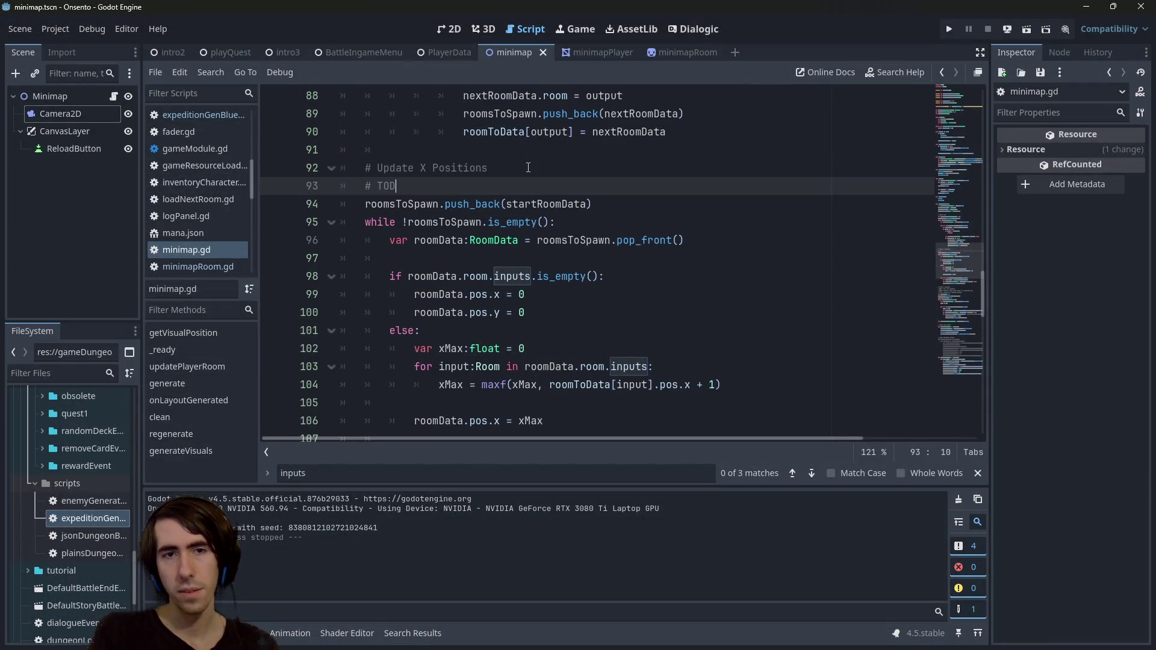
type("O : are inpouts")
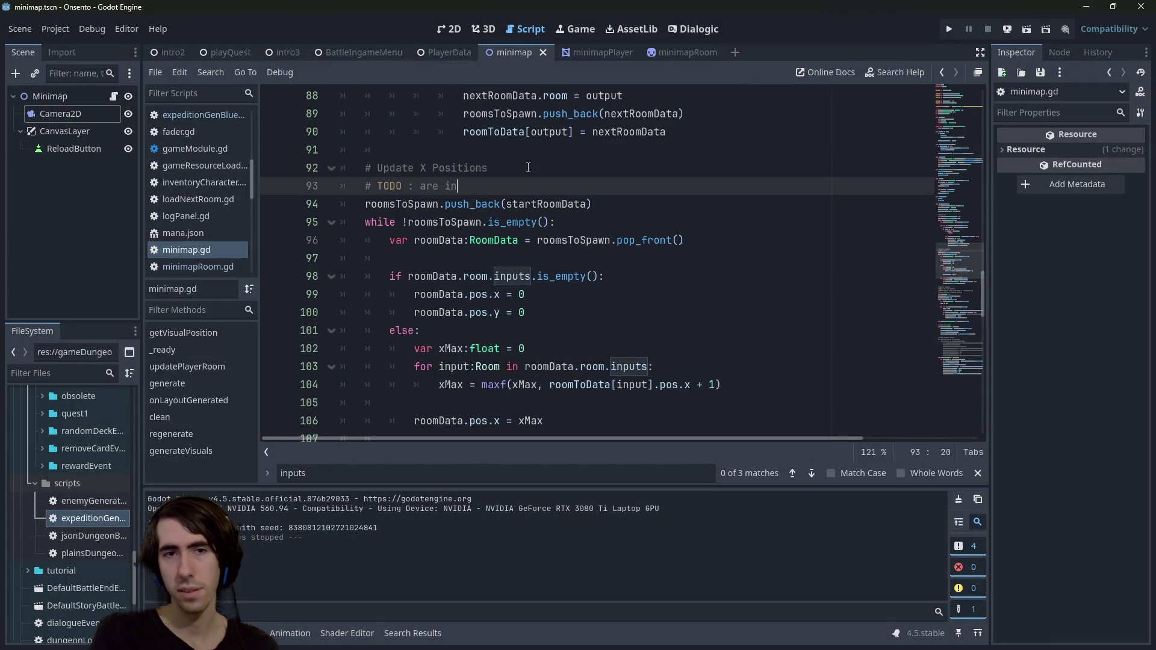
key("BackSpace")
key("BackSpace")
key("BackSpace")
type("uts wrong")
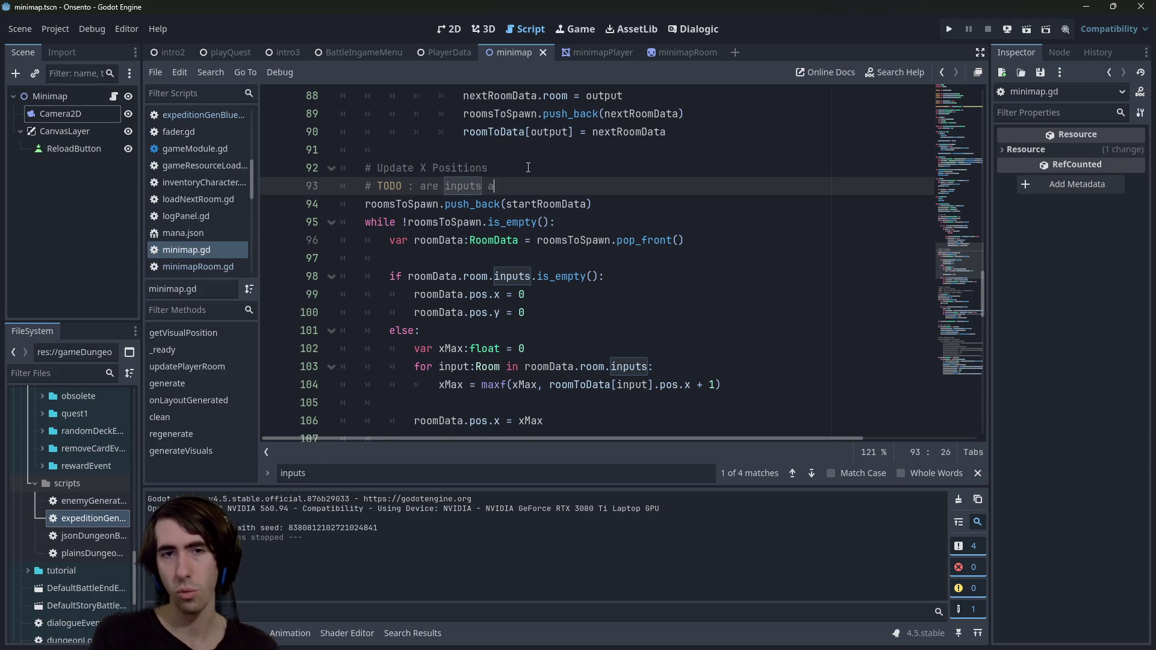
key("ctrl+s")
- Open room.gd from Quick Open and inspect the outputs and data variables
type("om")
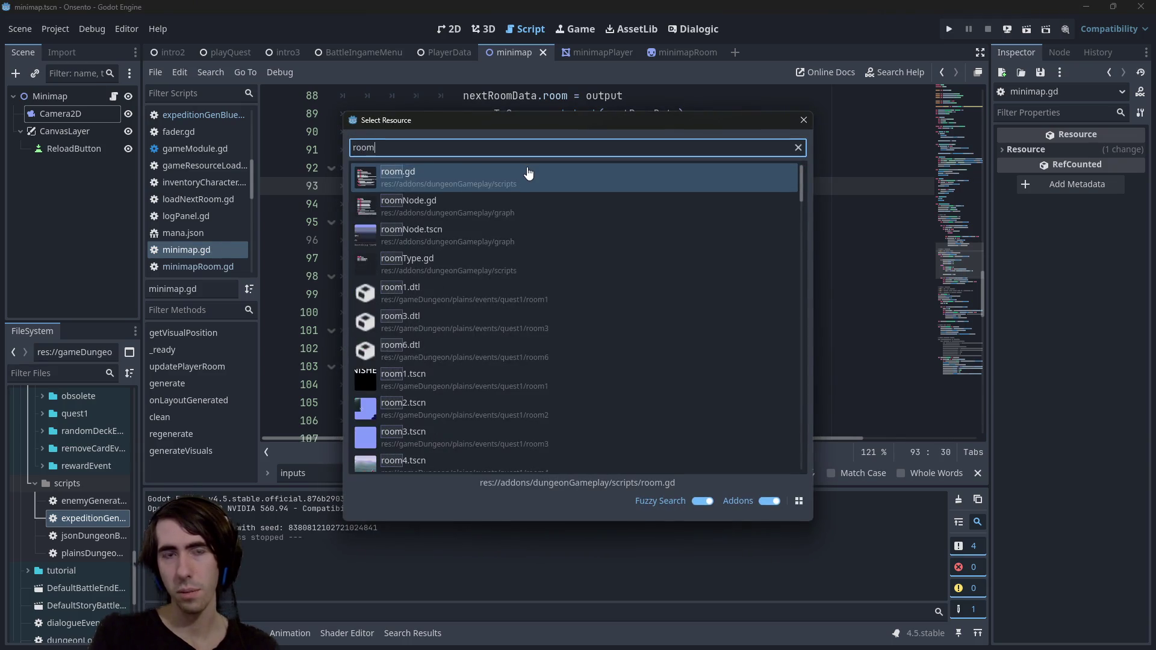
double_click(528, 173)
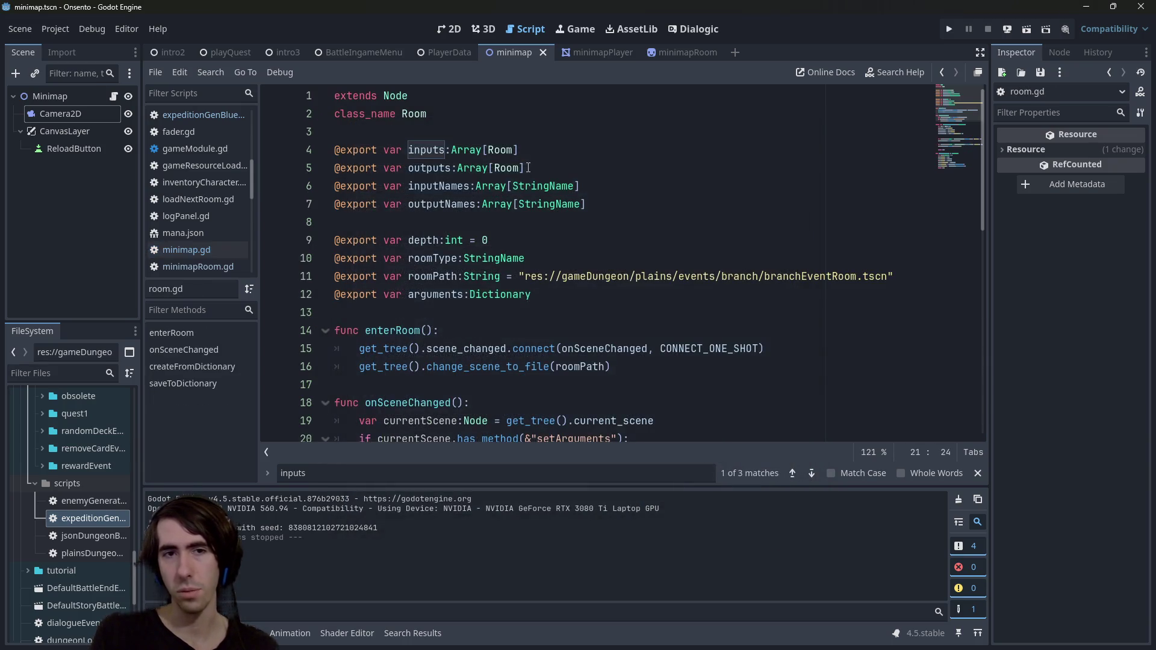
double_click(442, 168)
scroll(433, 181, "down", 8)
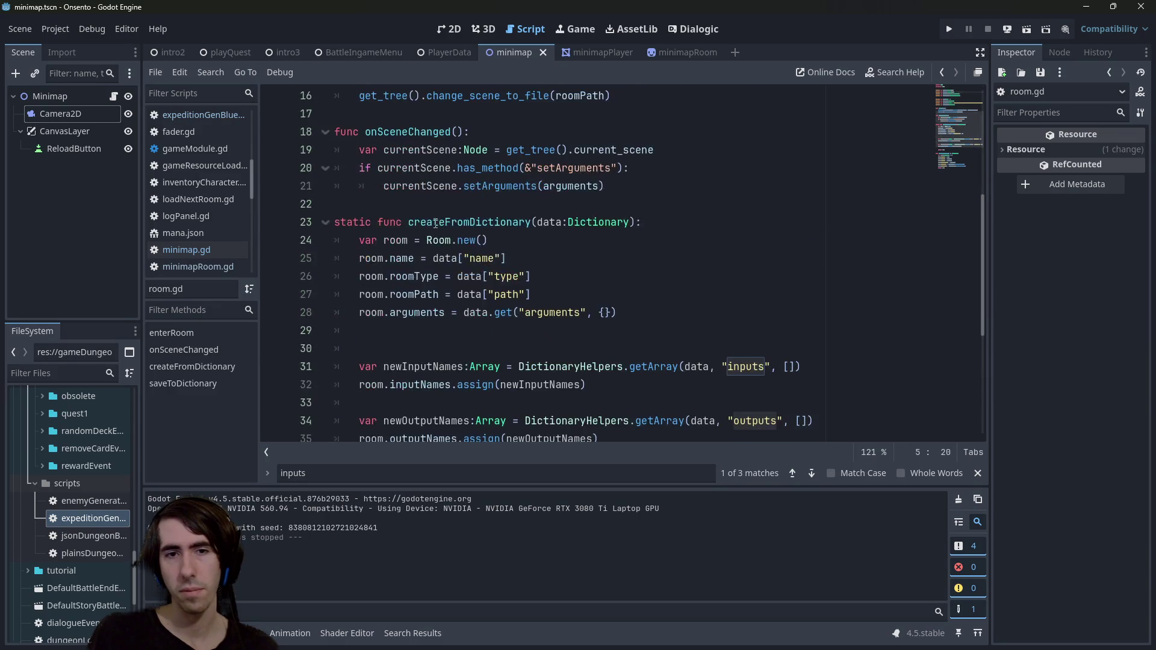
scroll(435, 223, "up", 1)
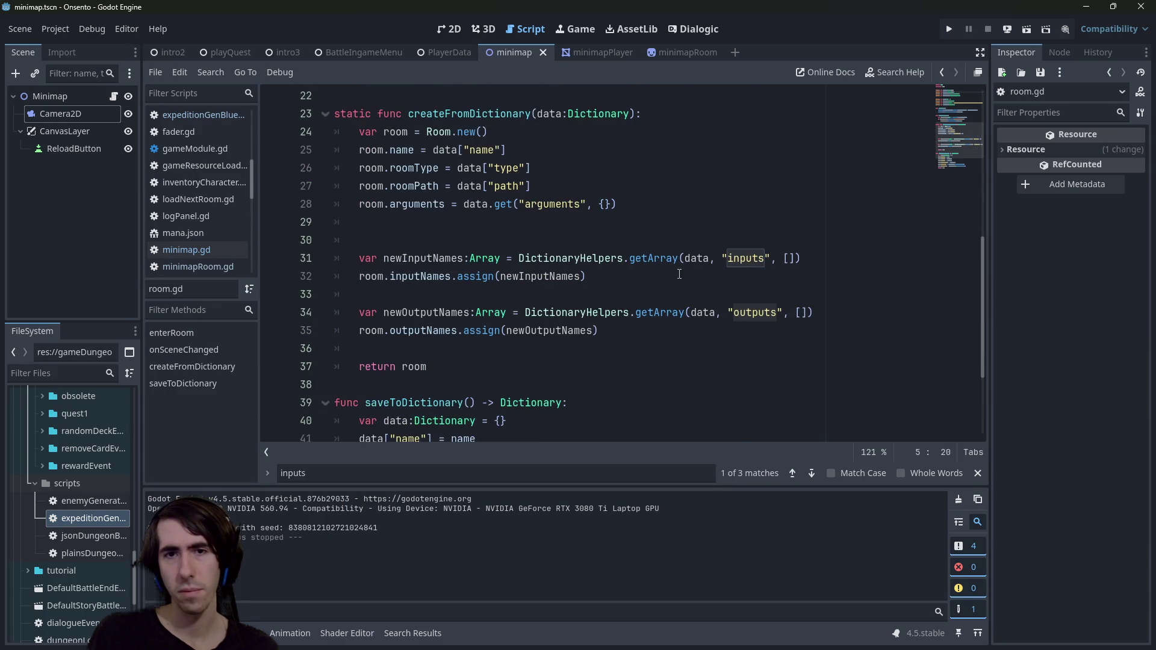
double_click(695, 259)
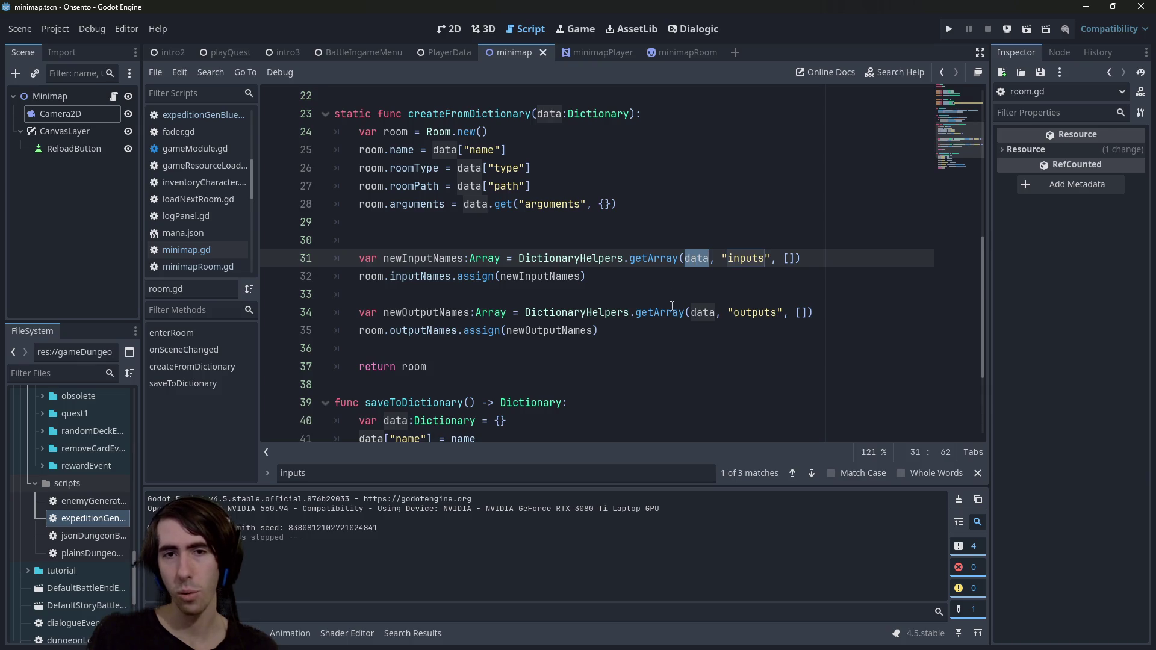
scroll(672, 305, "down", 3)
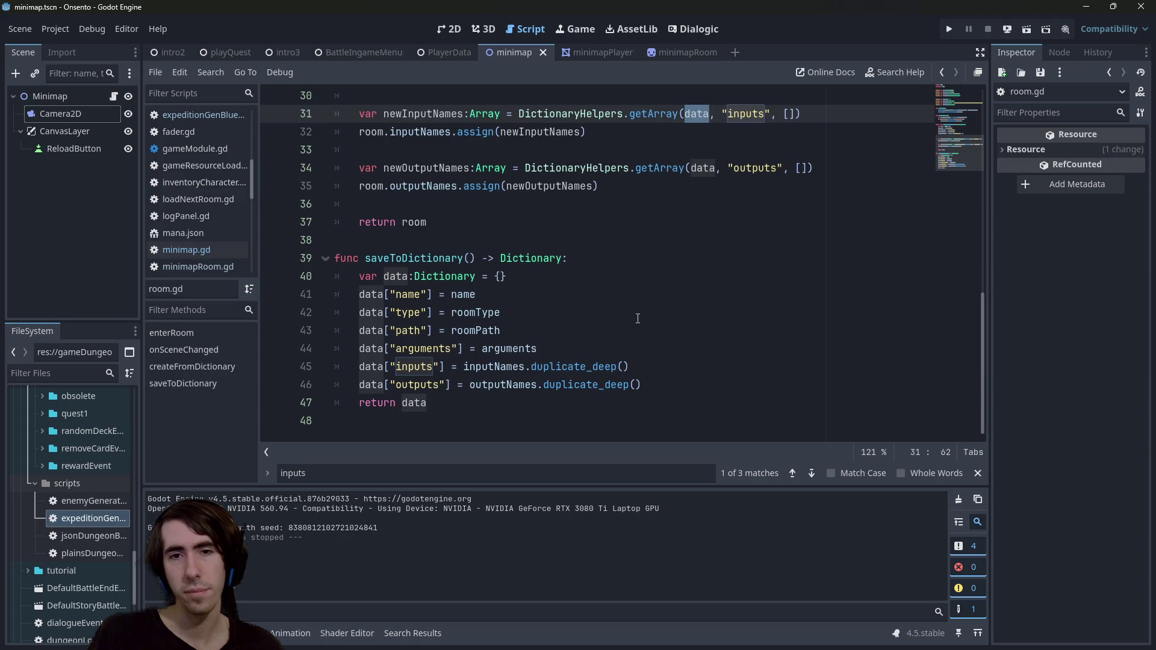
scroll(637, 318, "up", 2)
scroll(626, 316, "down", 2)
scroll(617, 314, "up", 3)
scroll(614, 313, "down", 3)
scroll(611, 313, "up", 2)
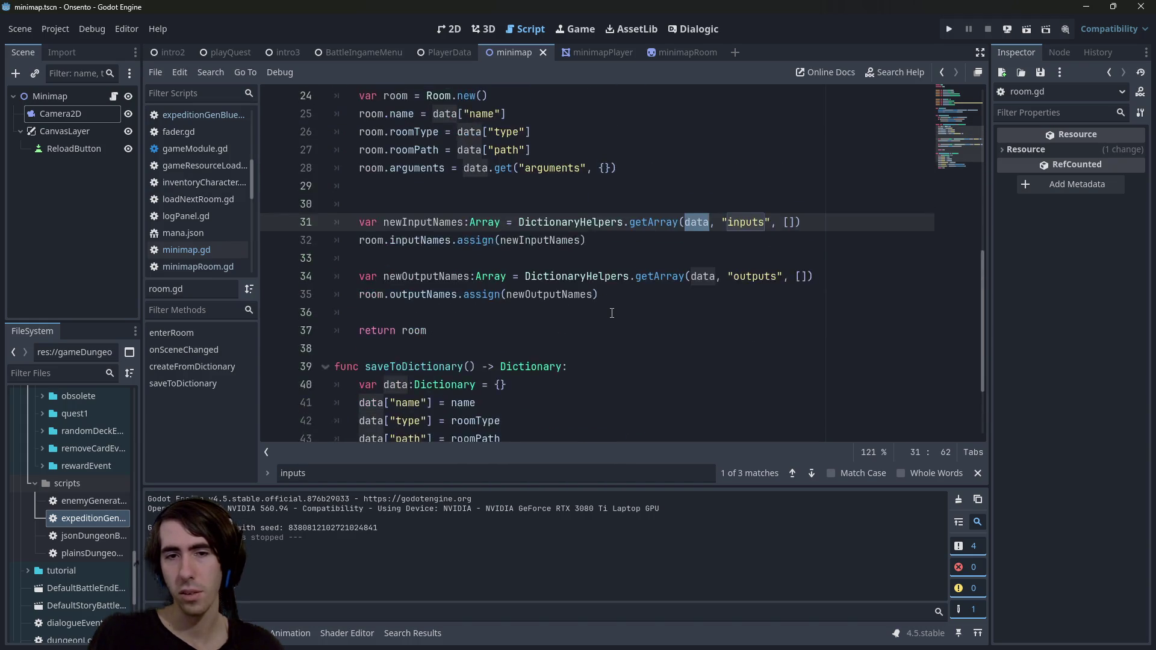
scroll(612, 313, "up", 1)
scroll(612, 313, "down", 3)
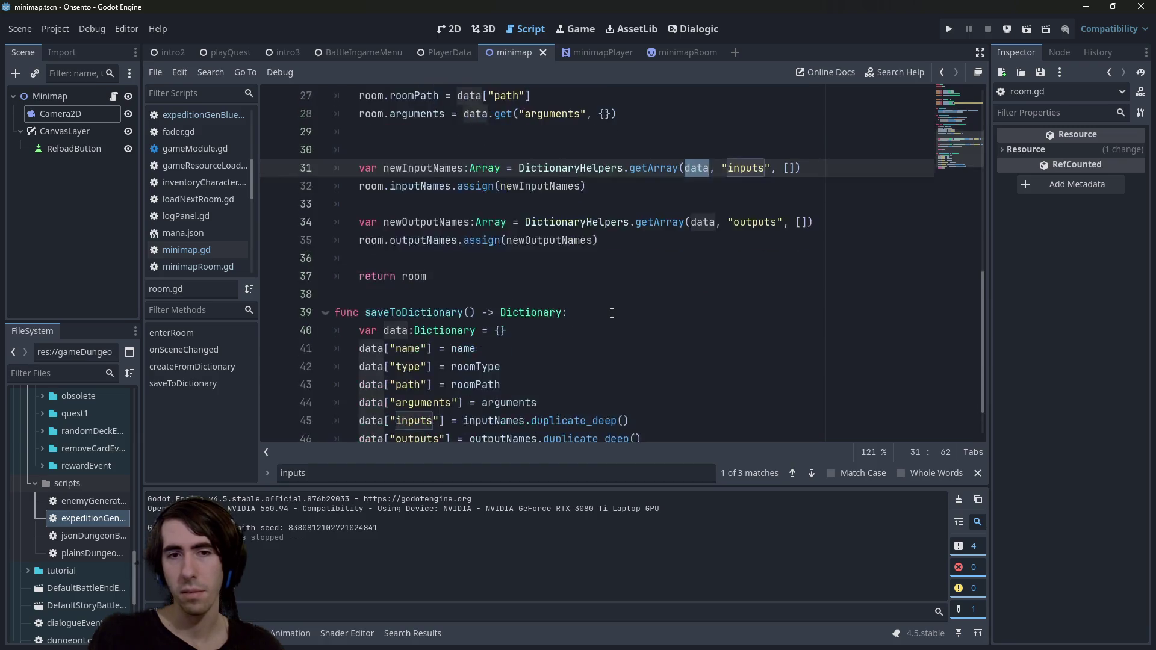
- Inspect the inputNames and newInputNames variables on lines 32 and 45
double_click(514, 368)
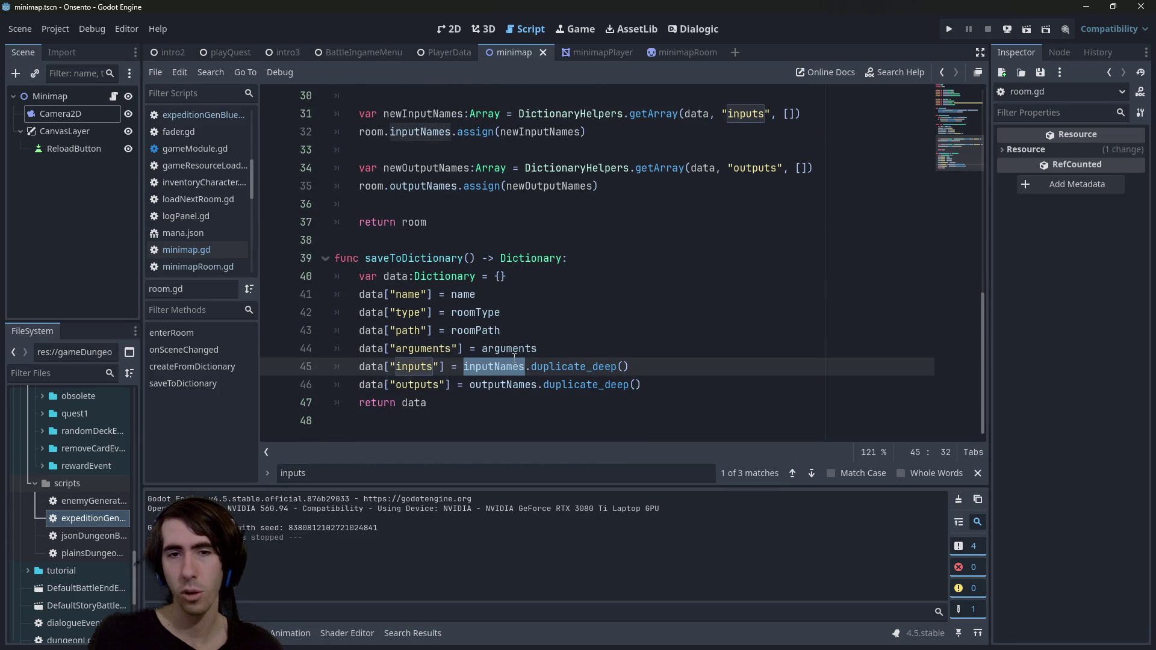
scroll(589, 297, "up", 1)
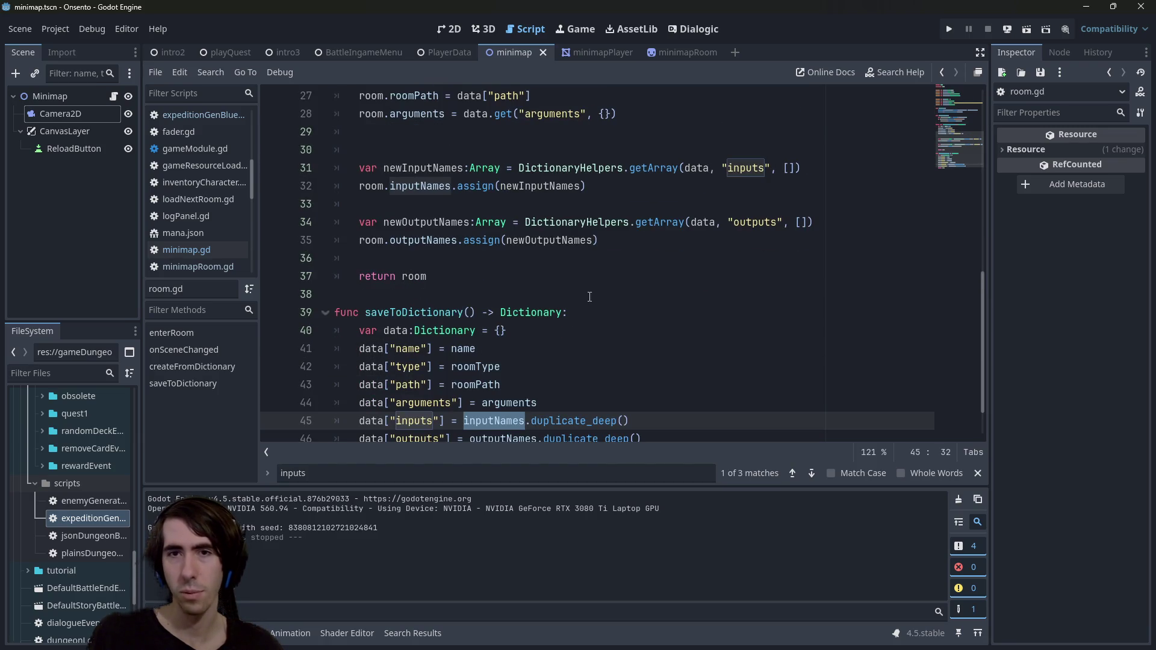
double_click(523, 185)
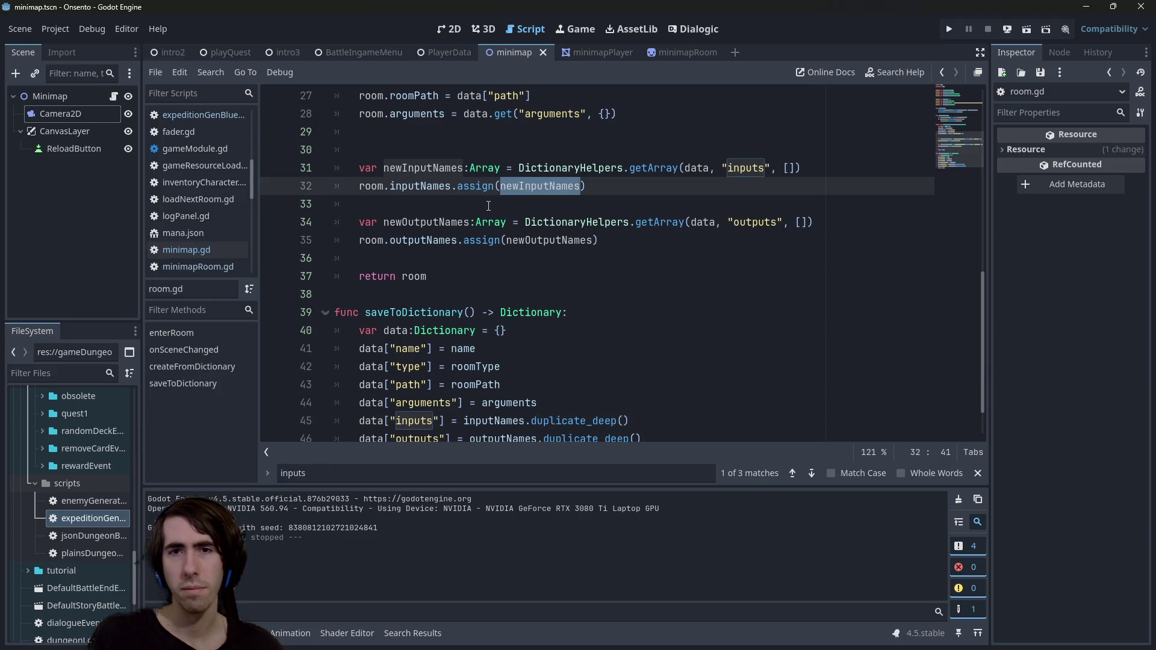
scroll(489, 205, "up", 1)
double_click(419, 240)
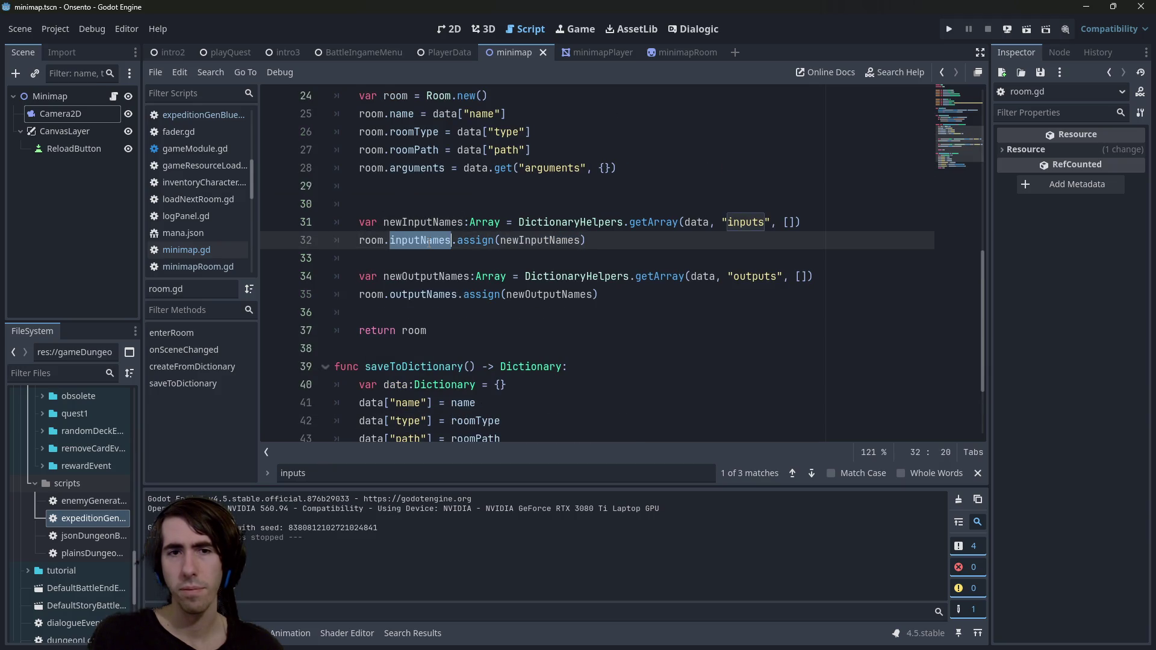
scroll(476, 271, "up", 3)
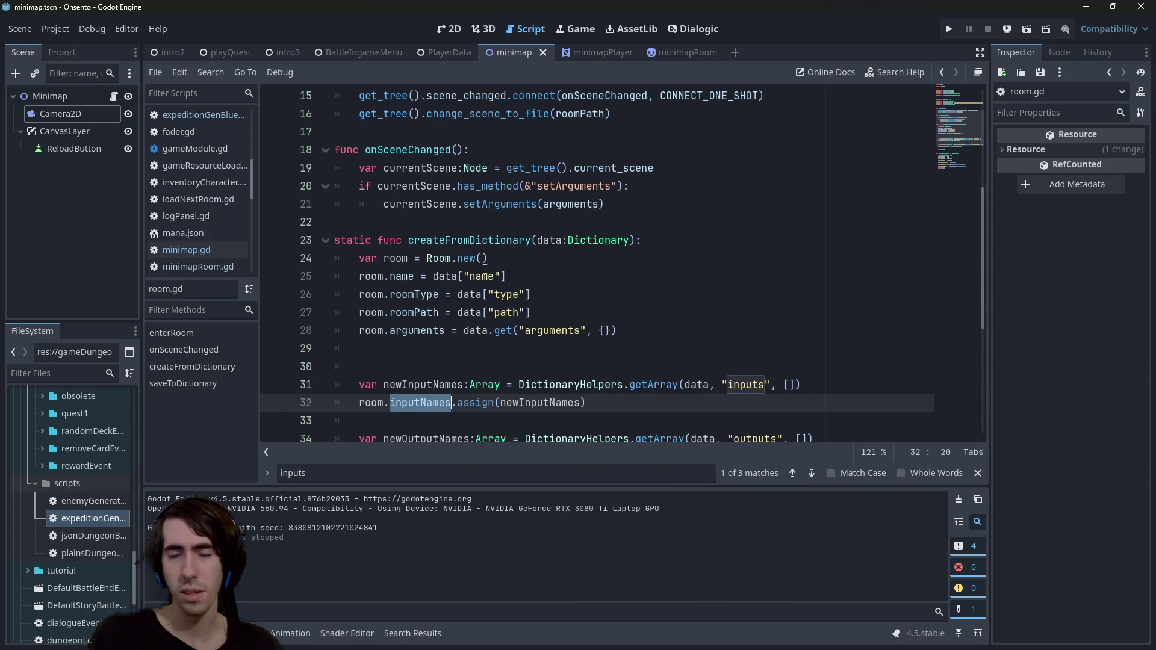
- Search all project scripts for createFromDictionary, finding 2 matches in 2 files
double_click(482, 240)
scroll(480, 247, "down", 3)
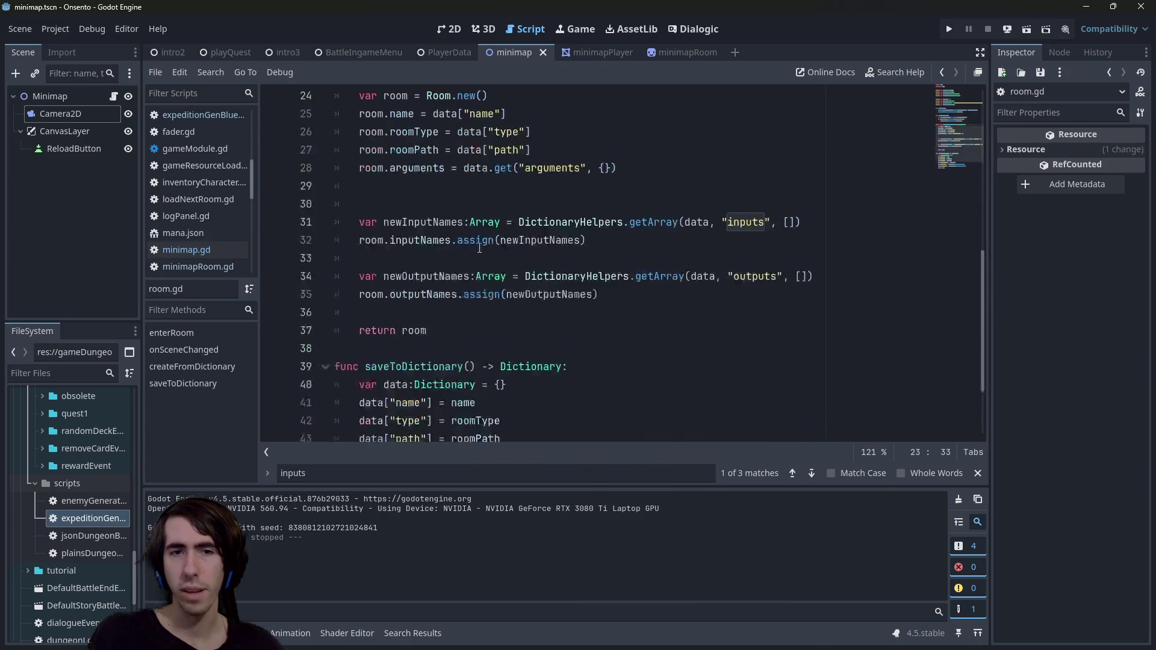
scroll(480, 248, "up", 2)
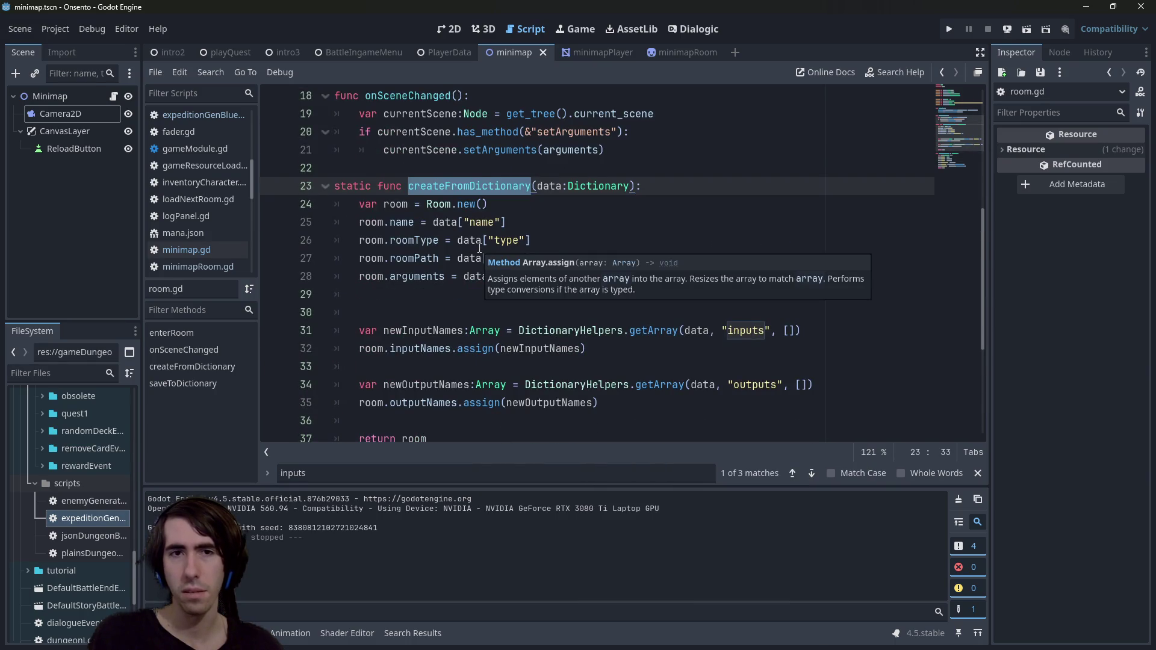
scroll(480, 247, "up", 3)
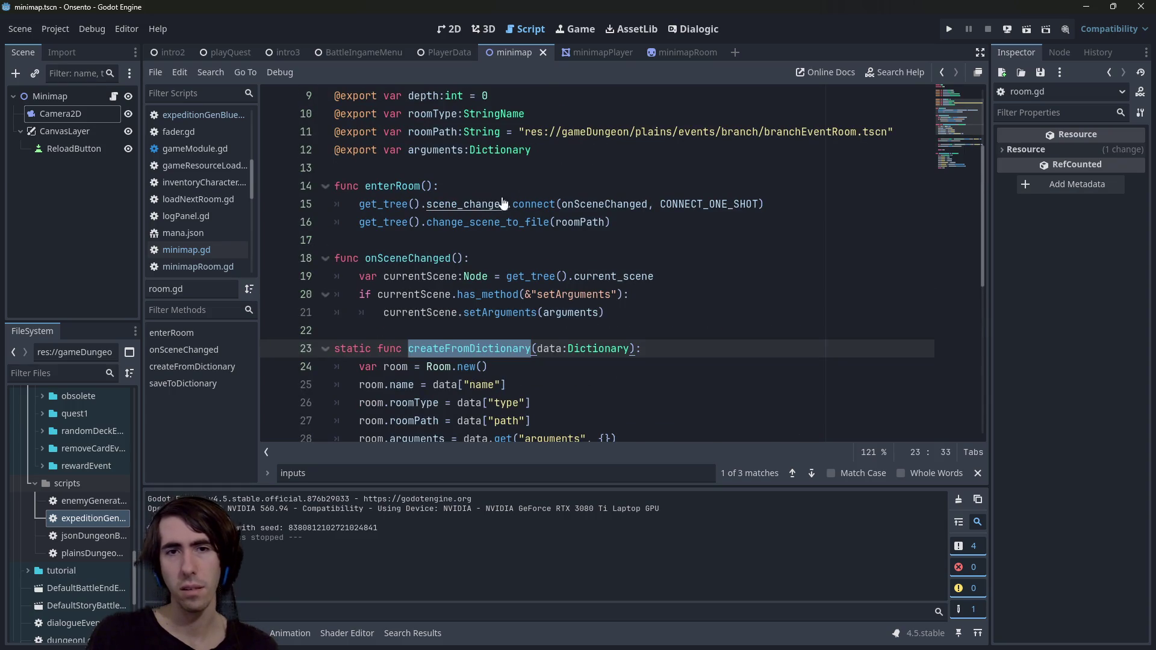
key("ctrl+shift+f")
key("Return")
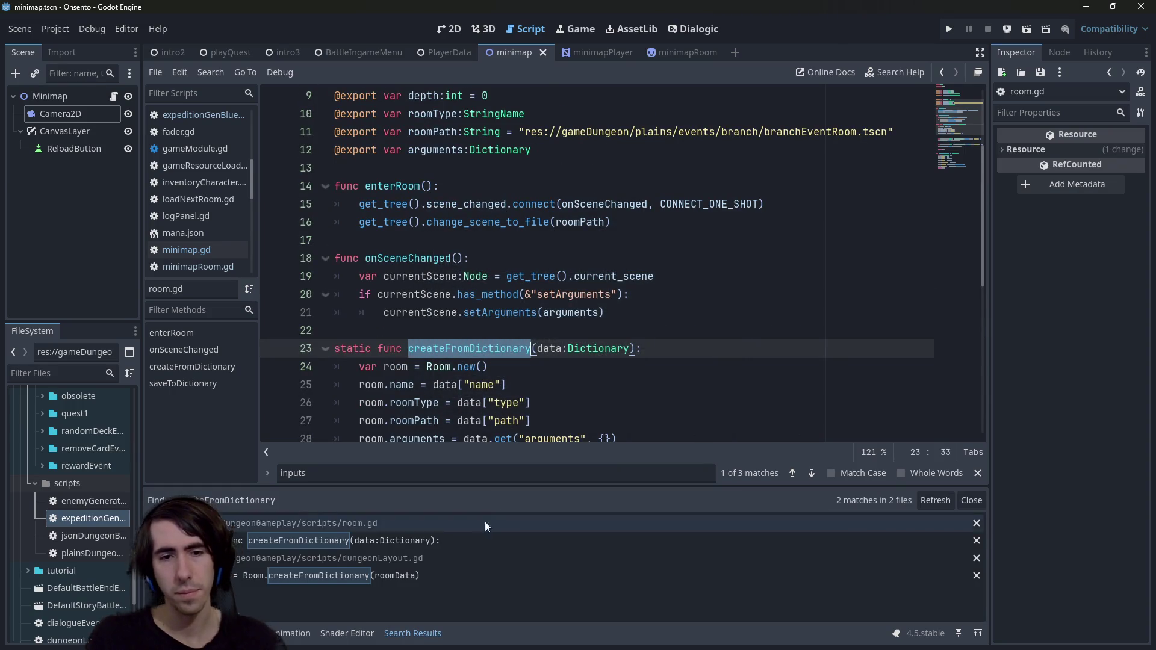
left_click(454, 569)
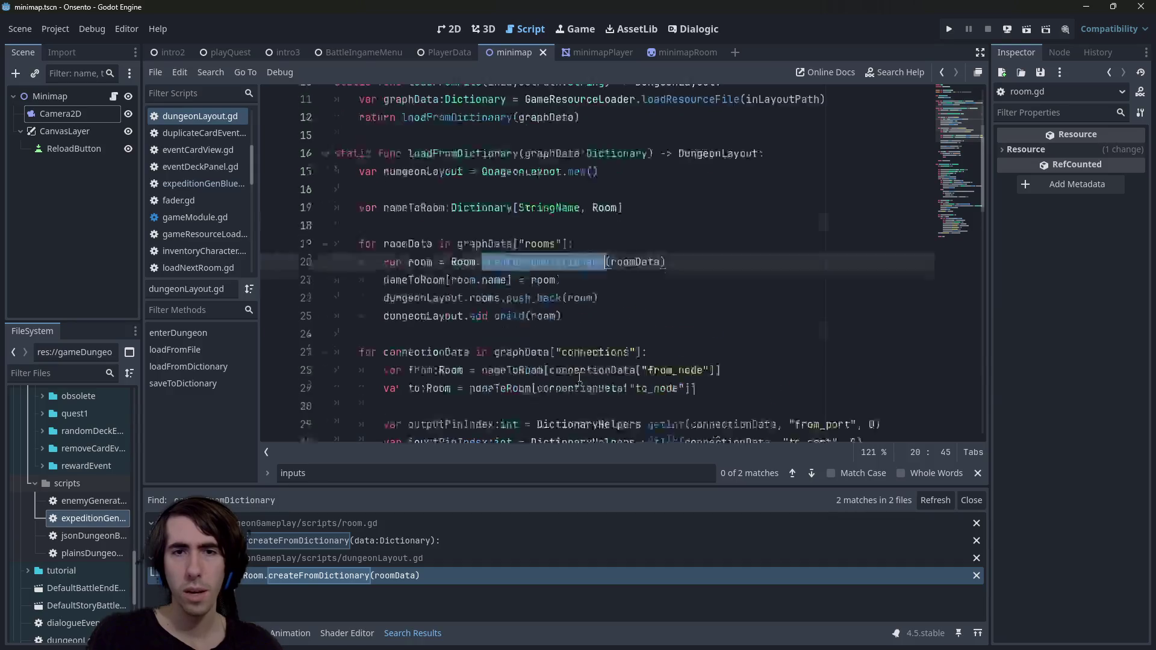
scroll(579, 377, "down", 5)
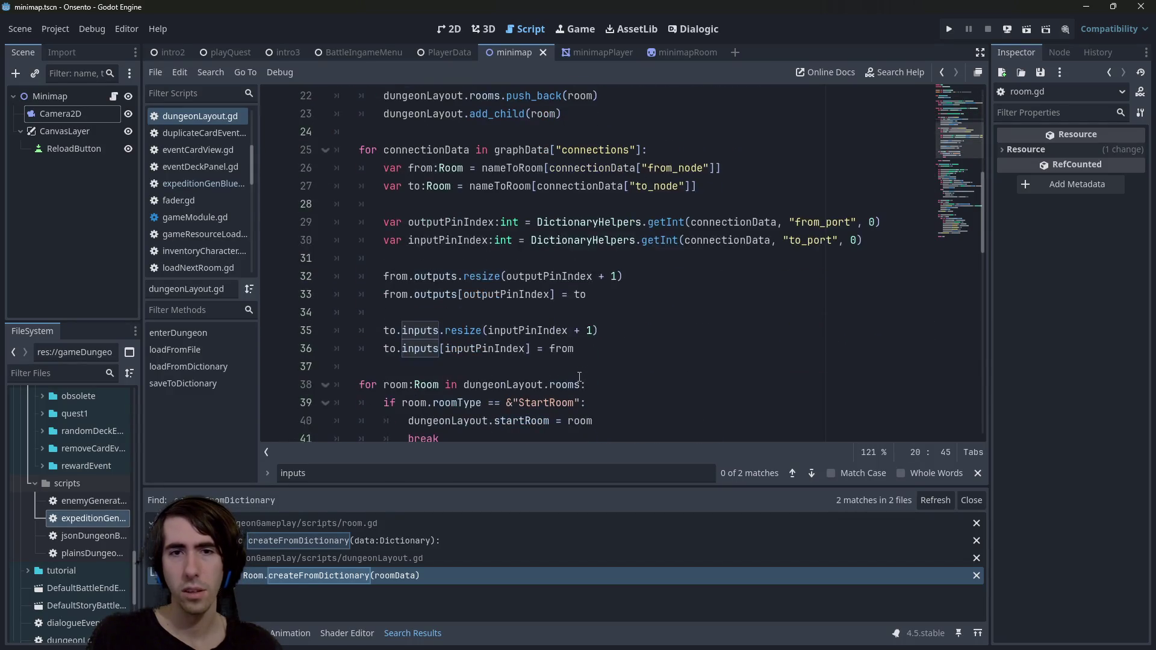
double_click(423, 331)
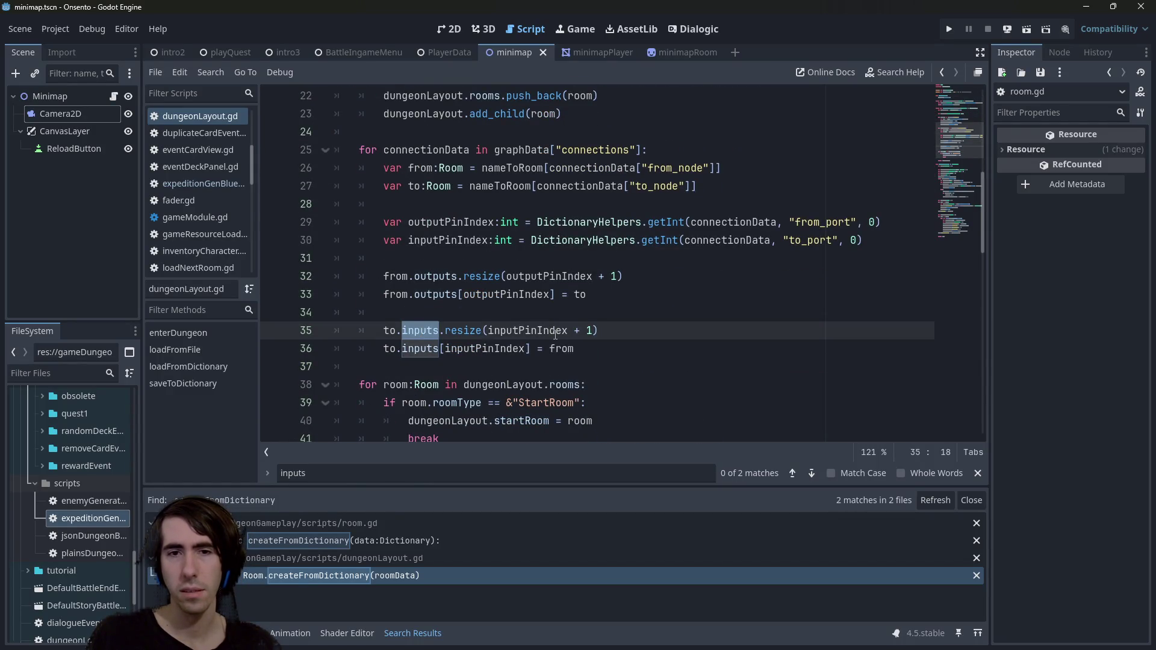
mouse_move(555, 334)
double_click(561, 348)
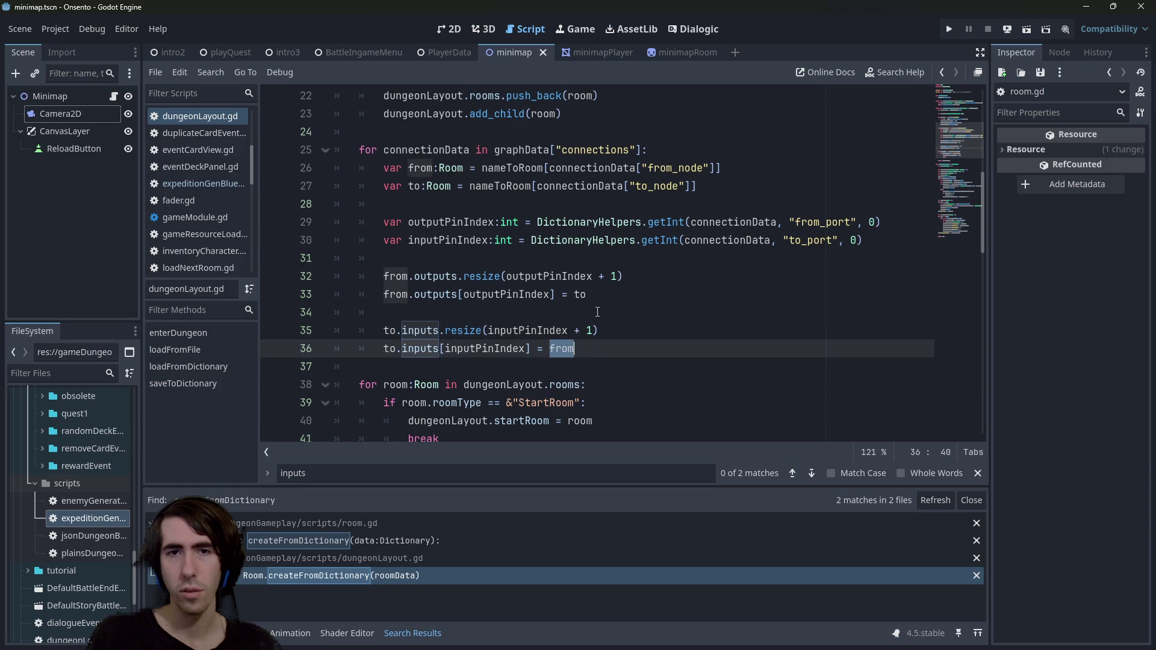
scroll(593, 324, "down", 3)
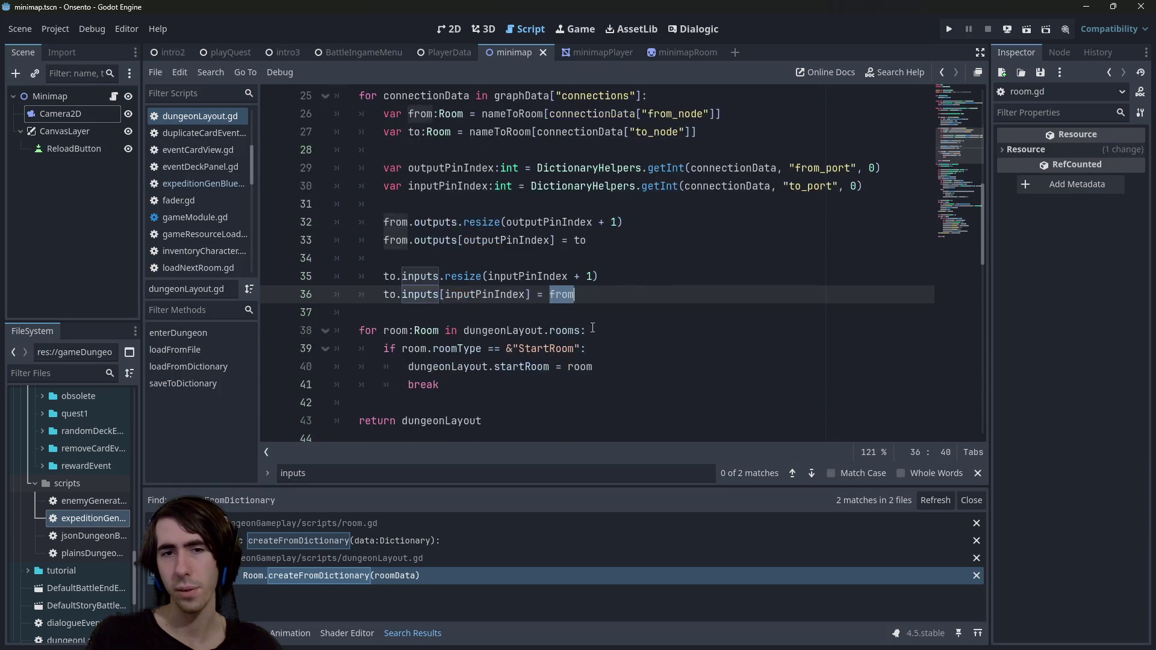
scroll(591, 328, "up", 3)
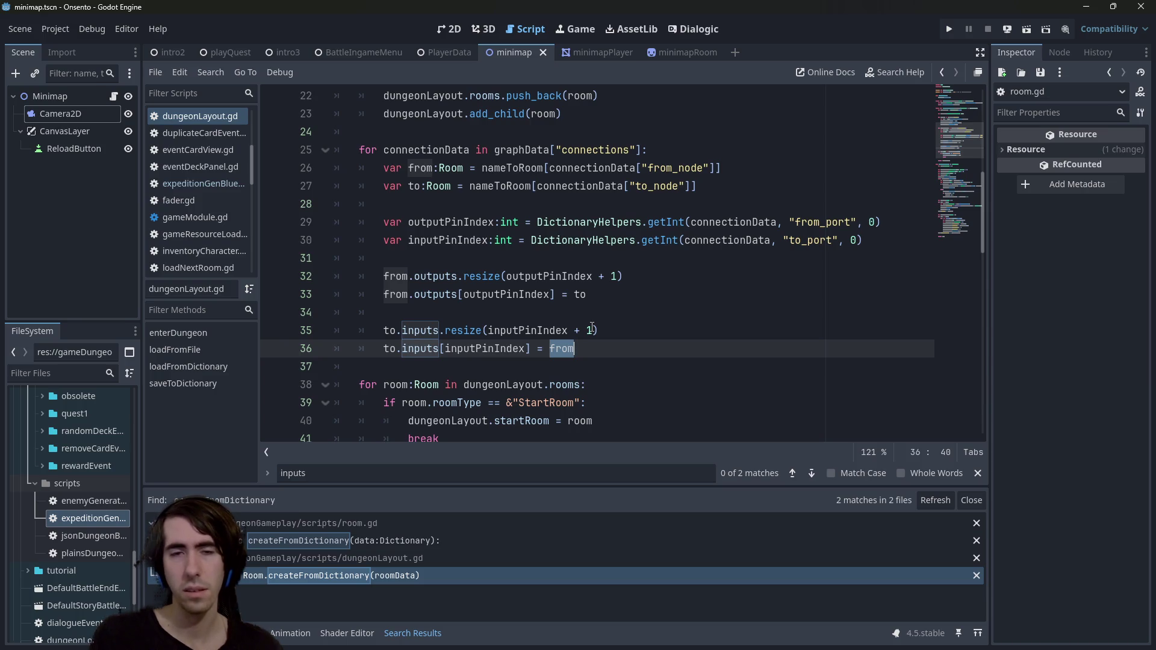
scroll(592, 328, "down", 1)
scroll(536, 330, "up", 8)
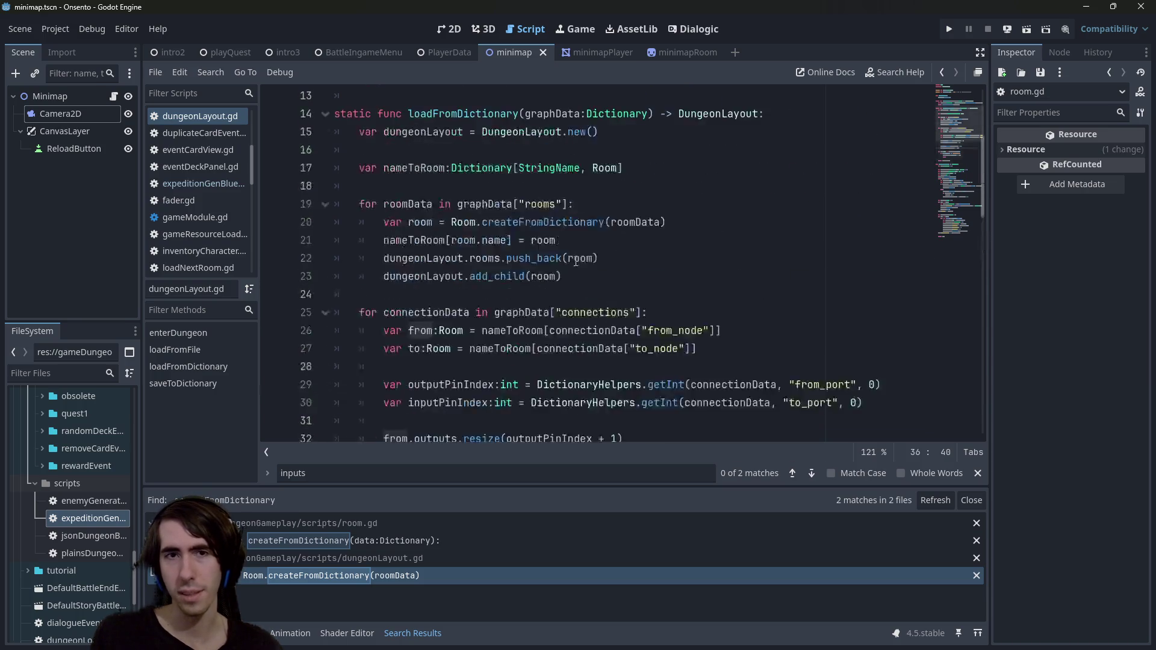
scroll(536, 330, "down", 7)
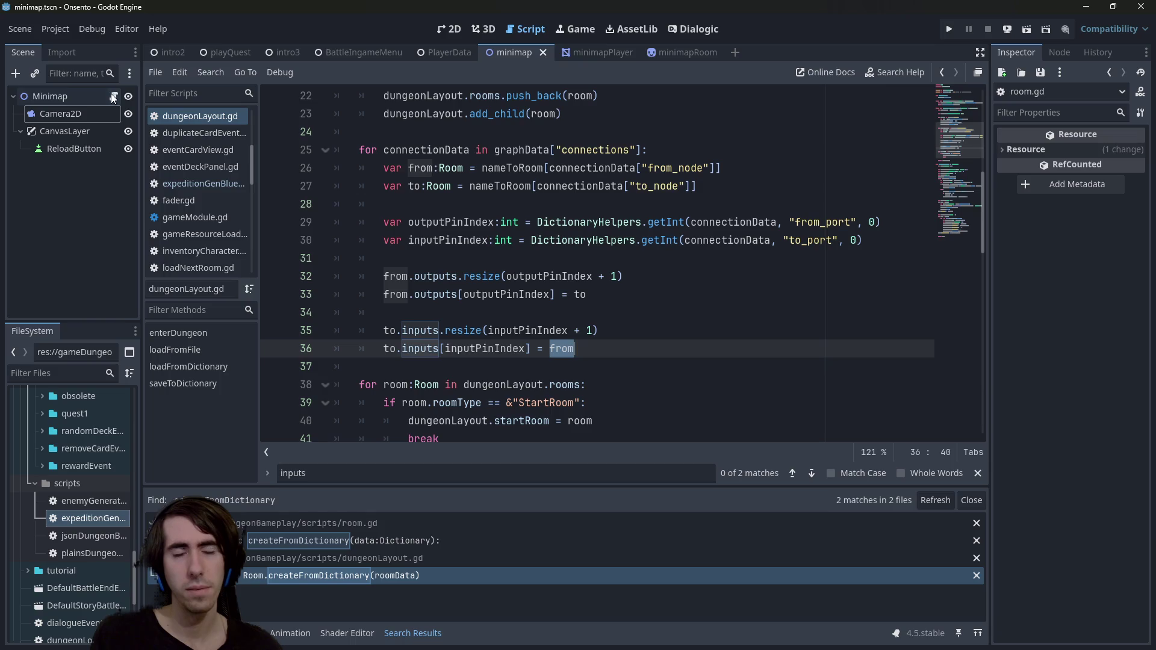
scroll(497, 291, "up", 3)
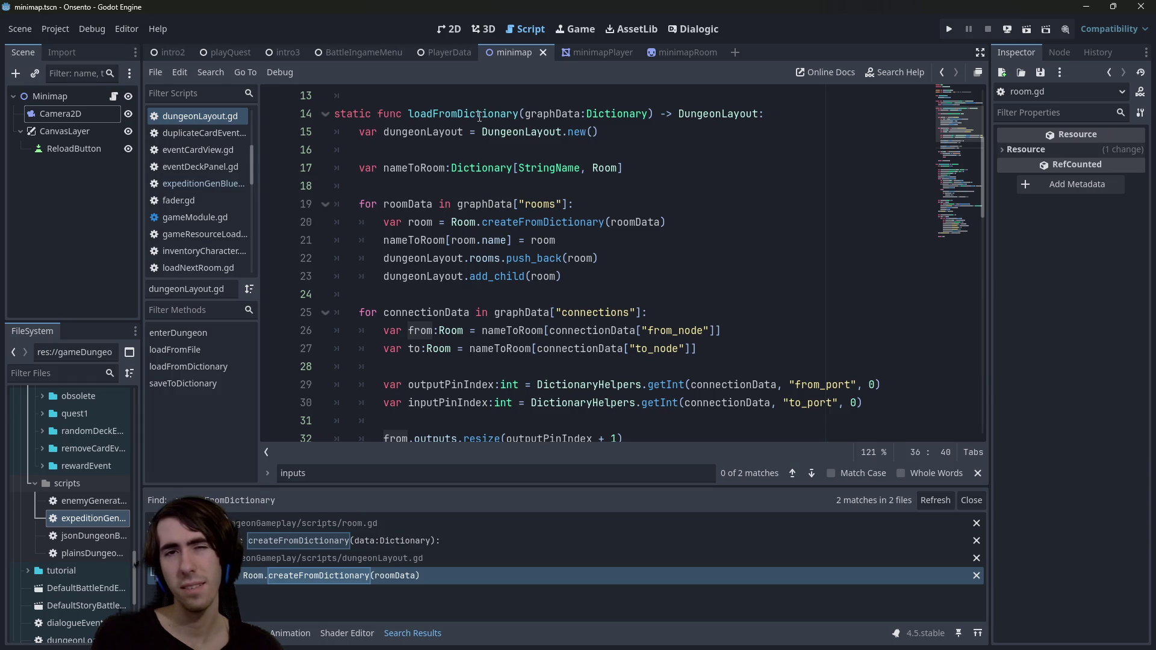
- Set a breakpoint on line 17, run the minimap scene to preview the dungeon, then close it
left_click(273, 168)
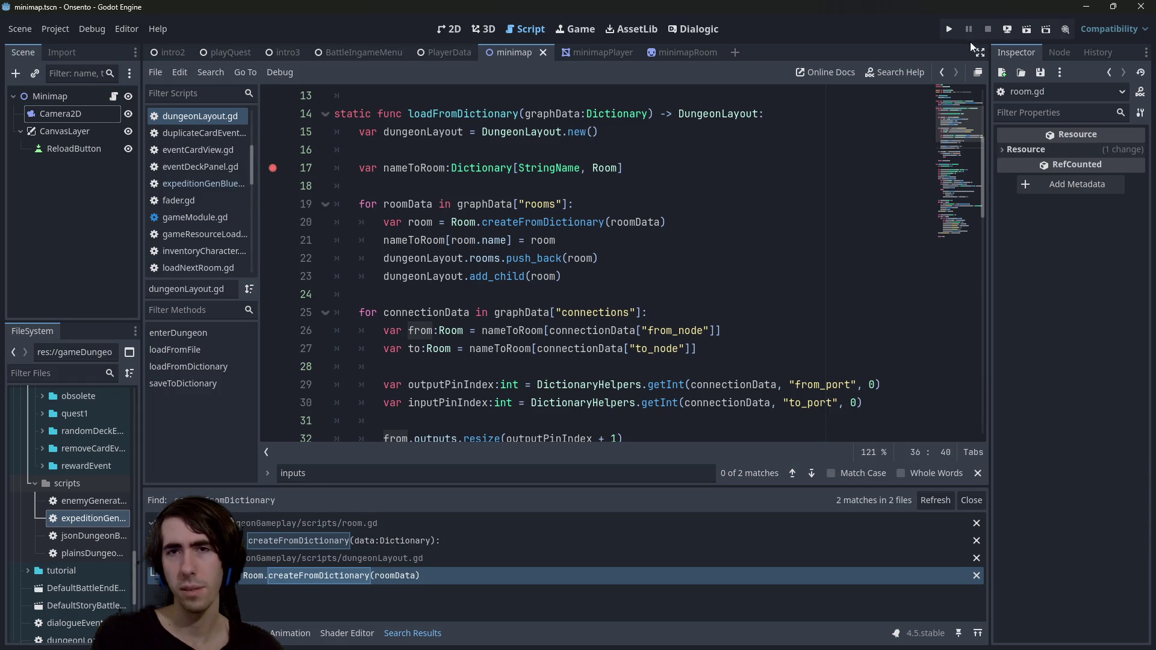
left_click(1026, 31)
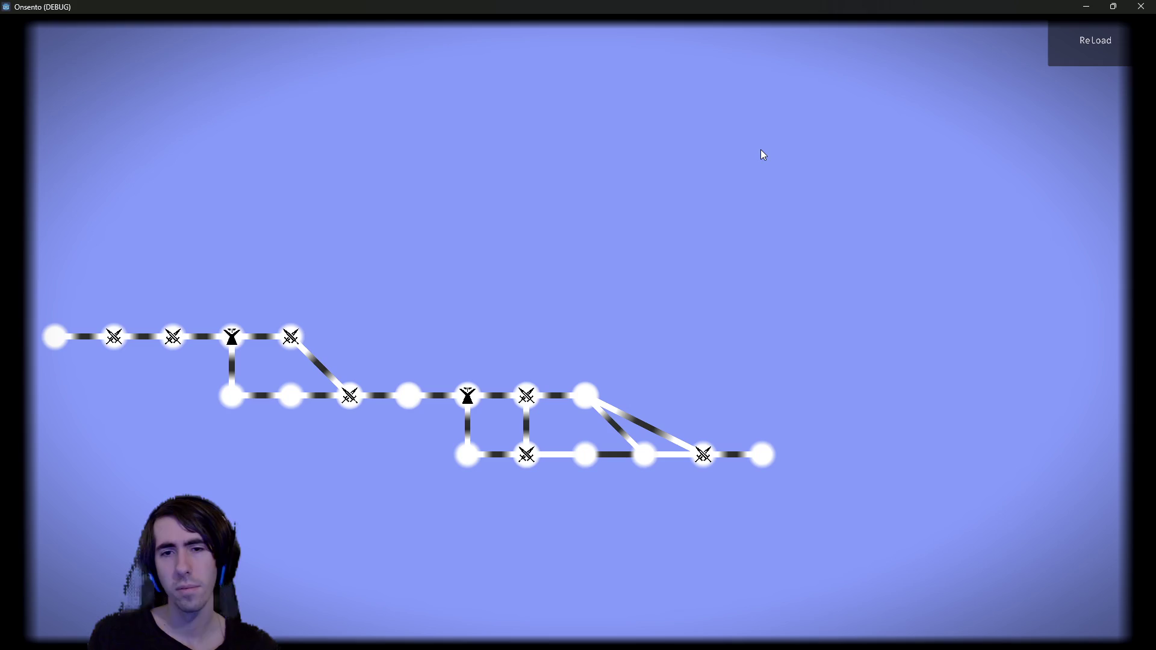
left_click(1141, 6)
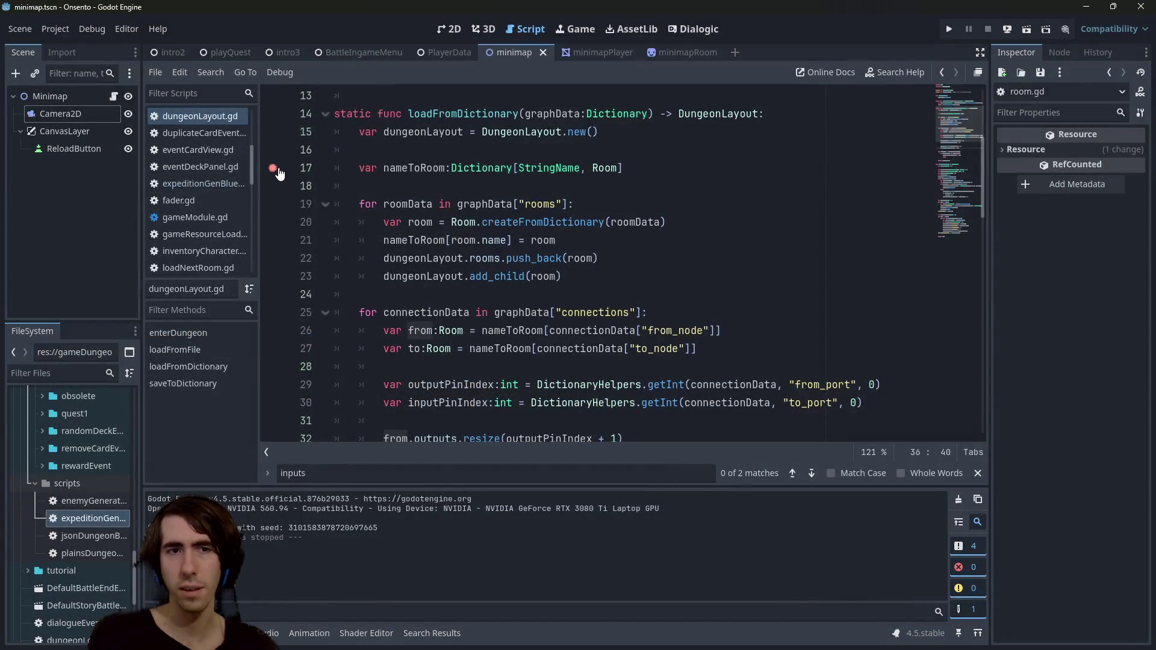
- Move the caret to blank line 24, then bring up the minimapRoom and minimapPlayer scenes
left_click(419, 240)
key("Down")
key("Down")
key("Down")
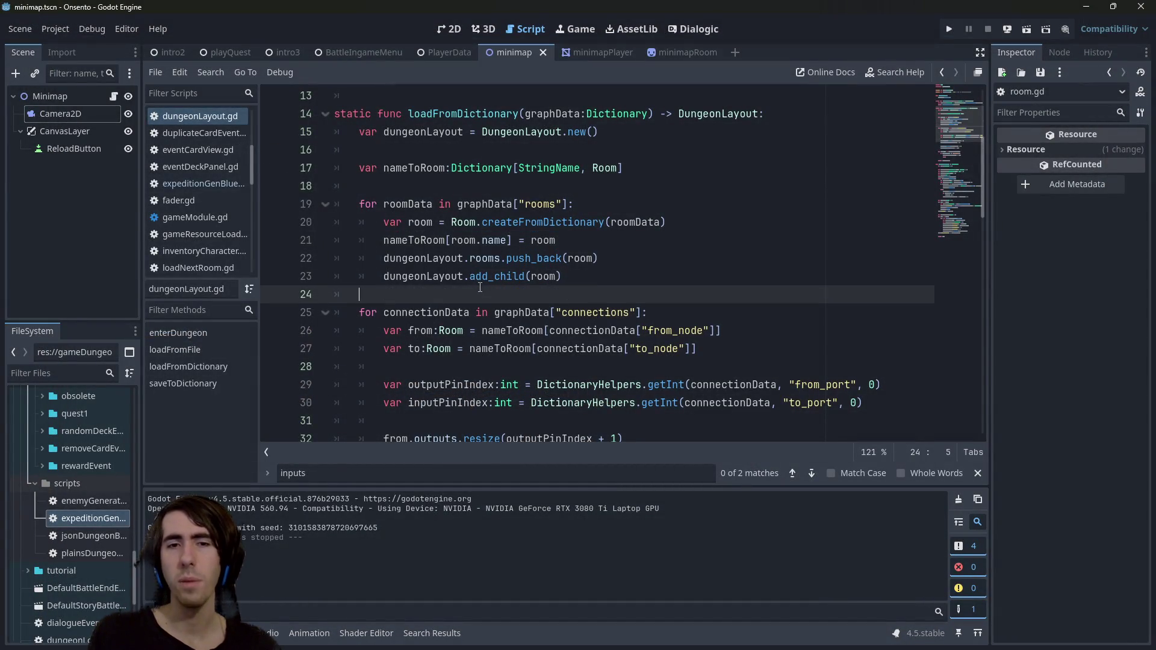
mouse_move(482, 285)
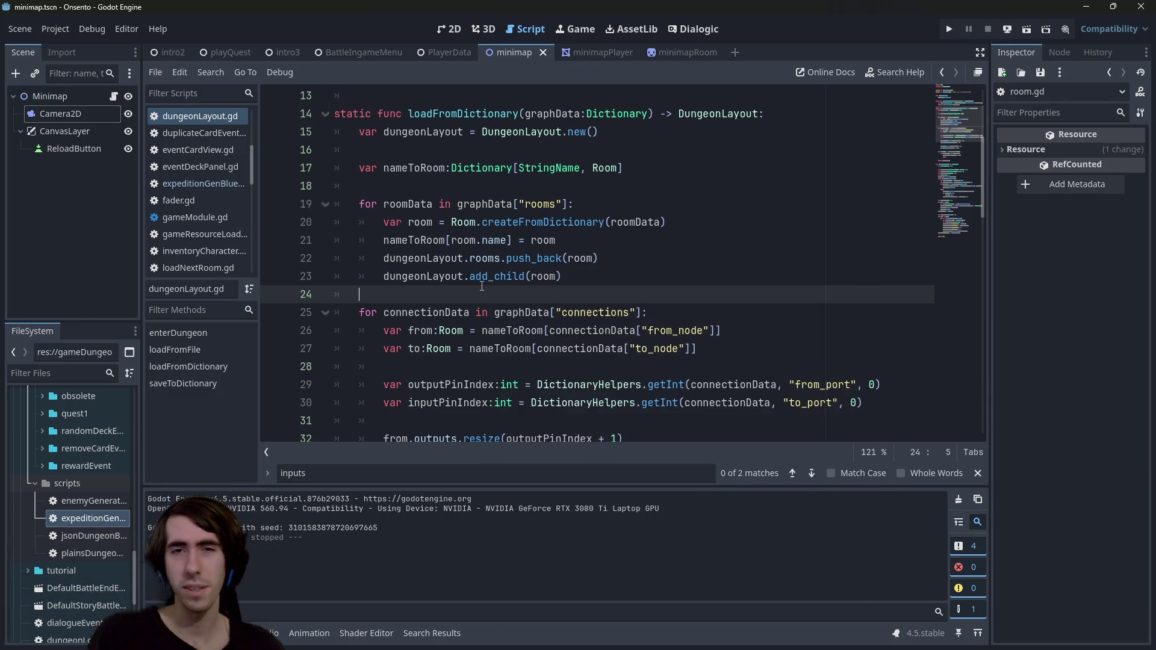
left_click(635, 55)
left_click(532, 51)
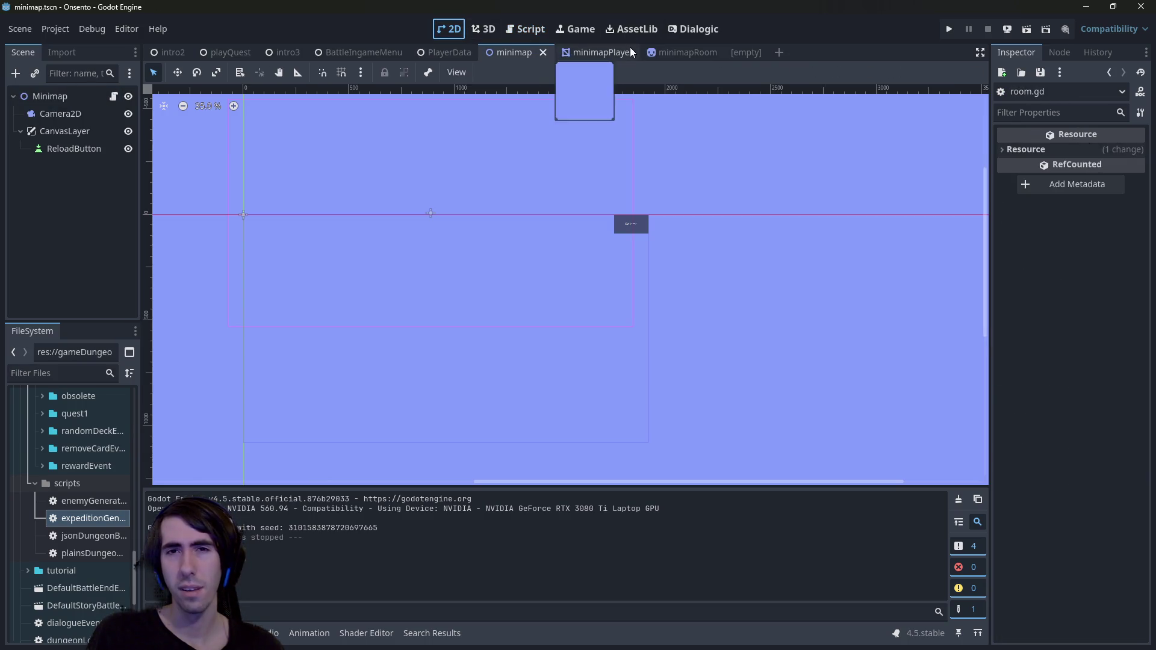
- Cycle through the minimapPlayer and minimapRoom scenes to view the player marker and room sprite
left_click(629, 48)
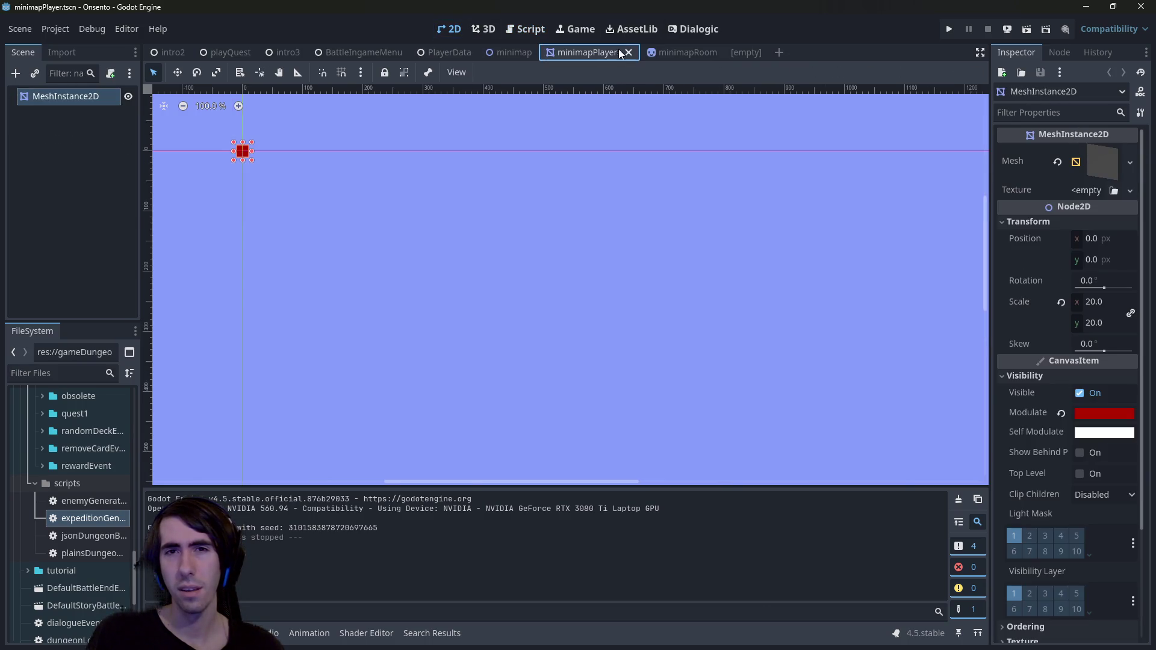
left_click(510, 51)
left_click(666, 50)
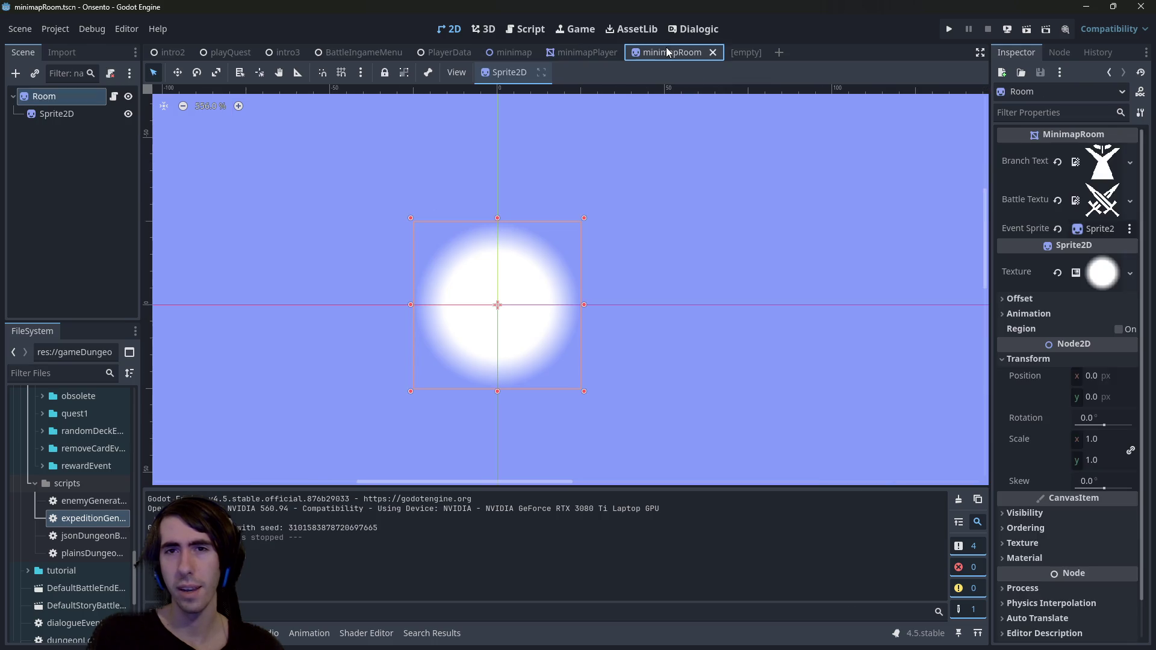
left_click(594, 49)
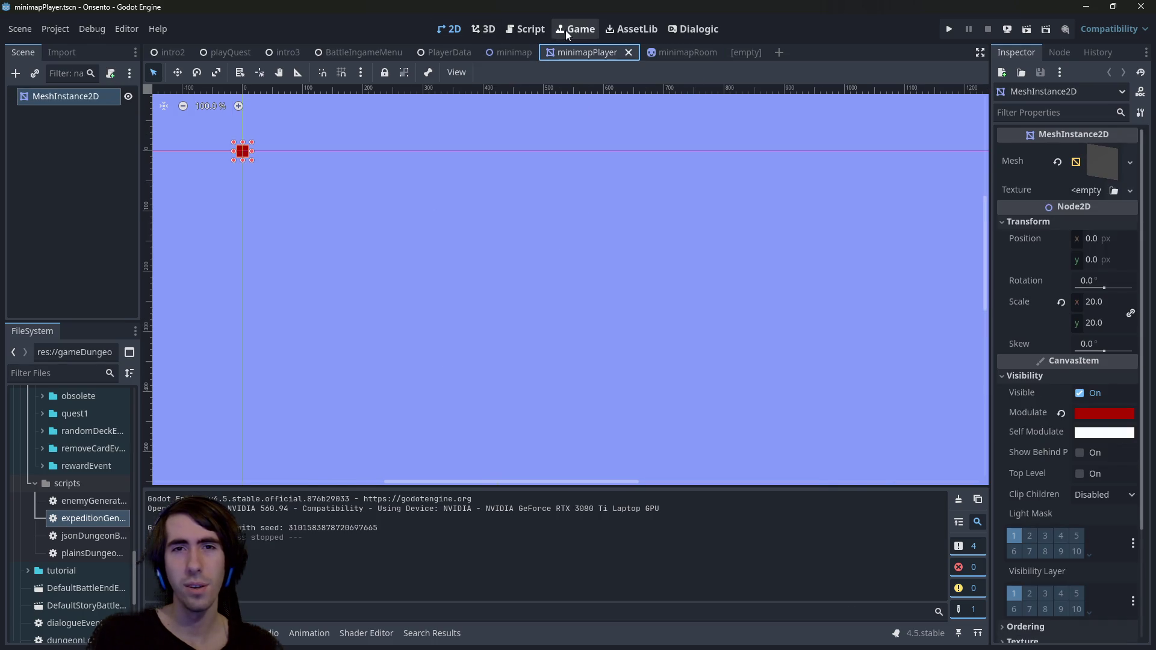
- Return to the minimap scene and open expeditionGenBlueprint.gd at its generation code
left_click(522, 51)
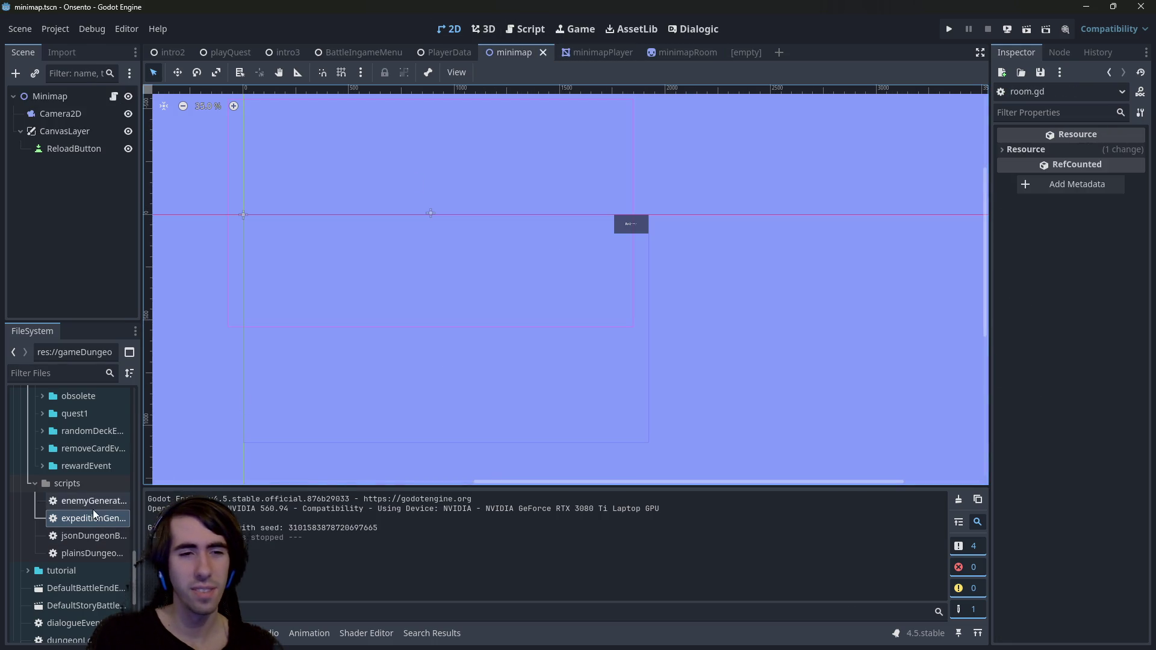
double_click(93, 517)
scroll(613, 366, "down", 2)
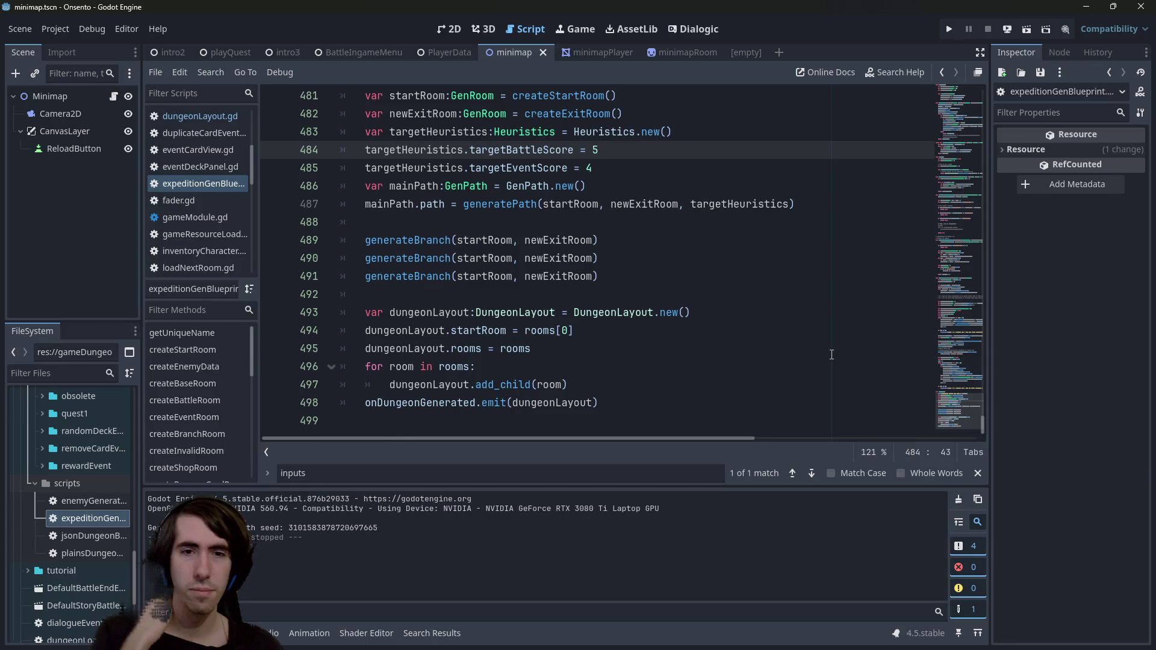
- Scroll from line 497 to line 1 and open the DungeonBlueprint base script definition
left_click(456, 383)
scroll(596, 275, "up", 15)
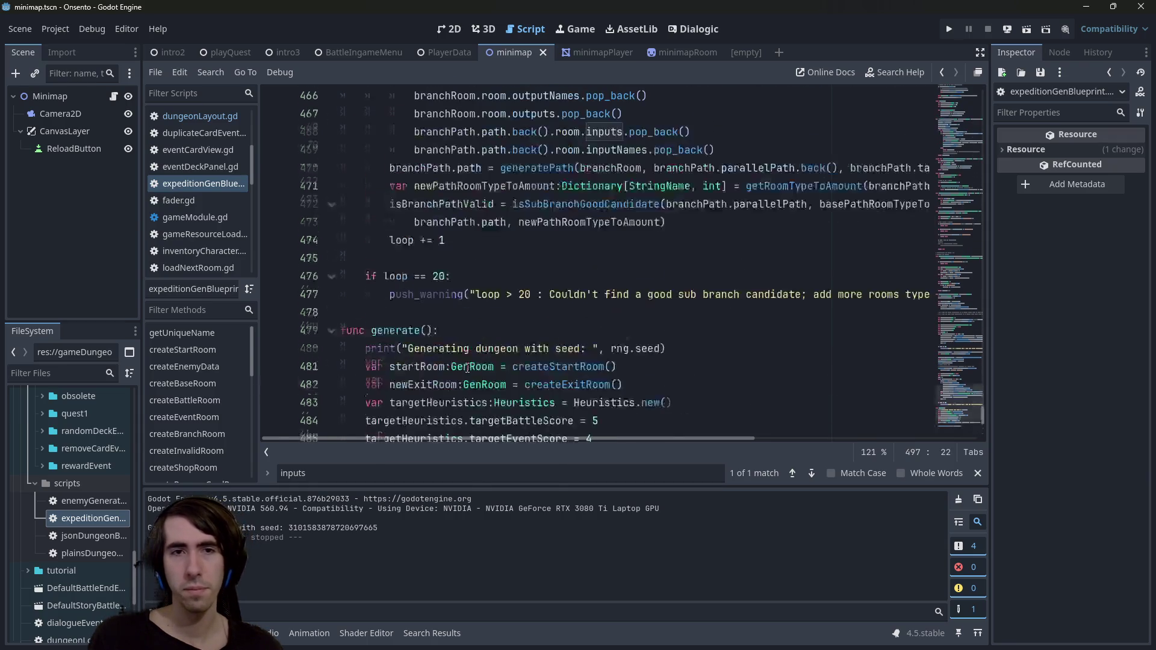
scroll(961, 254, "up", 20)
left_click(471, 114)
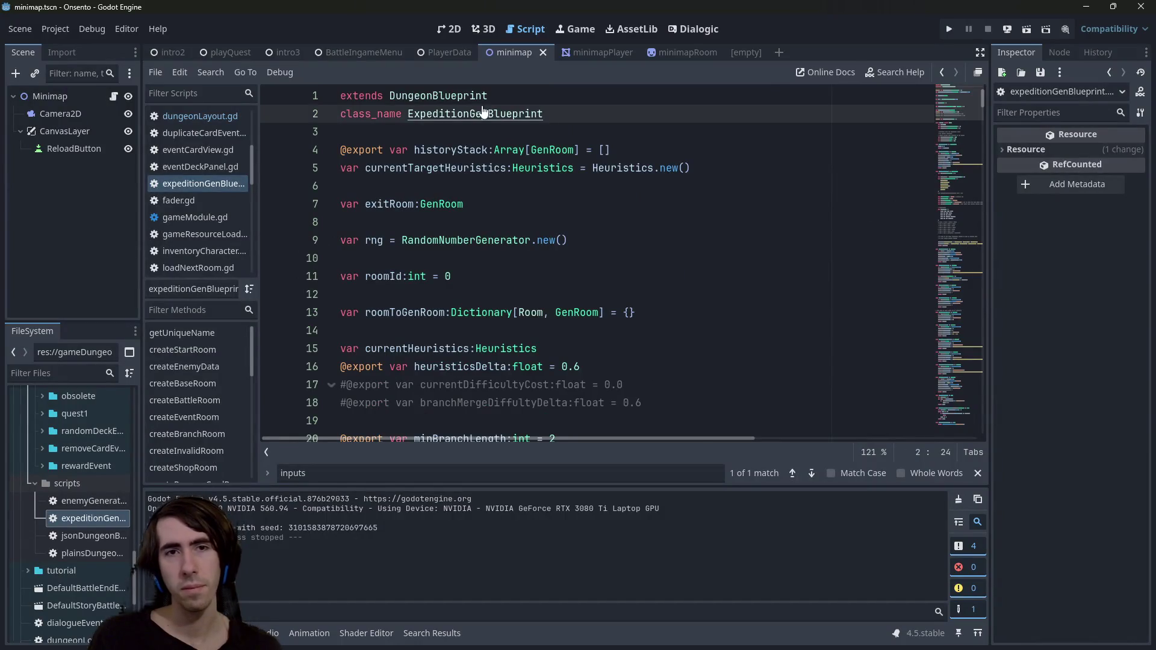
left_click(438, 96, "ctrl")
- Inspect the rooms array and addRoom's rooms.has duplicate check in dungeonBlueprint.gd
double_click(420, 150)
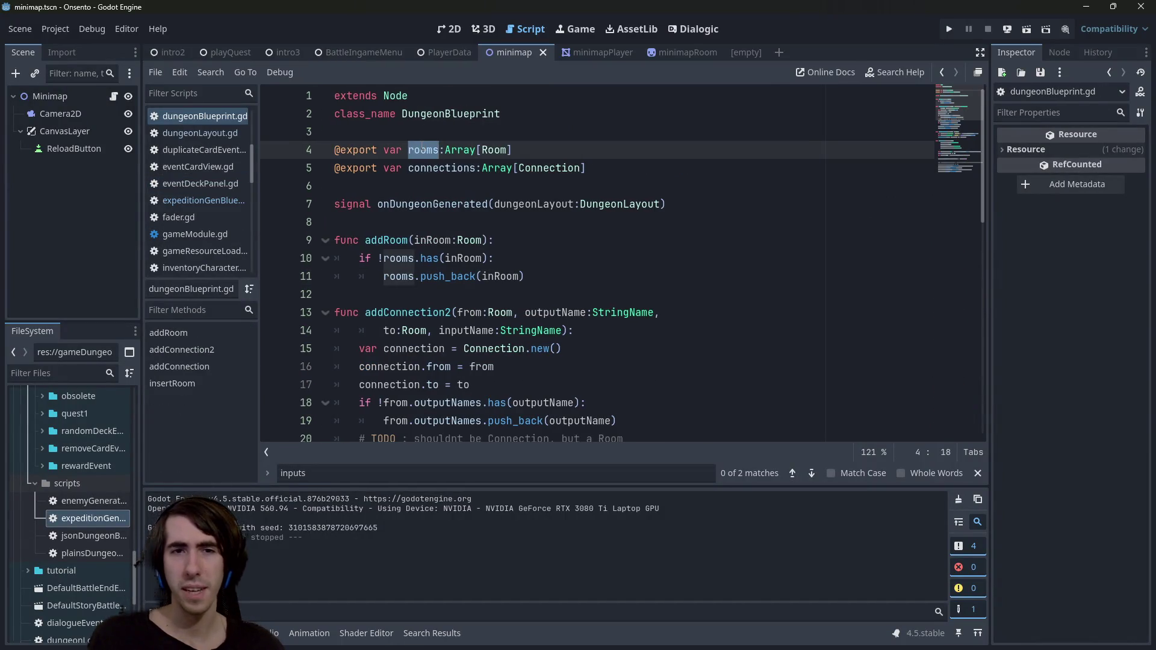
mouse_move(370, 258)
left_mouse_down()
mouse_move(539, 249)
mouse_move(545, 263)
left_mouse_up()
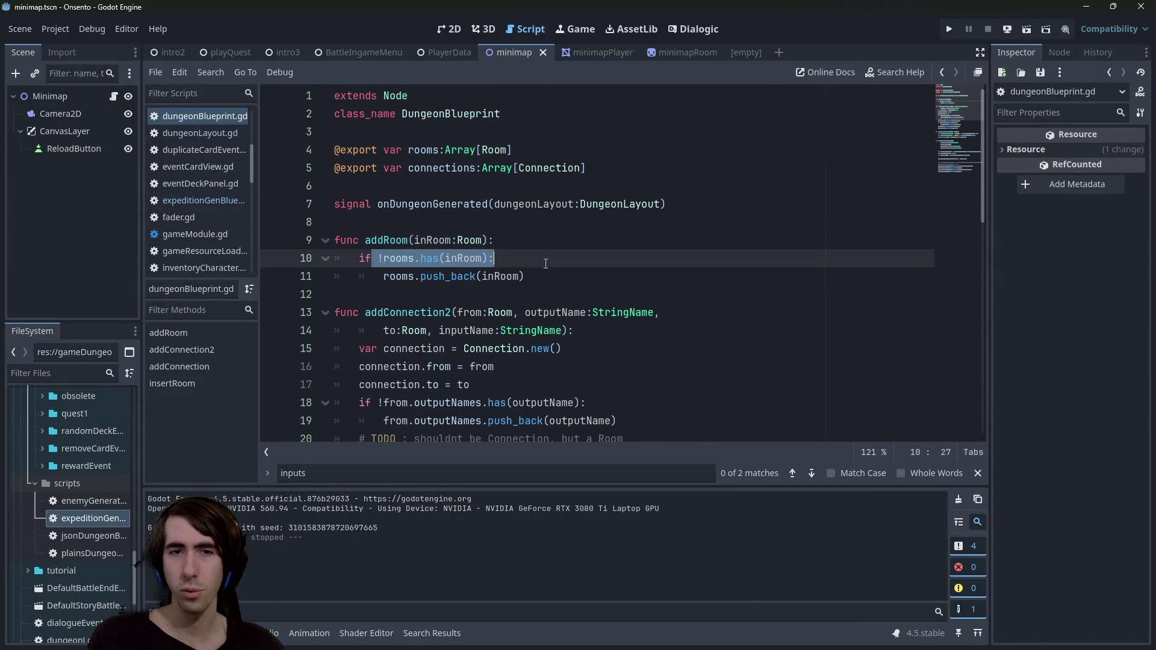
double_click(422, 149)
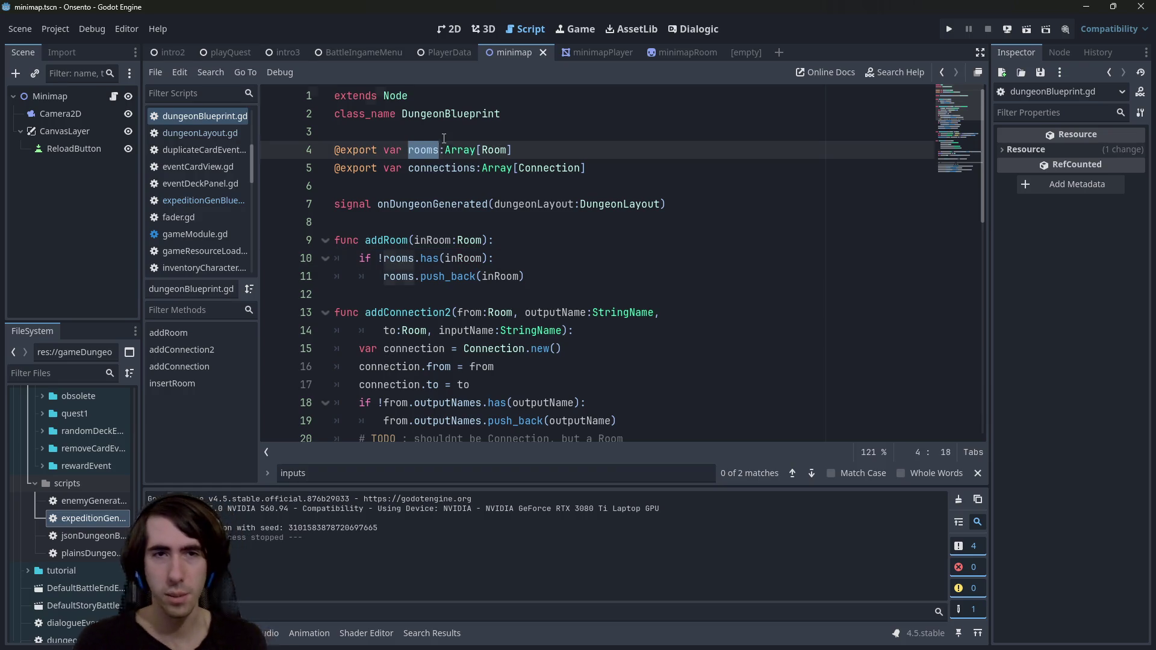
- Back in expeditionGenBlueprint.gd, step through the rooms.push matches, then return to DungeonBlueprint's definition
key("alt+Left")
key("ctrl+f")
type("rooms.")
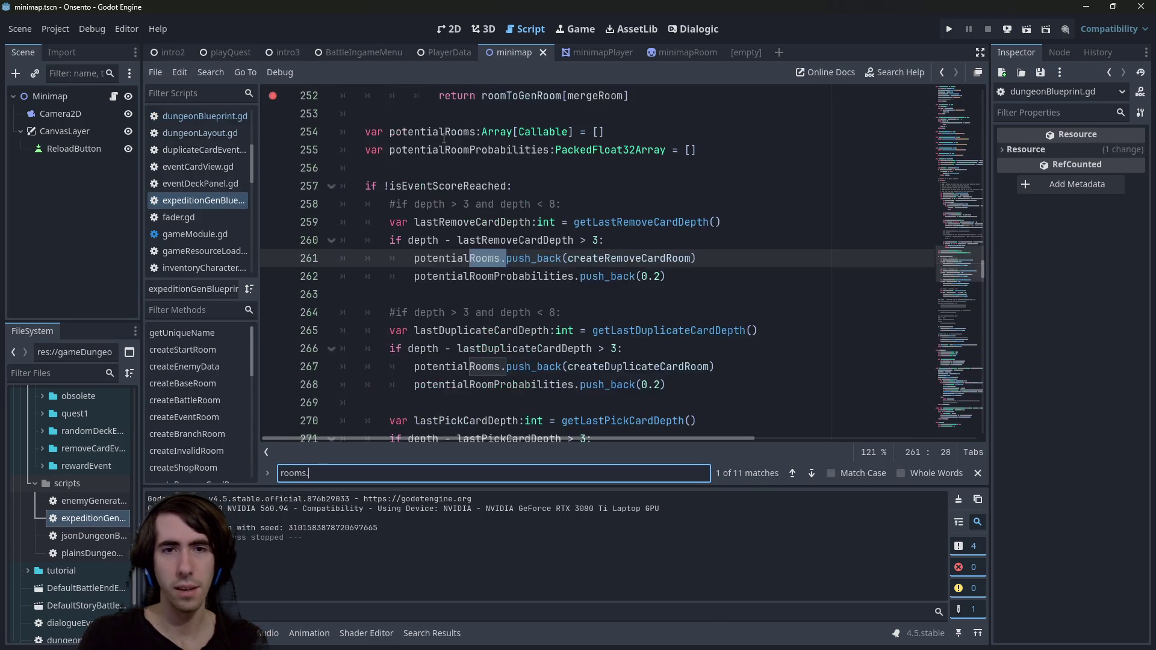
type("push")
key("Return")
key("Return")
key("Return")
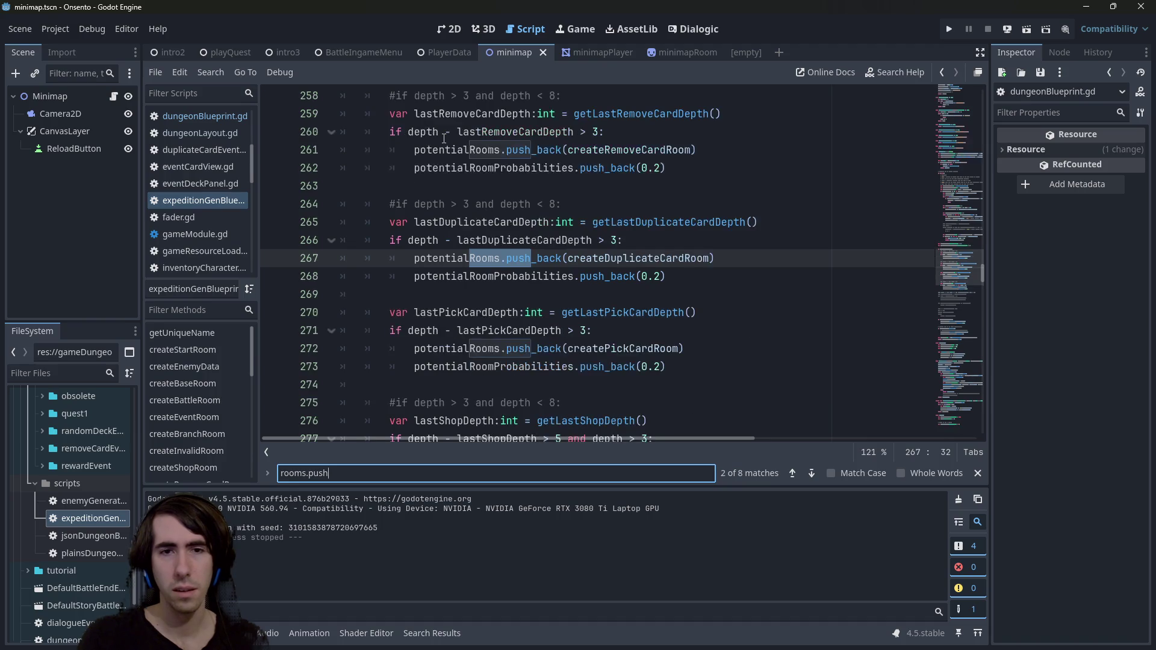
key("Return")
key("Return")
key("Return")
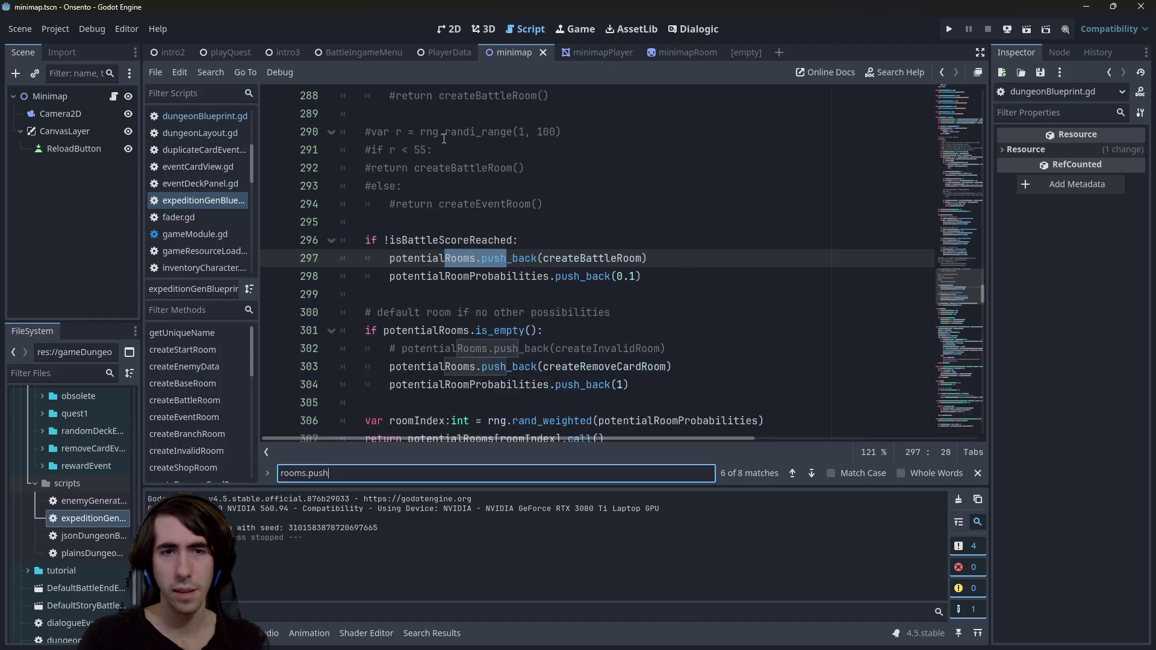
left_click(605, 188)
key("Escape")
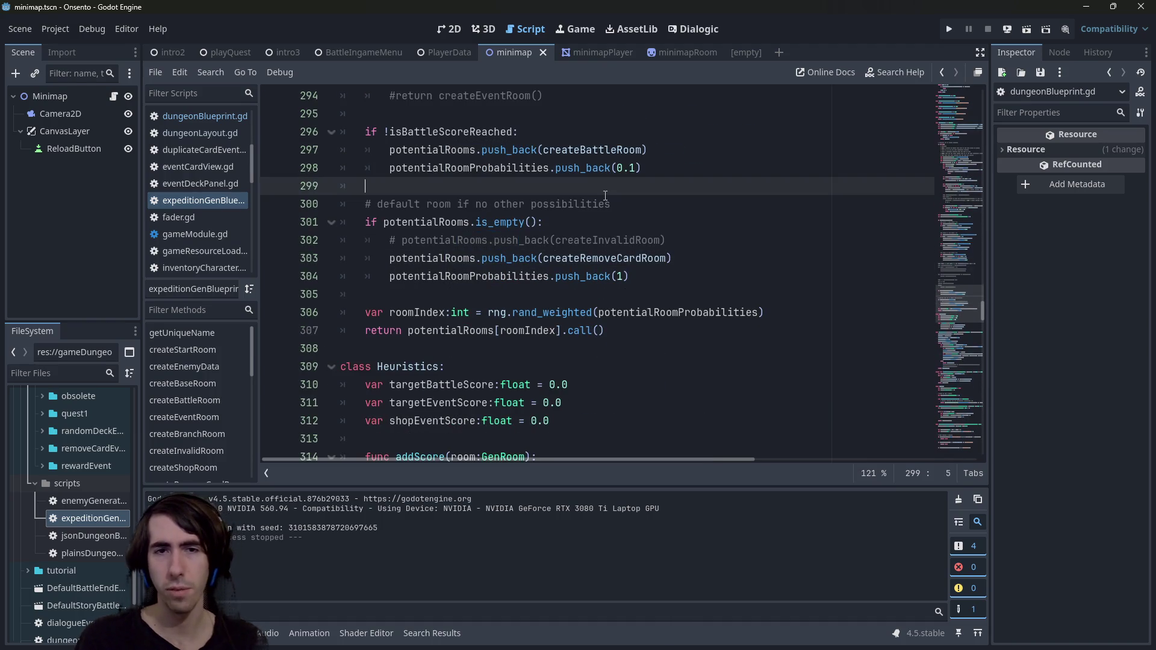
left_click_drag(956, 309, 927, 85)
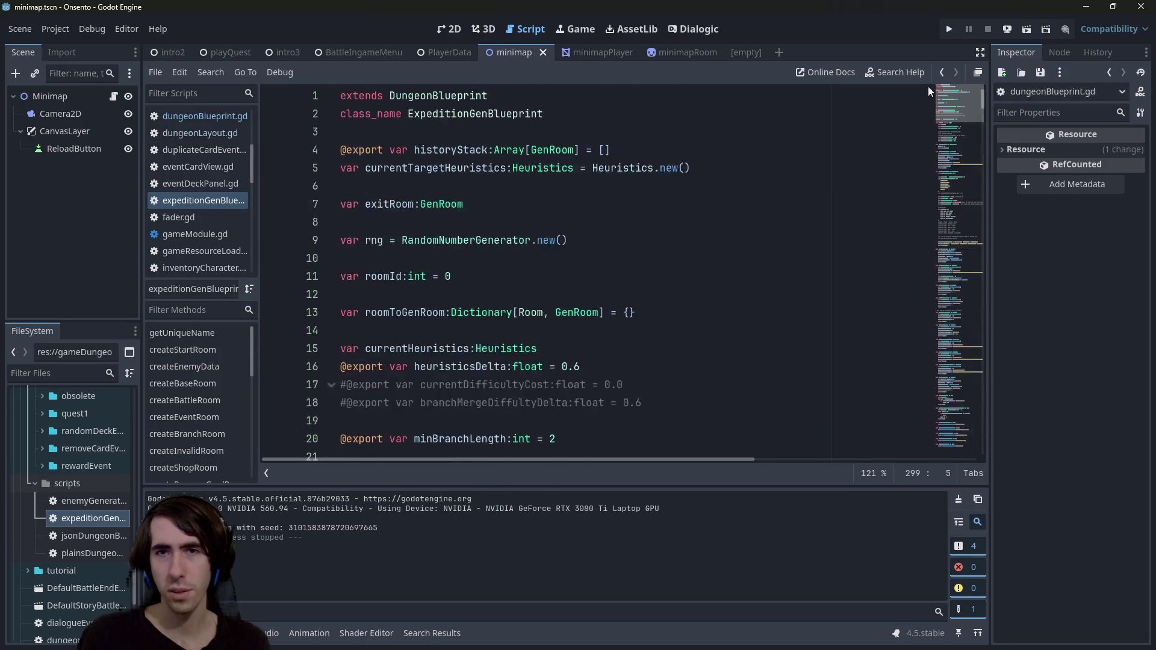
left_click(450, 96, "ctrl")
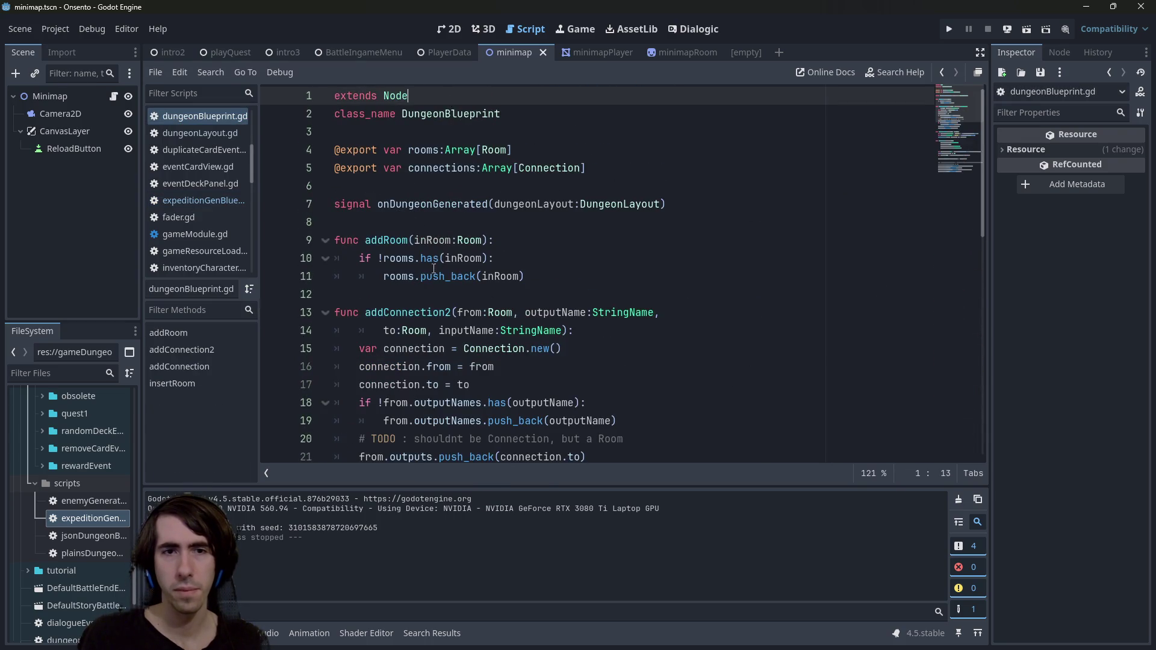
scroll(433, 268, "down", 3)
double_click(432, 152)
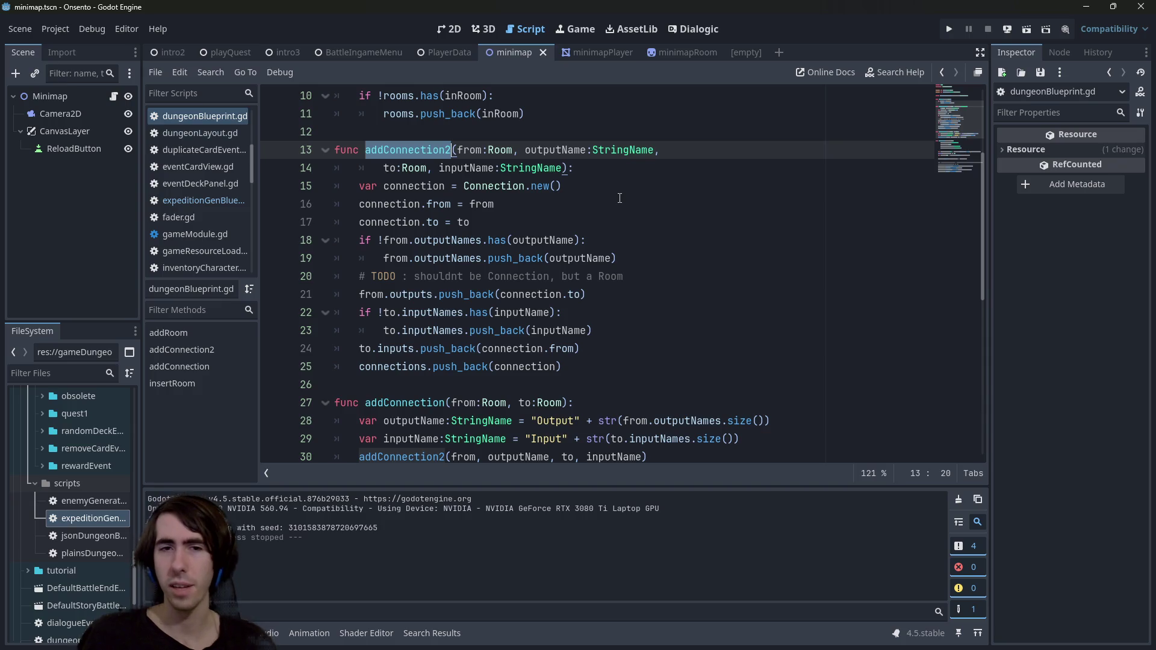
scroll(620, 241, "down", 3)
scroll(622, 333, "up", 1)
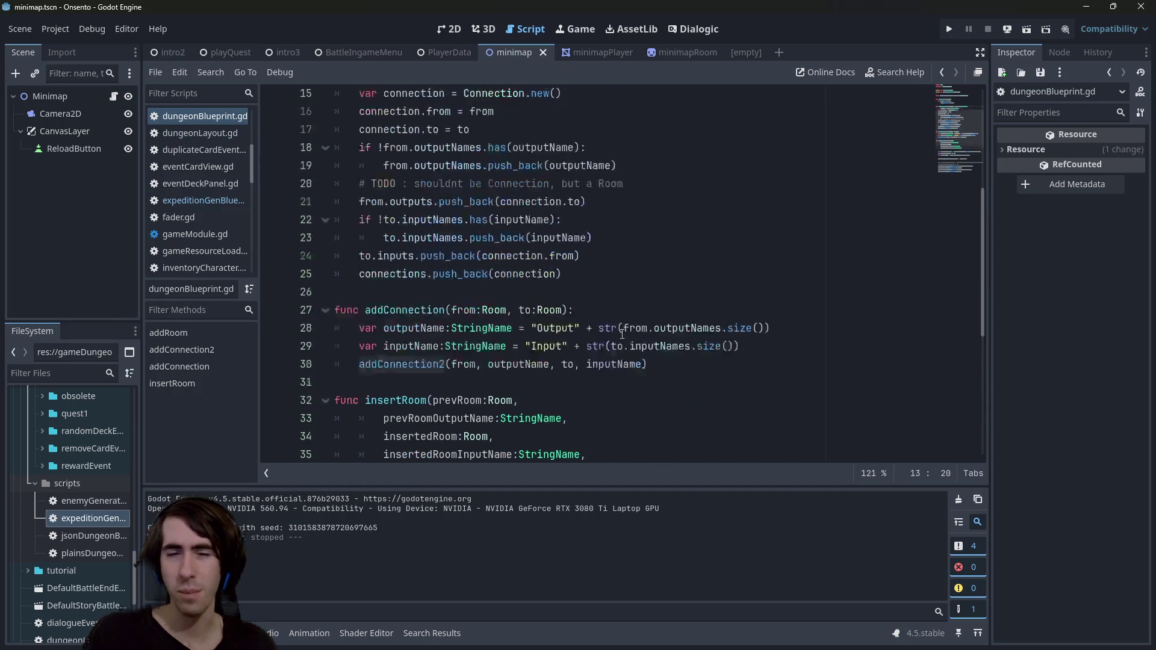
scroll(622, 333, "up", 1)
scroll(633, 332, "down", 4)
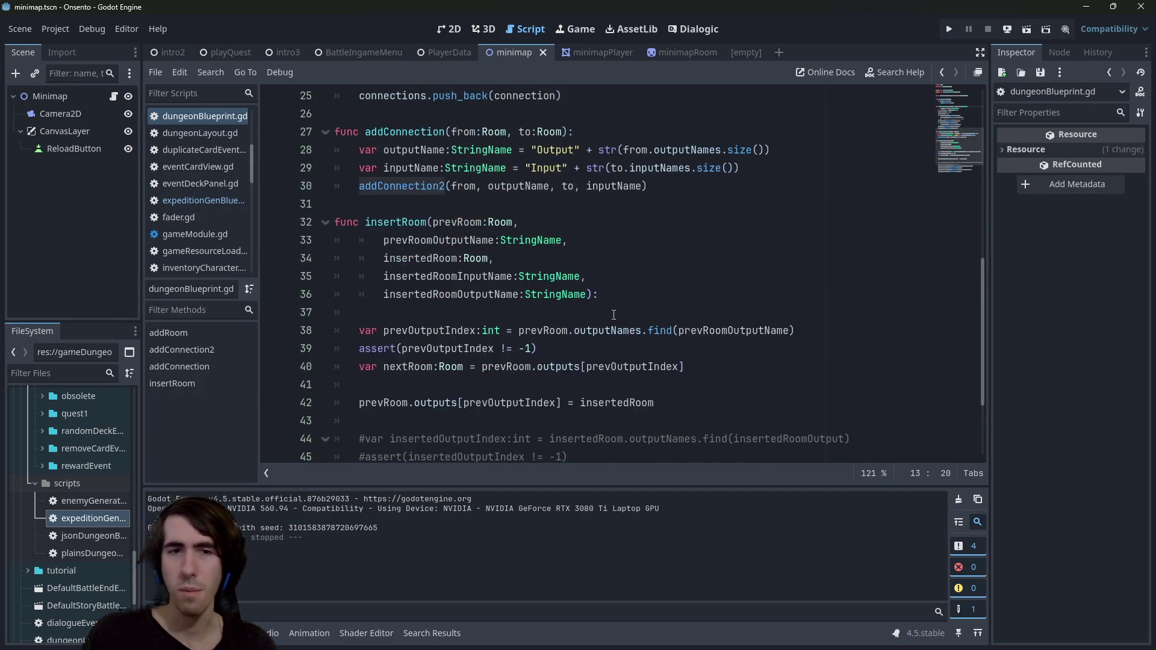
double_click(401, 223)
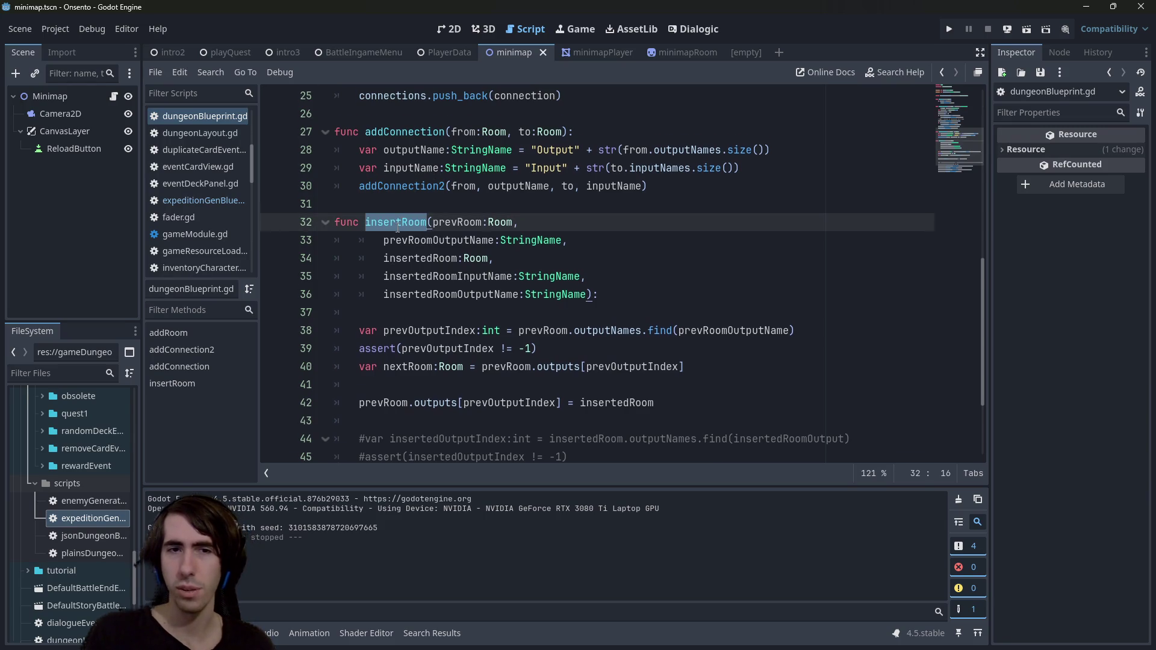
scroll(397, 226, "down", 1)
scroll(447, 185, "down", 1)
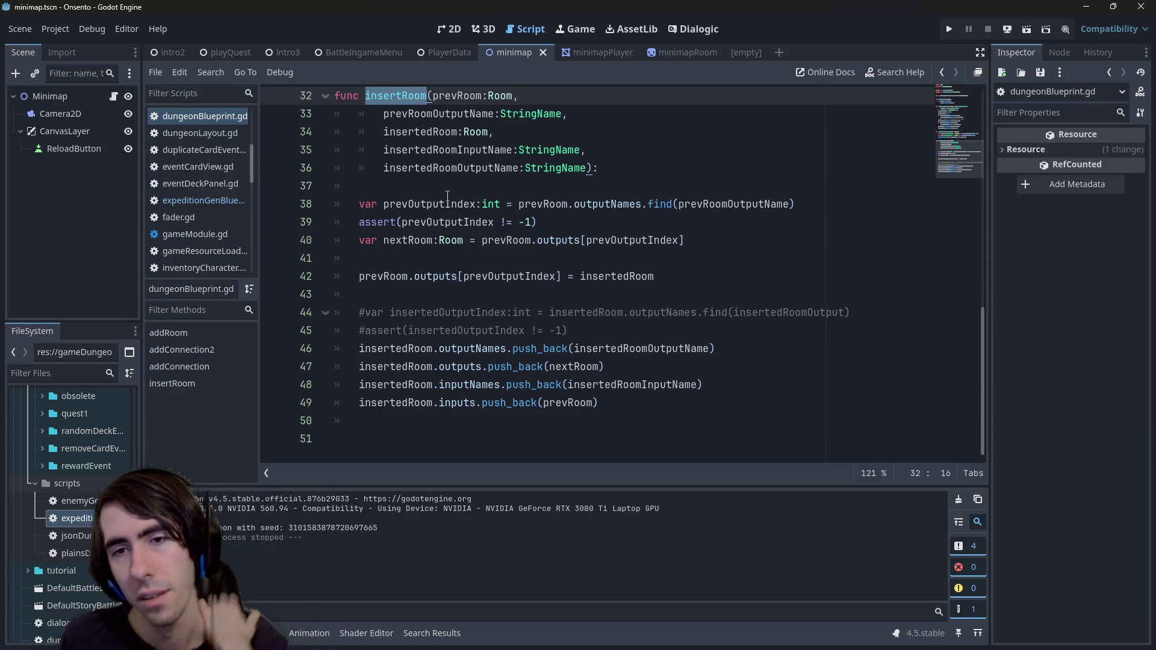
scroll(447, 197, "up", 3)
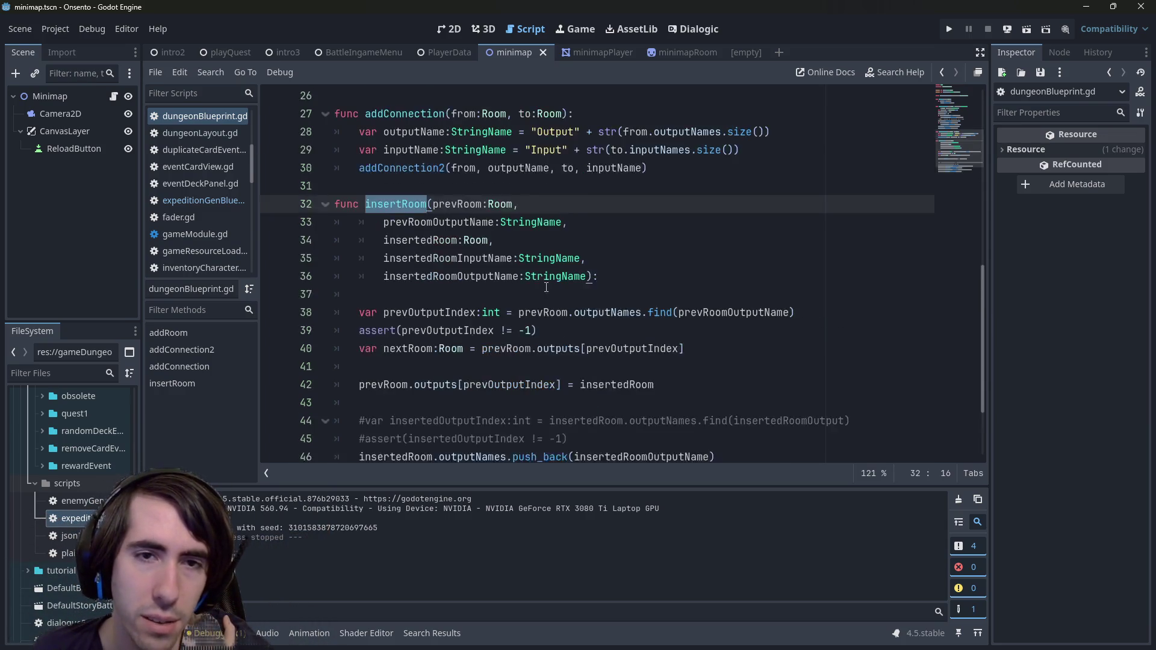
scroll(546, 287, "up", 2)
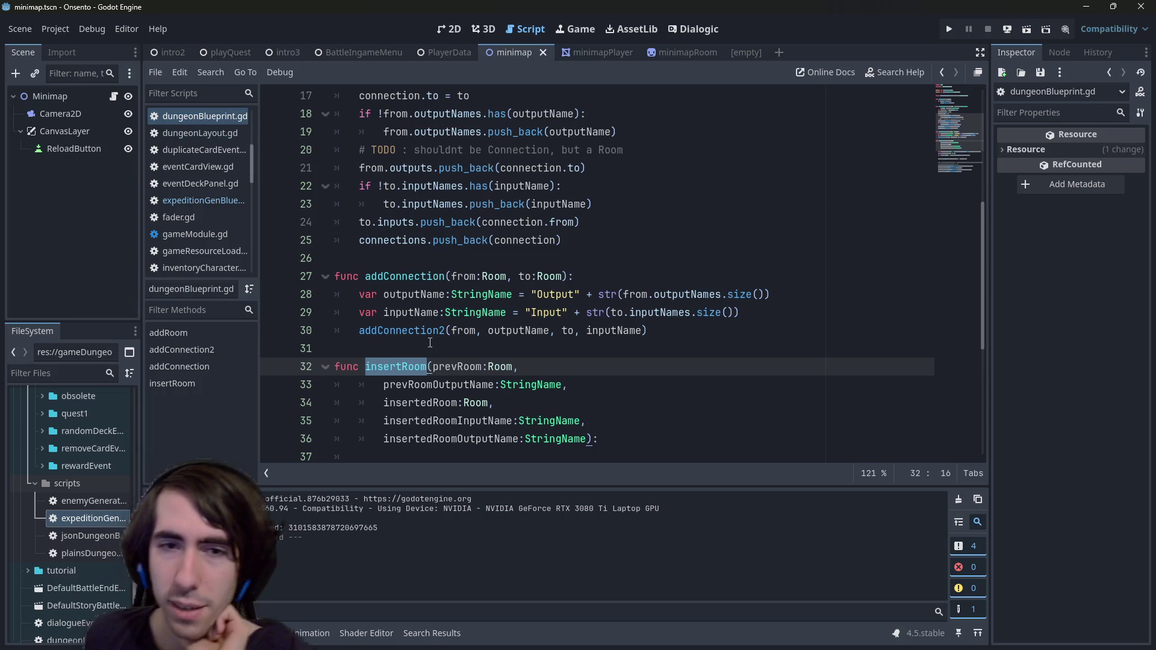
scroll(426, 328, "down", 2)
scroll(404, 282, "up", 8)
double_click(440, 170)
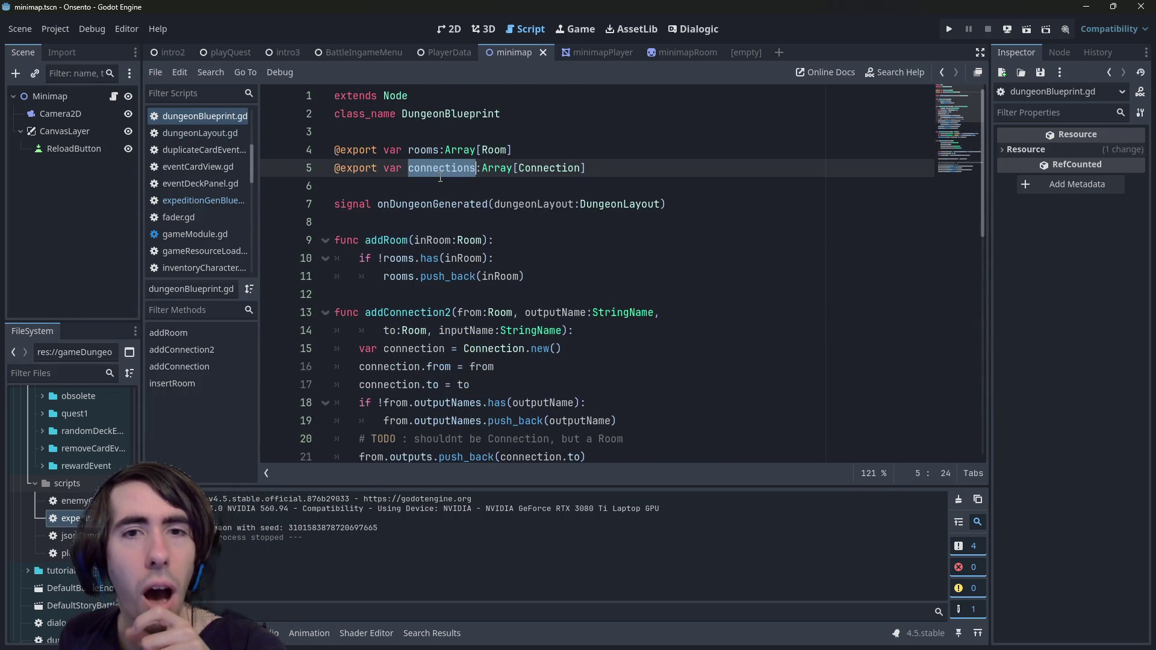
scroll(440, 179, "down", 10)
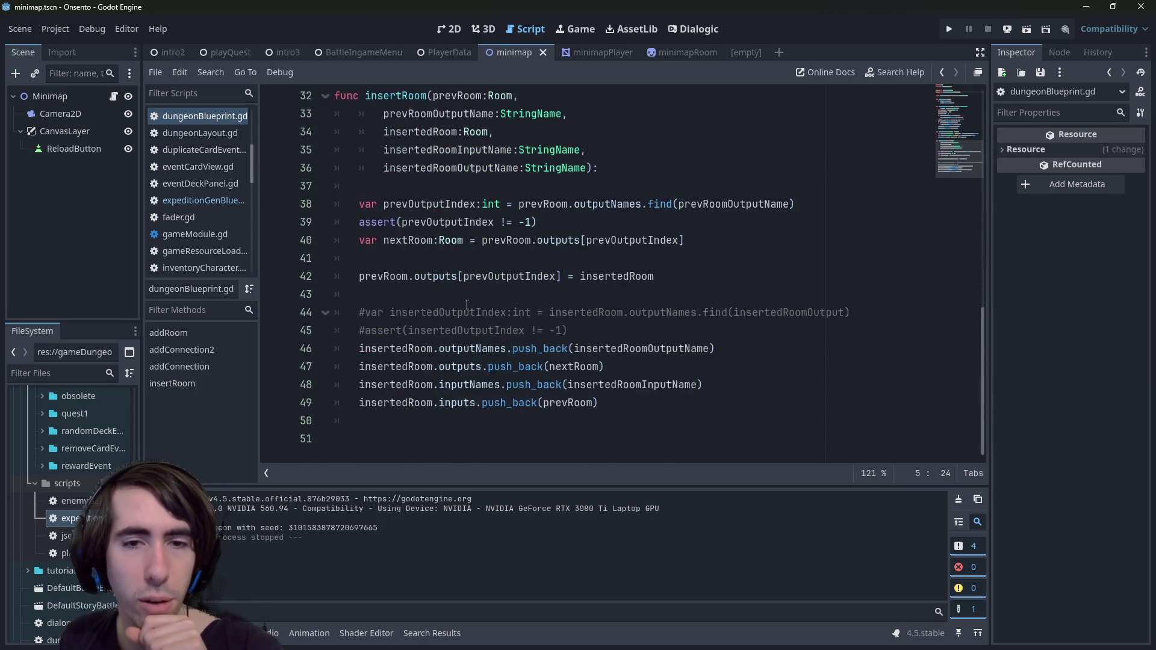
scroll(467, 304, "up", 4)
scroll(466, 304, "down", 2)
mouse_move(328, 311)
left_mouse_down()
mouse_move(295, 268)
mouse_move(281, 294)
left_mouse_up()
scroll(650, 354, "up", 2)
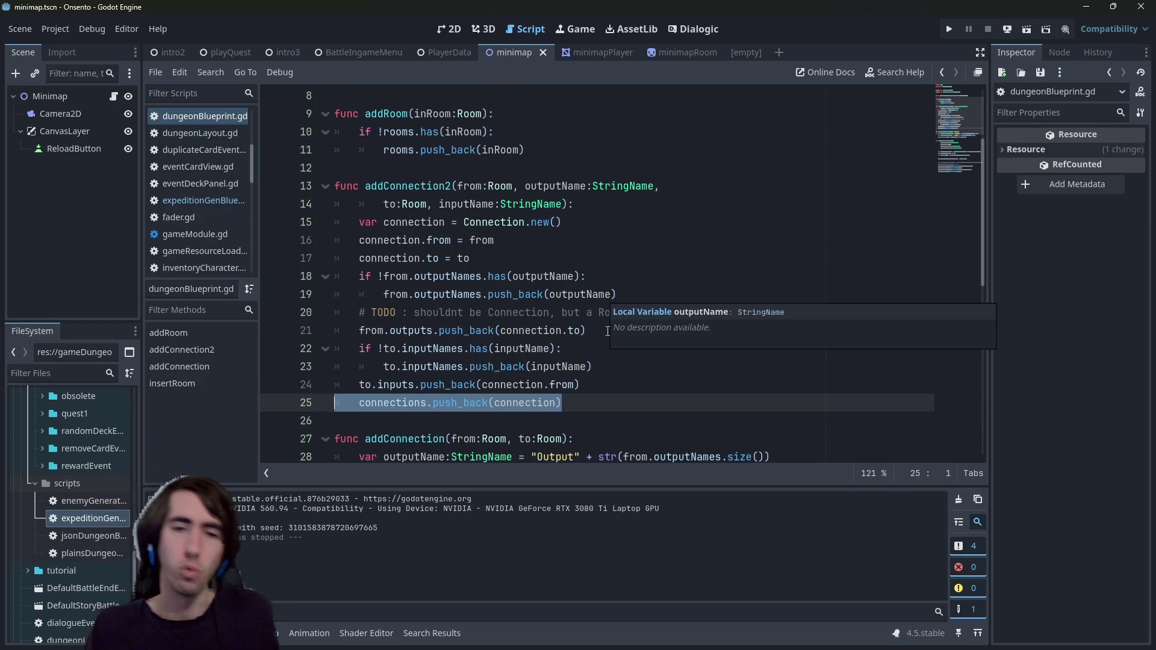
scroll(554, 368, "down", 5)
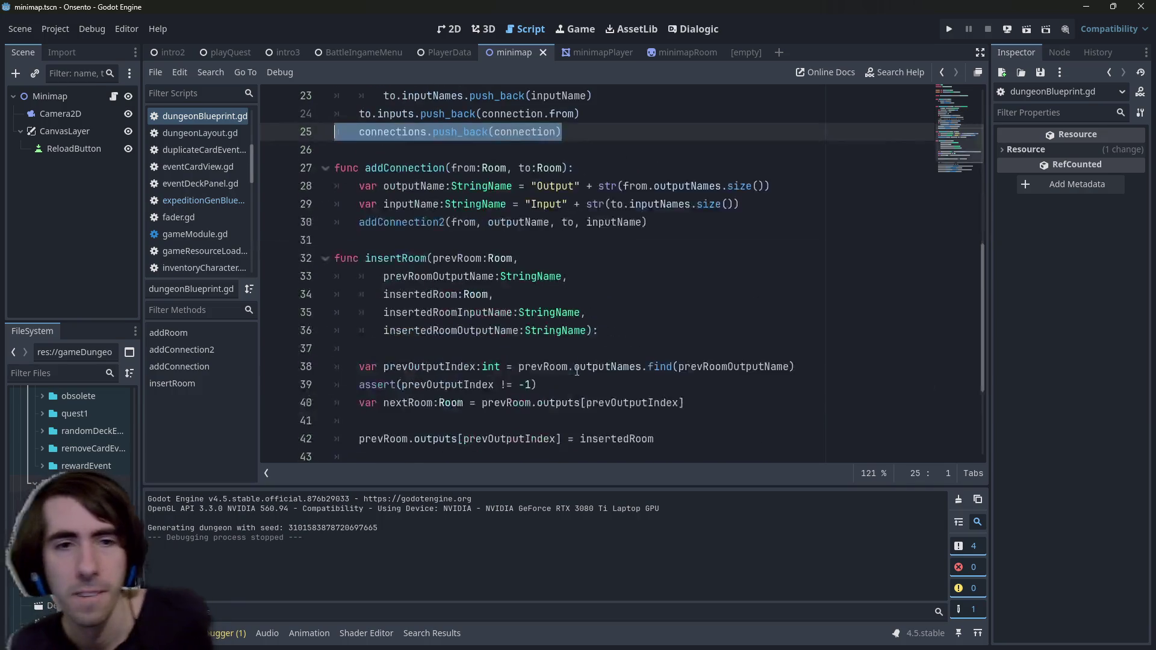
scroll(417, 263, "up", 4)
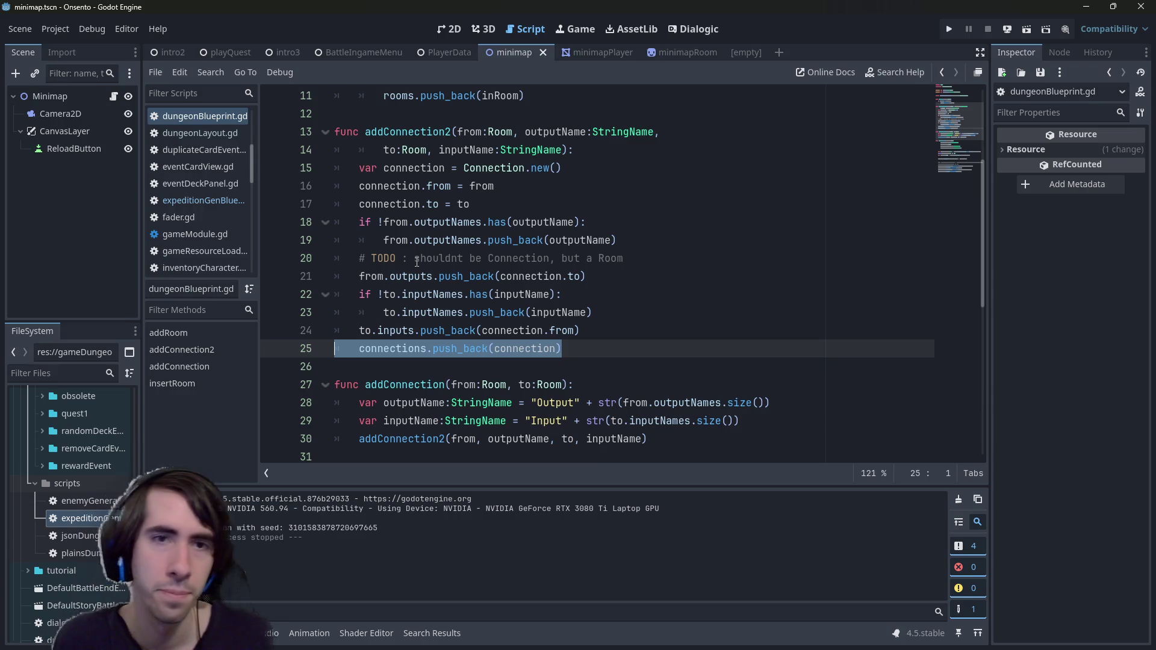
scroll(416, 263, "down", 7)
scroll(439, 260, "up", 4)
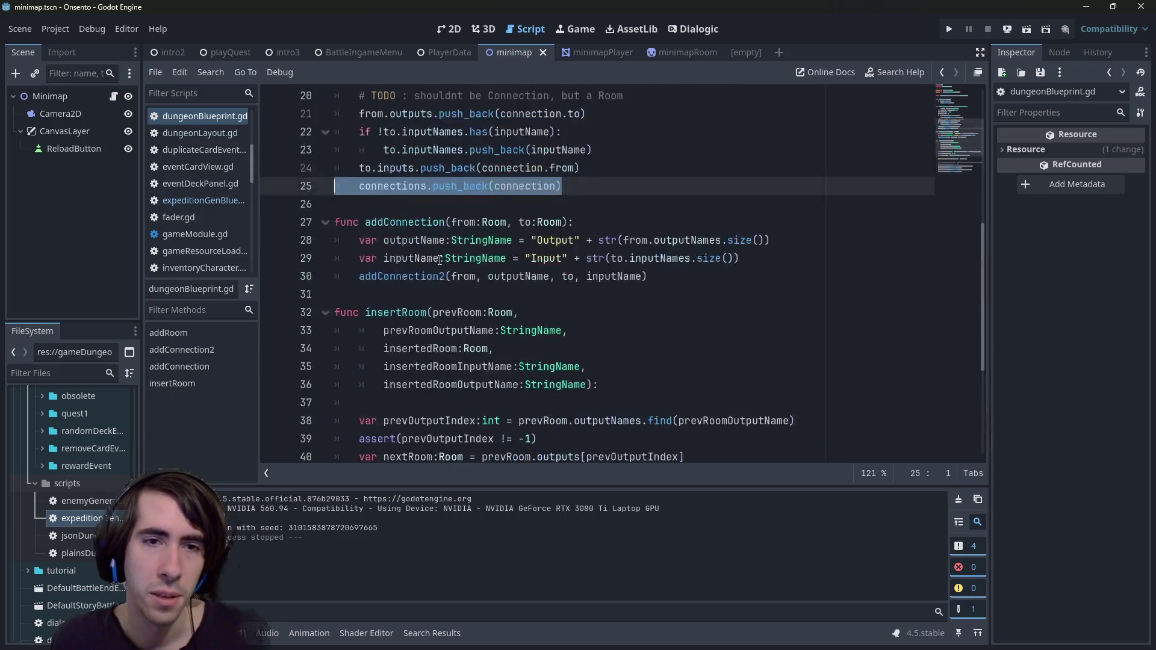
scroll(439, 260, "up", 7)
scroll(461, 253, "down", 10)
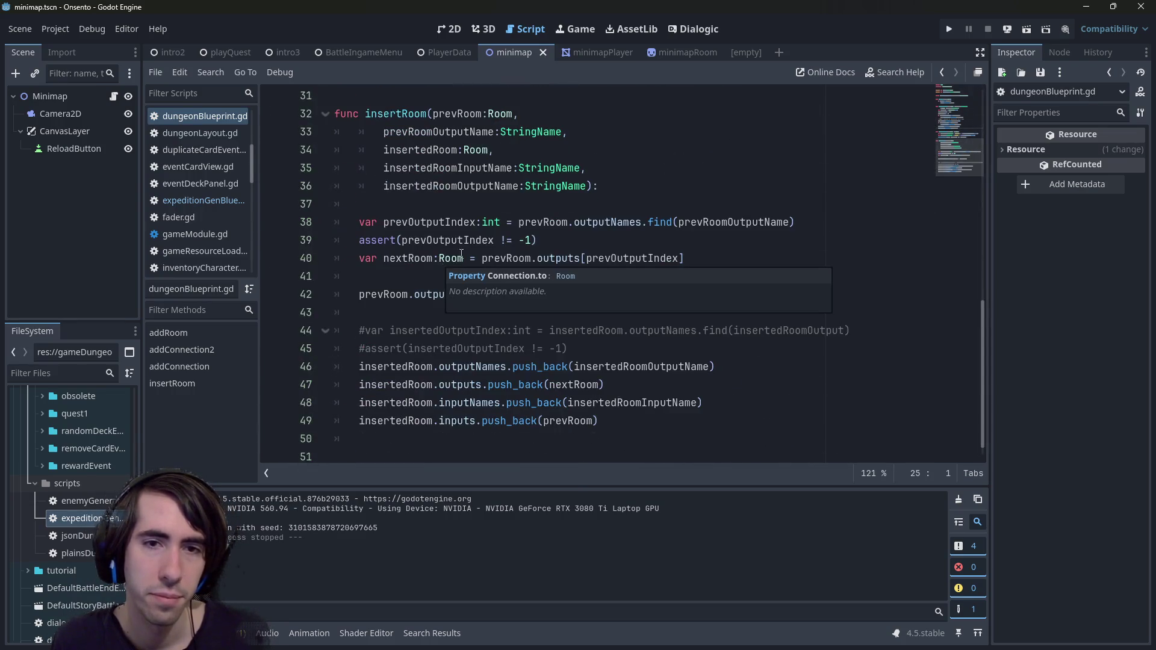
left_click(713, 278)
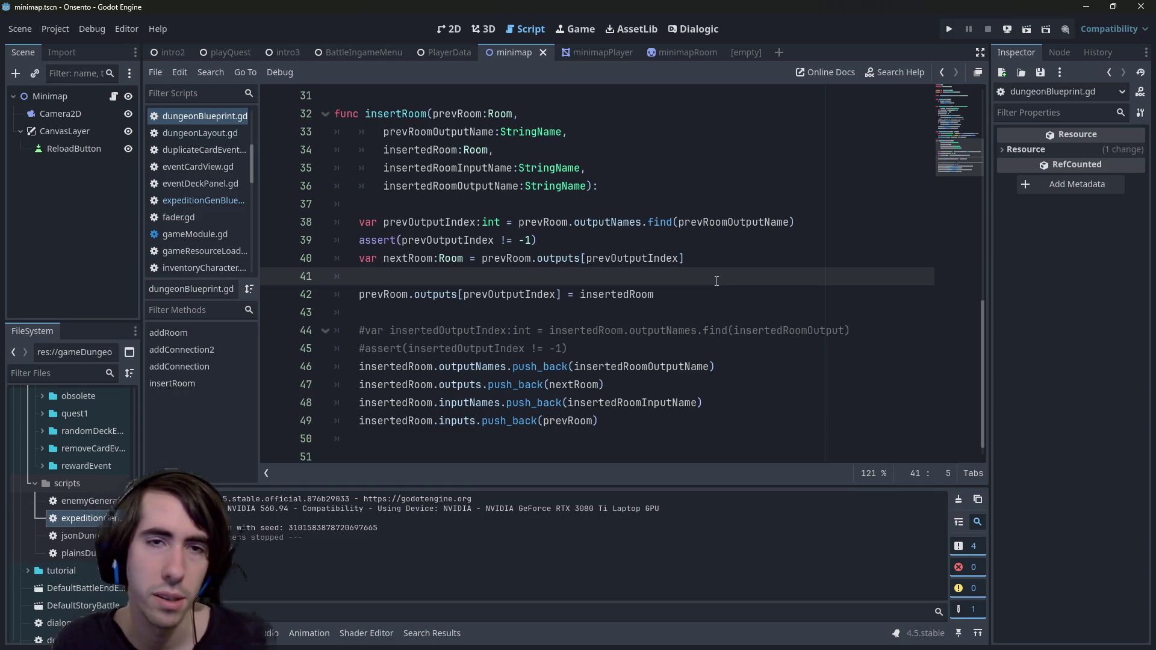
scroll(716, 282, "up", 2)
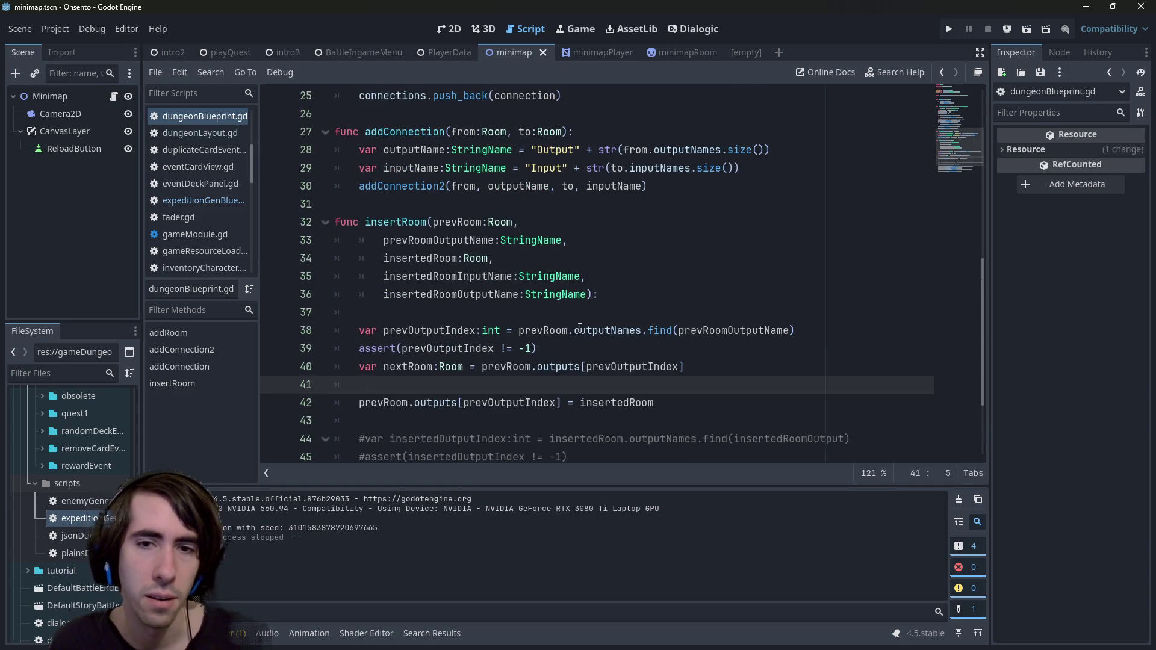
double_click(462, 334)
double_click(451, 366)
double_click(558, 366)
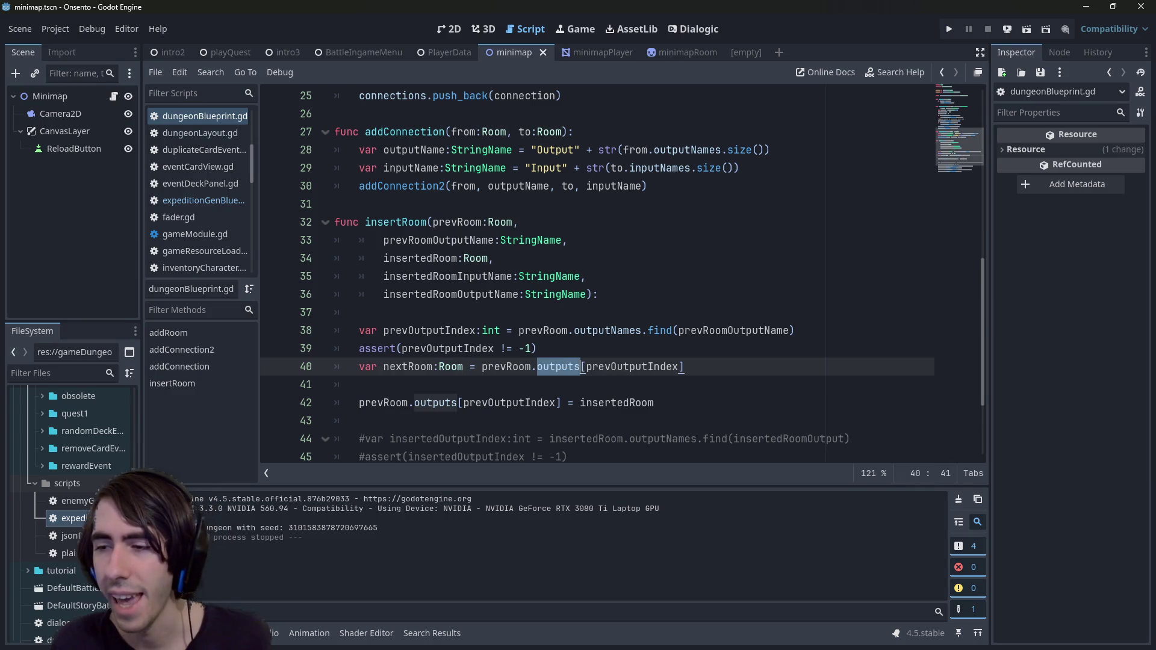
left_click(702, 274)
left_click(702, 310)
left_click(606, 328)
double_click(542, 330)
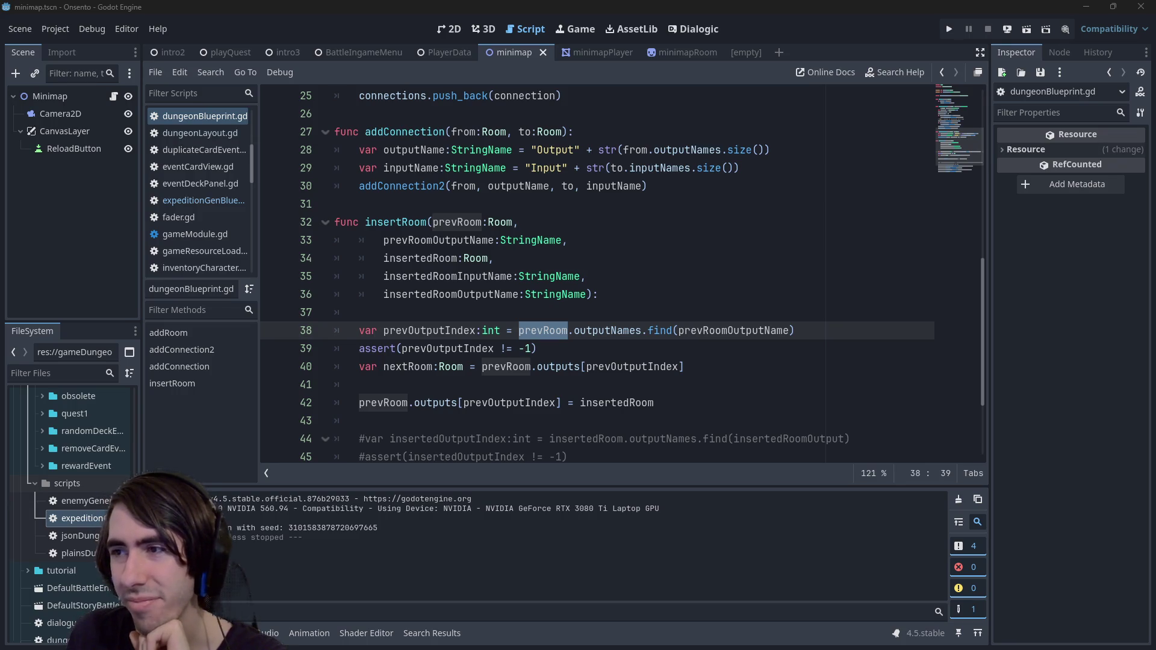
- Look around the assert line, then reopen expeditionGenBlueprint.gd from the Scripts list
left_click(660, 348)
scroll(660, 349, "down", 2)
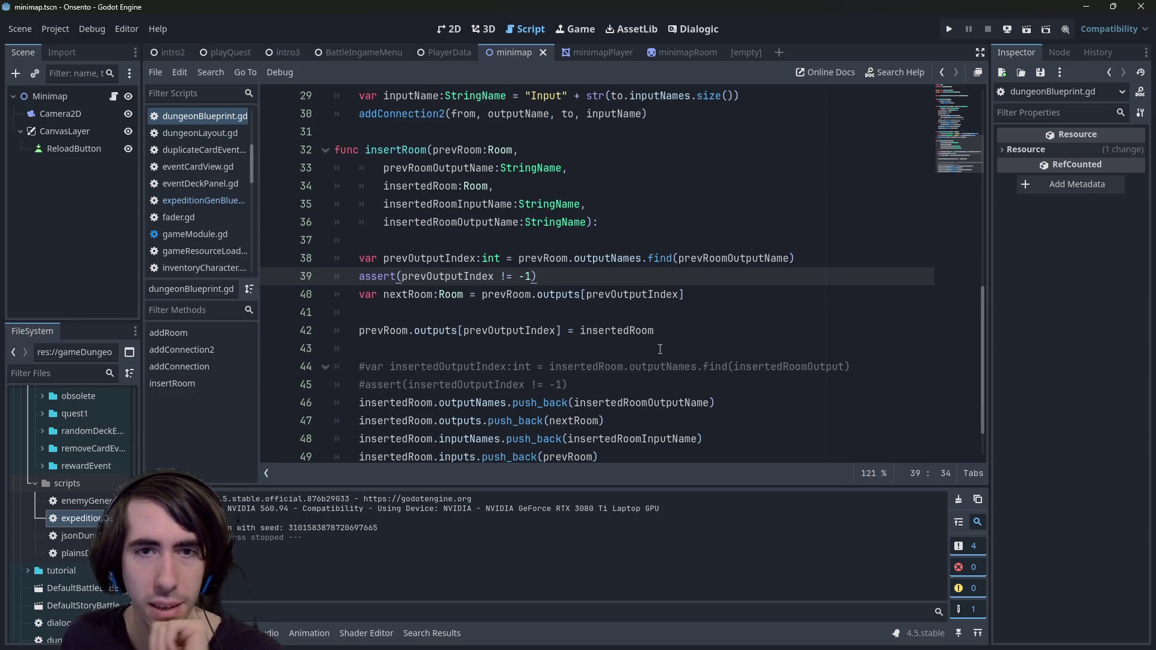
scroll(655, 331, "down", 1)
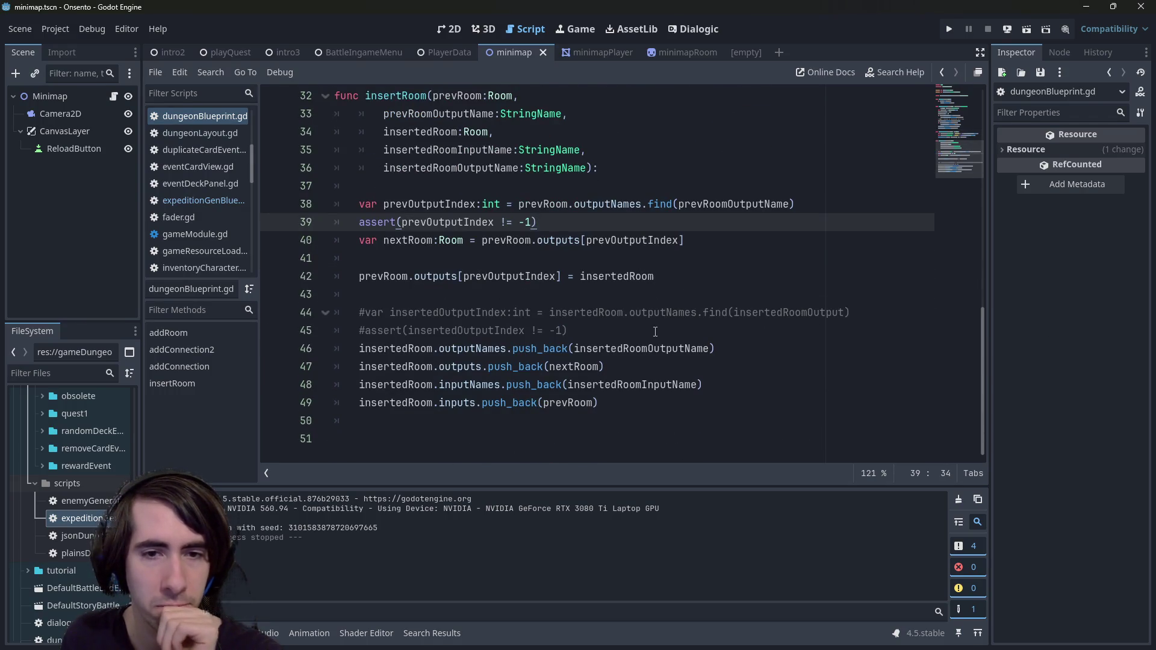
scroll(655, 331, "up", 2)
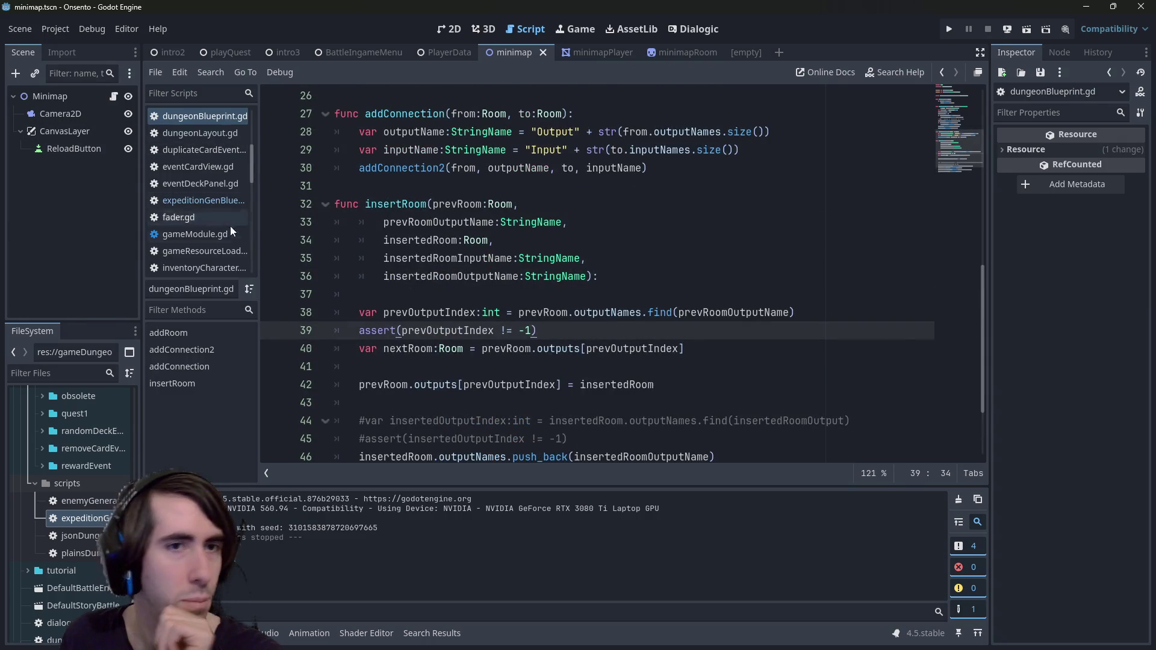
scroll(289, 241, "up", 3)
double_click(90, 519)
left_click(644, 297)
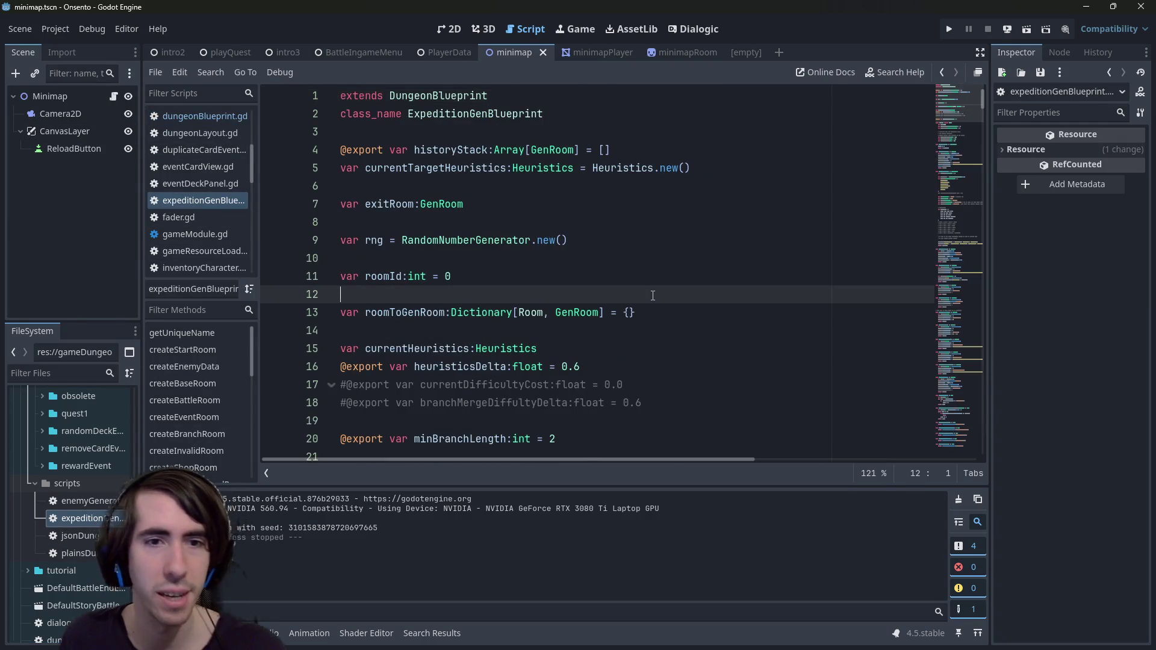
- Search the script for 'insert' and 'branch', then jump to the generateBranch definition
scroll(645, 297, "down", 2)
key("ctrl+f")
type("insertB")
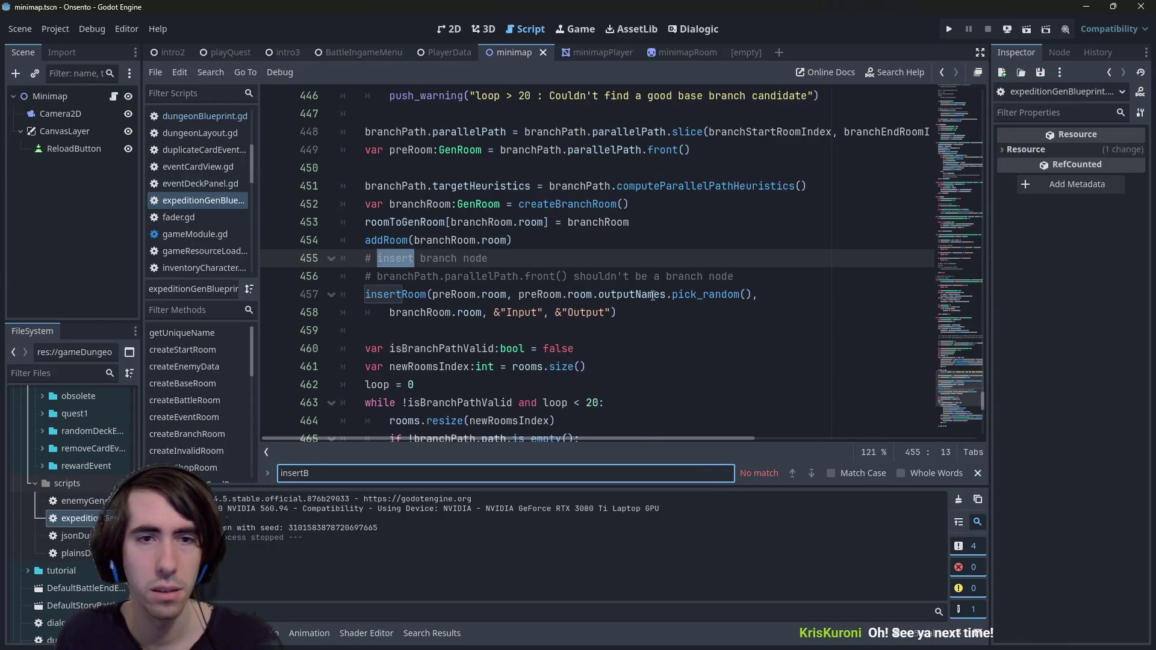
key("Escape")
key("ctrl+f")
type("branch")
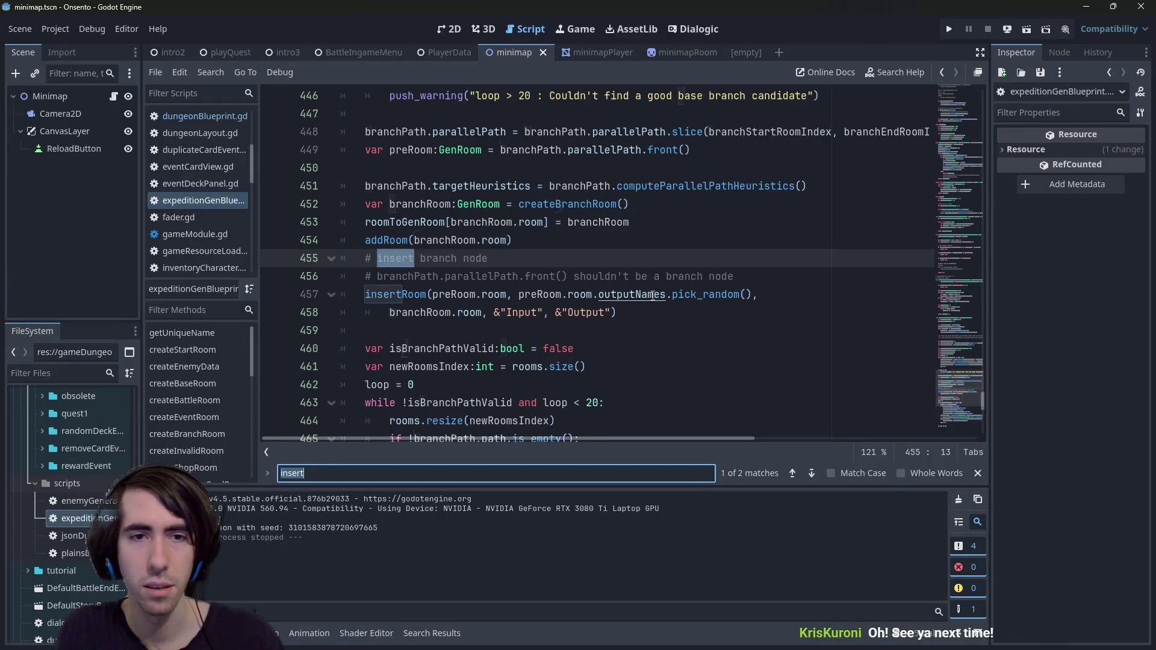
key("Return")
scroll(653, 296, "down", 10)
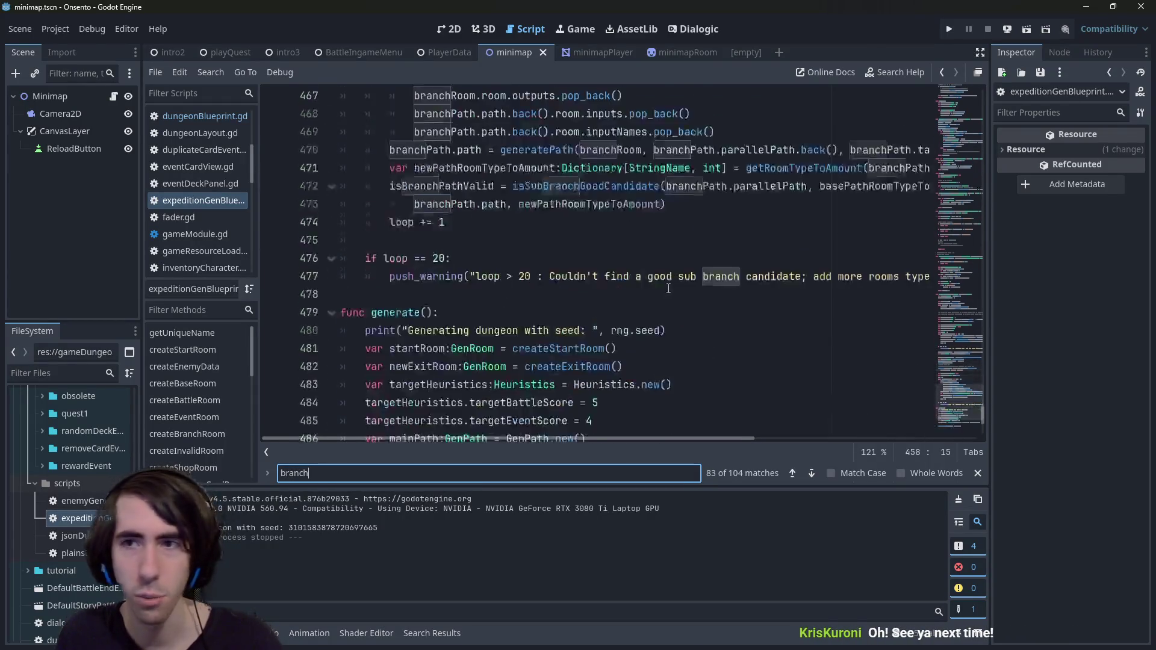
left_click(418, 248)
left_click(418, 249, "ctrl")
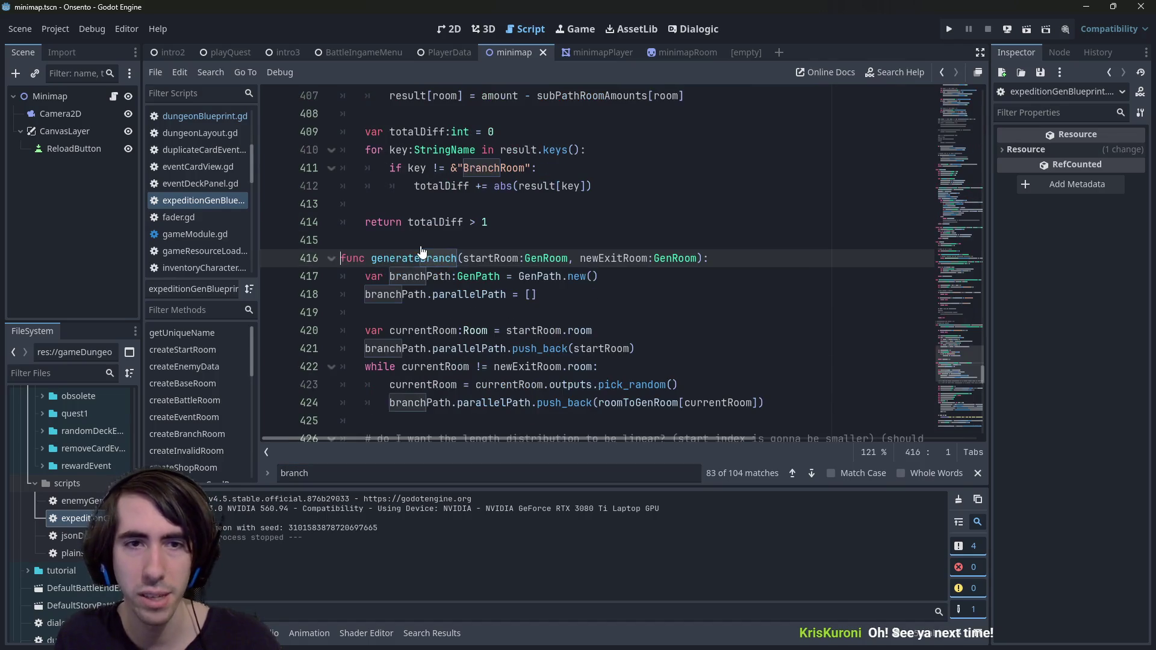
- Select and review the insertRoom call on line 457 inside generateBranch
scroll(493, 263, "down", 3)
left_click(568, 239)
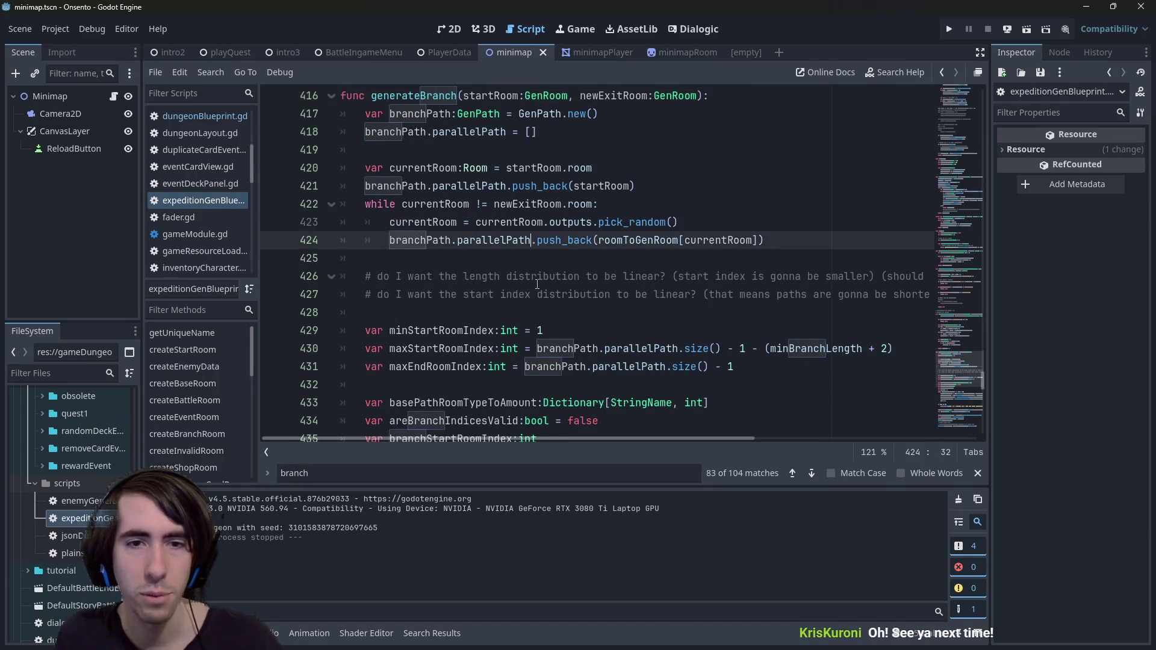
key("Escape")
scroll(530, 310, "down", 7)
scroll(530, 310, "down", 6)
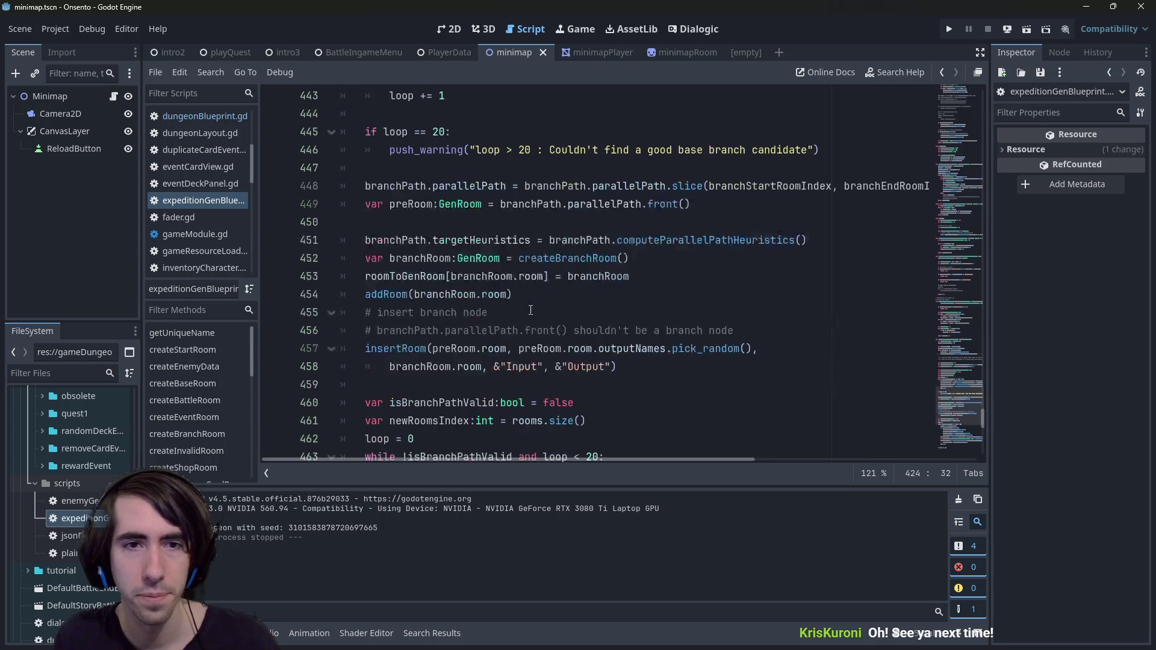
scroll(529, 309, "up", 3)
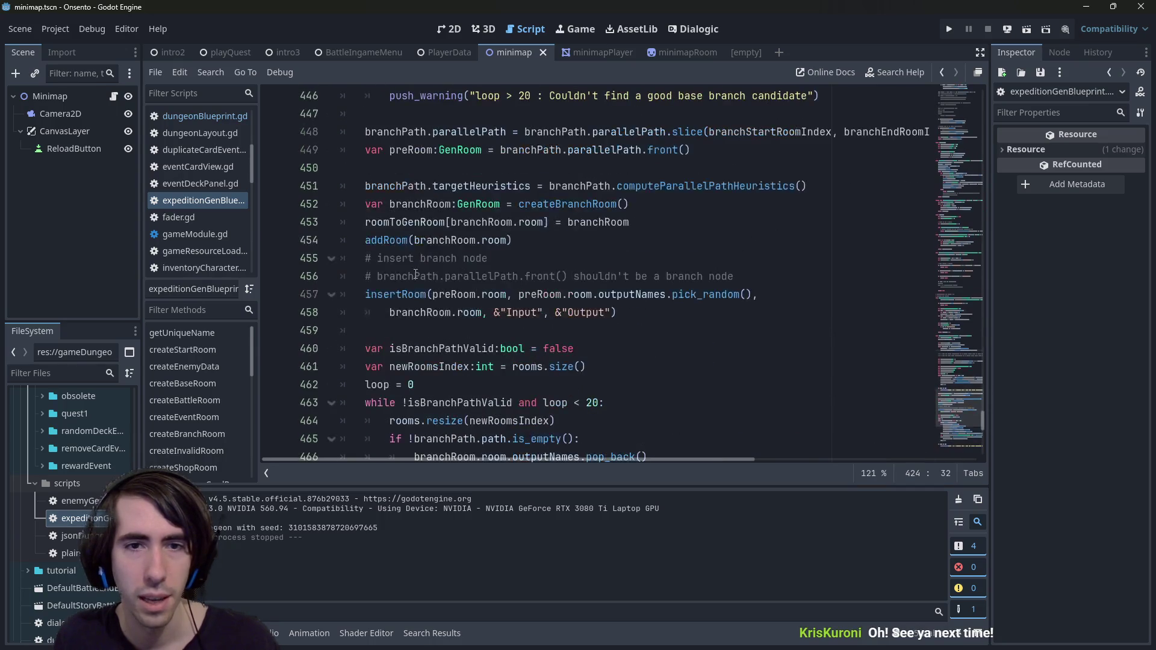
double_click(394, 295)
left_click_drag(660, 321, 281, 295)
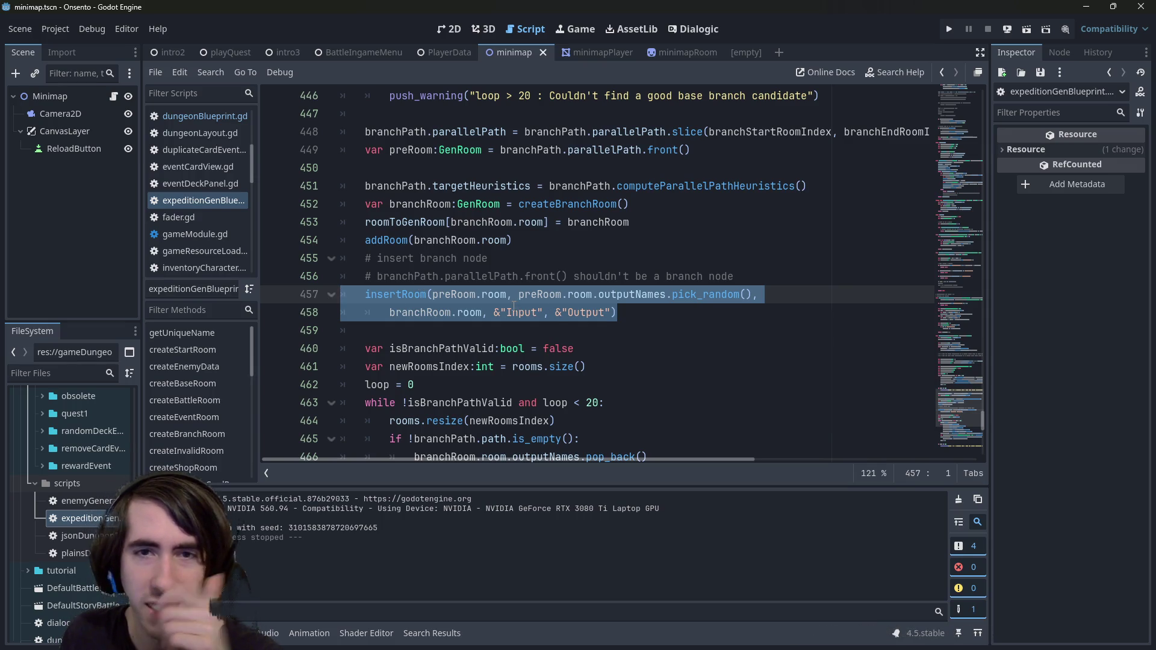
scroll(737, 319, "down", 1)
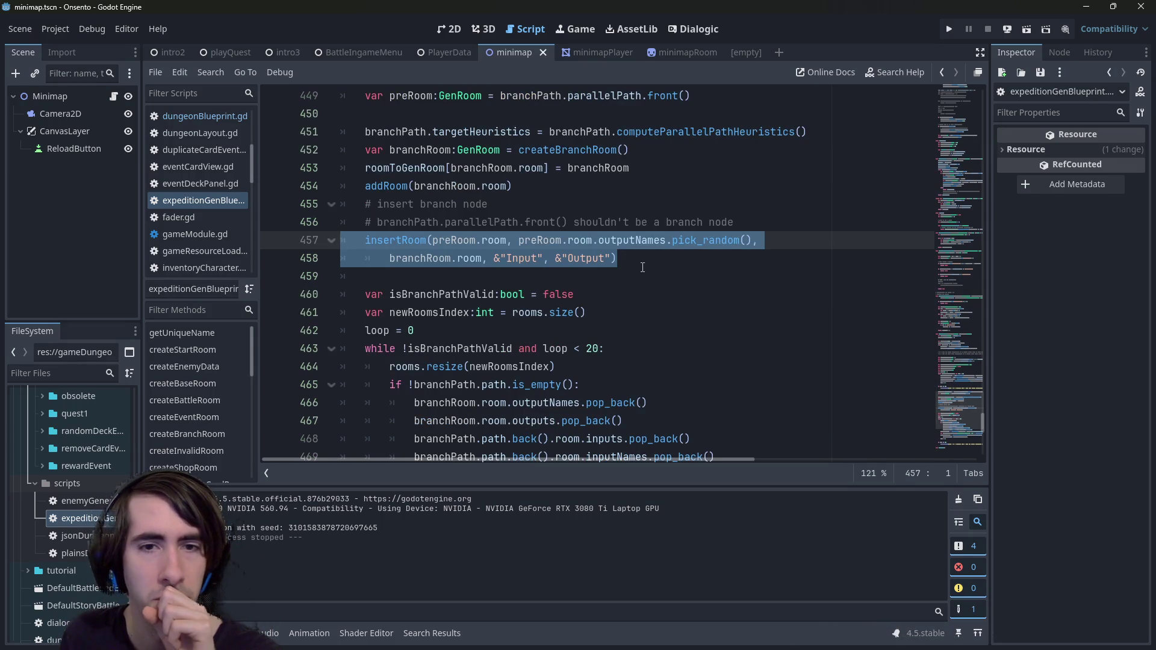
scroll(642, 267, "down", 6)
scroll(613, 293, "up", 6)
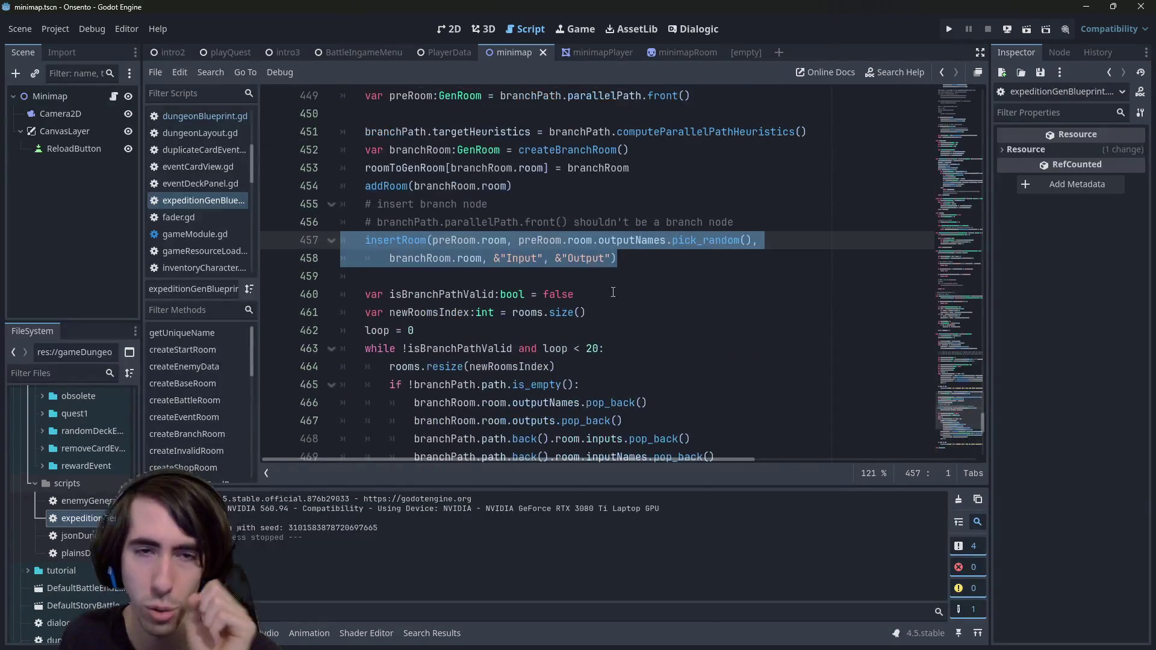
left_click(409, 239)
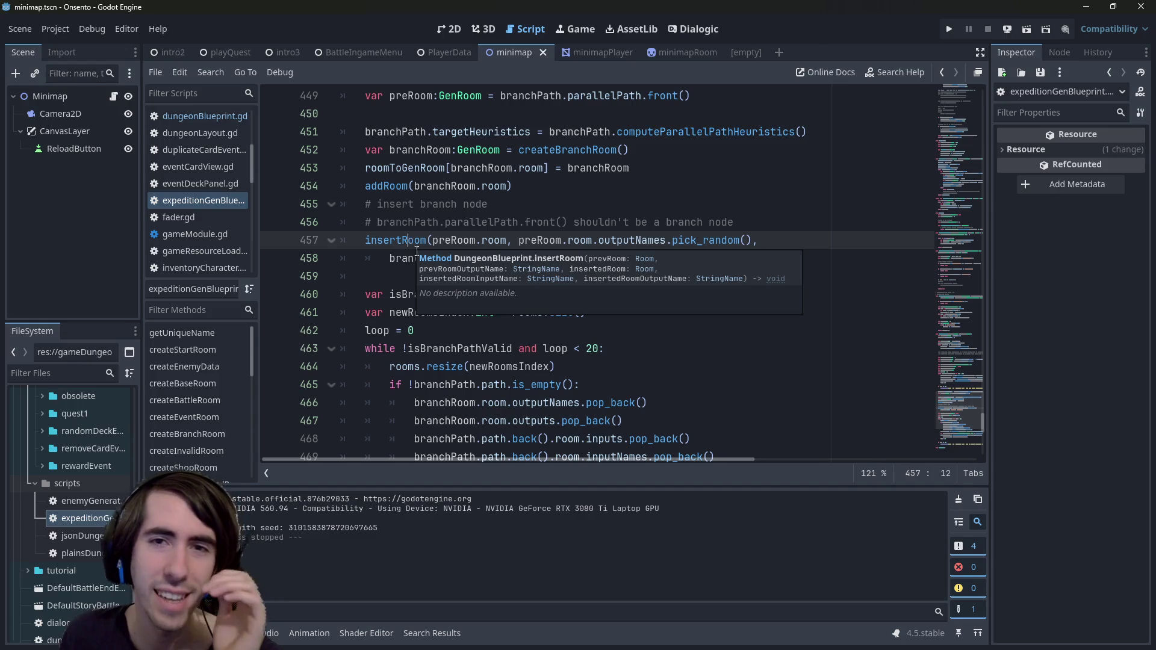
scroll(415, 254, "up", 2)
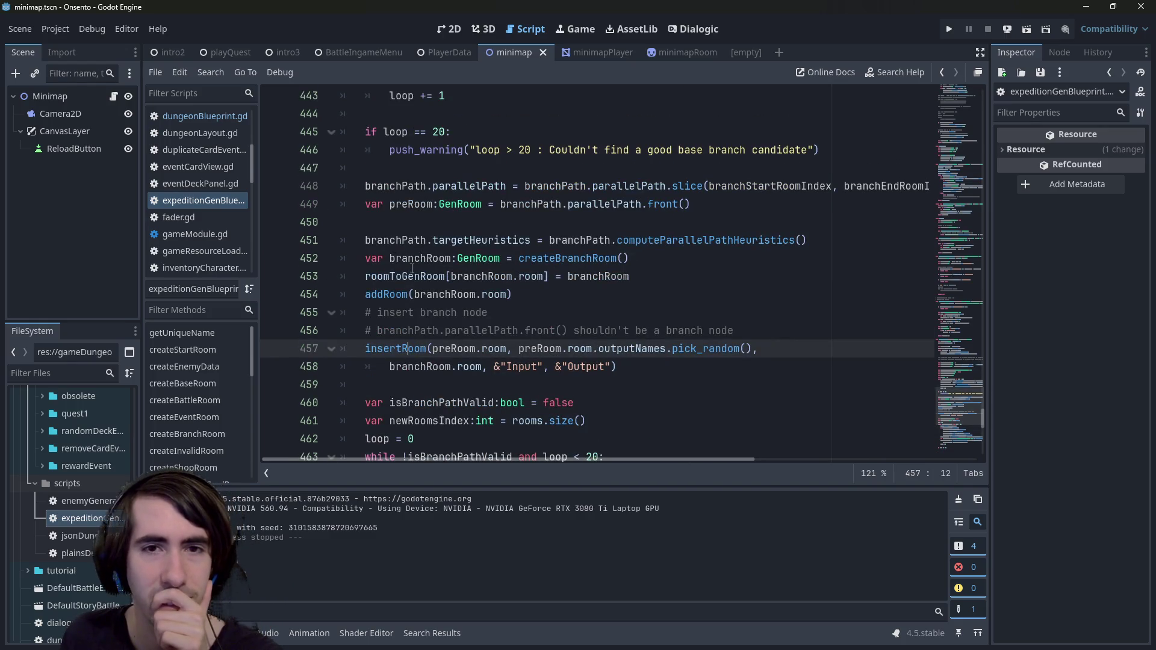